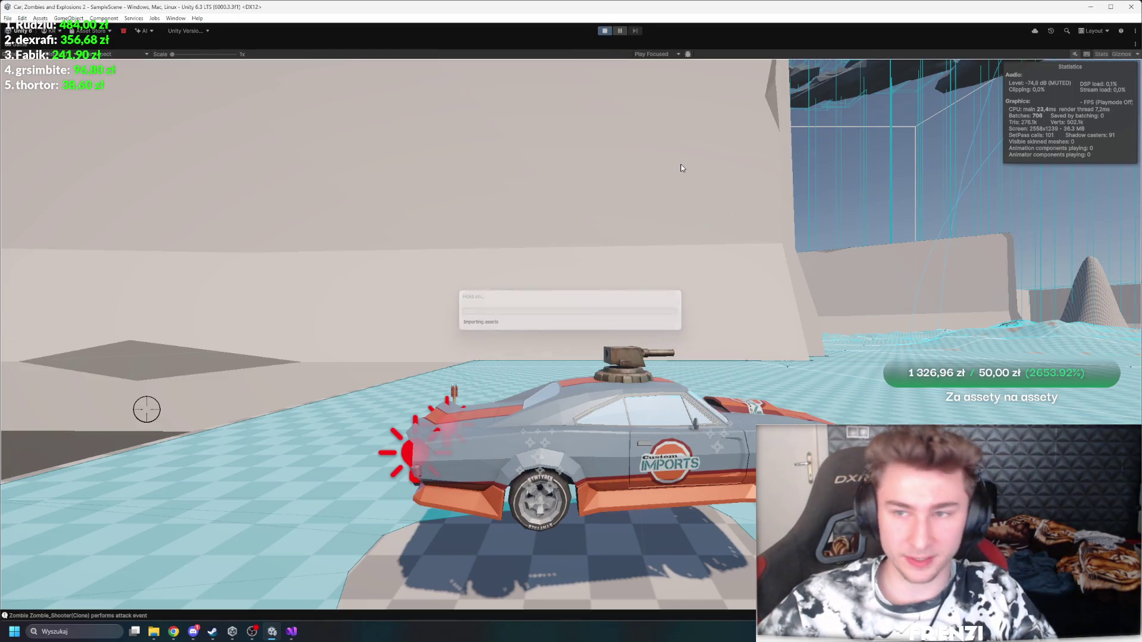
Step: Drive the car forward in chase view toward the zombie horde
{"action": "key", "text": "w"}
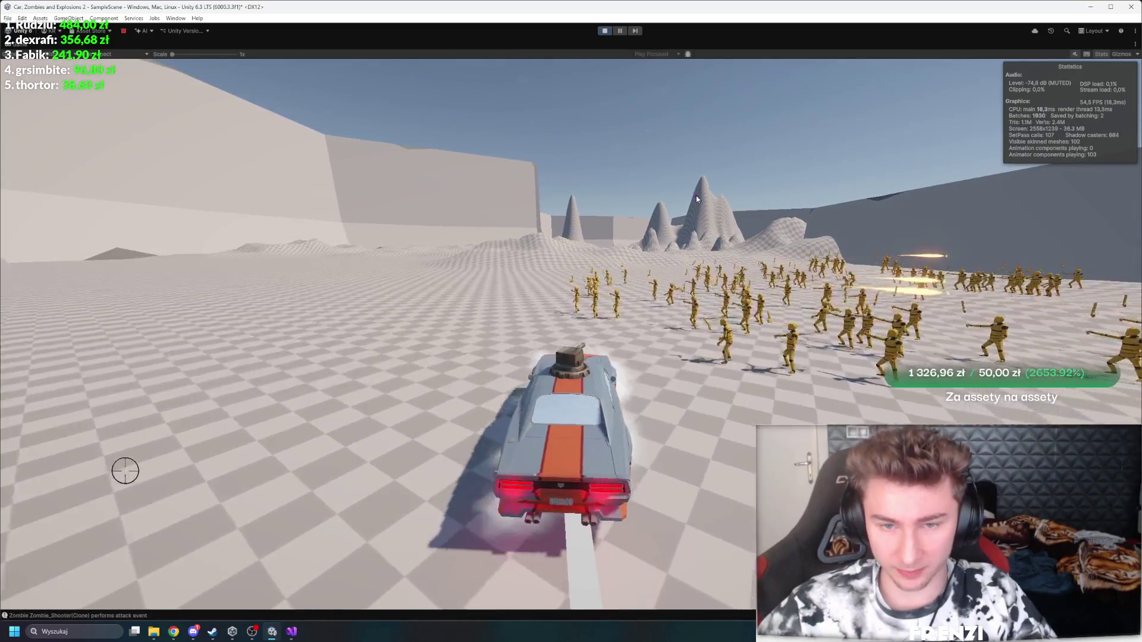
Step: Fire the turret and sweep it across the zombie horde, then exit Play mode
{"action": "left_click", "coordinate": [696, 198]}
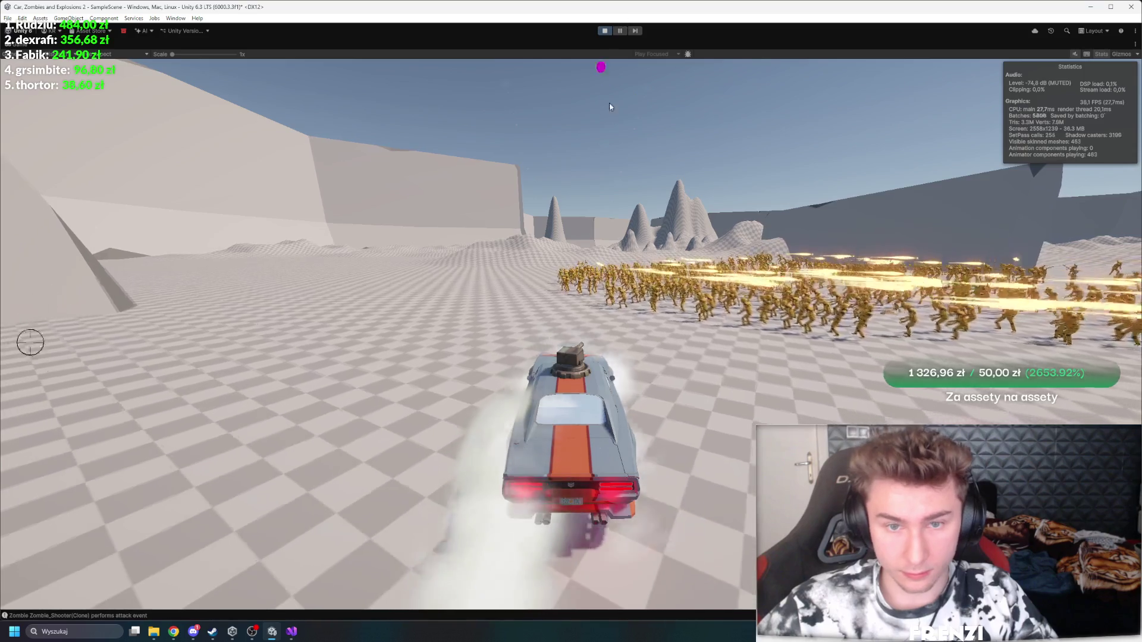
{"action": "left_click_drag", "start_coordinate": [719, 288], "coordinate": [697, 298]}
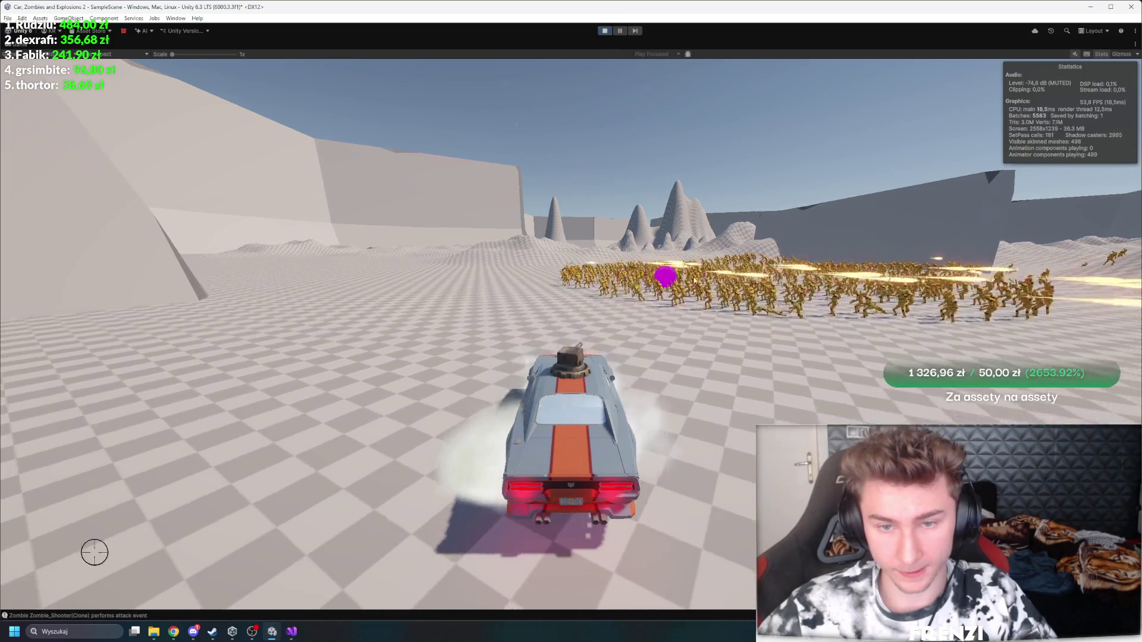
{"action": "key", "text": "ctrl+p"}
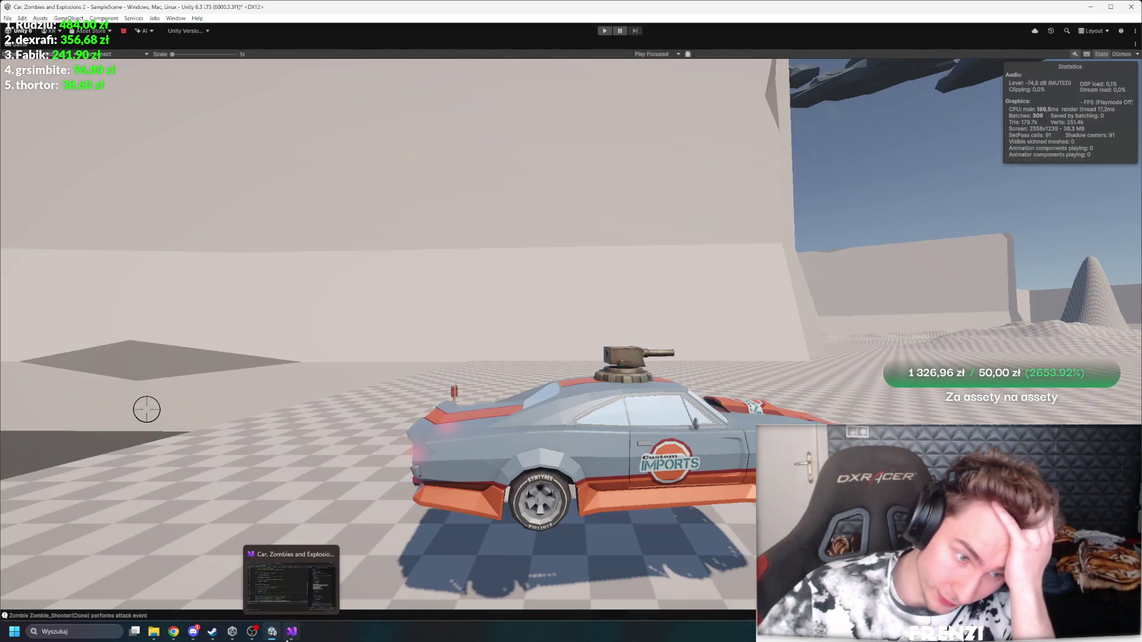
Step: Review ZombieShooter.cs, including its commented-out base.ReturnToPool() call, then go back to Unity
{"action": "left_click", "coordinate": [292, 632]}
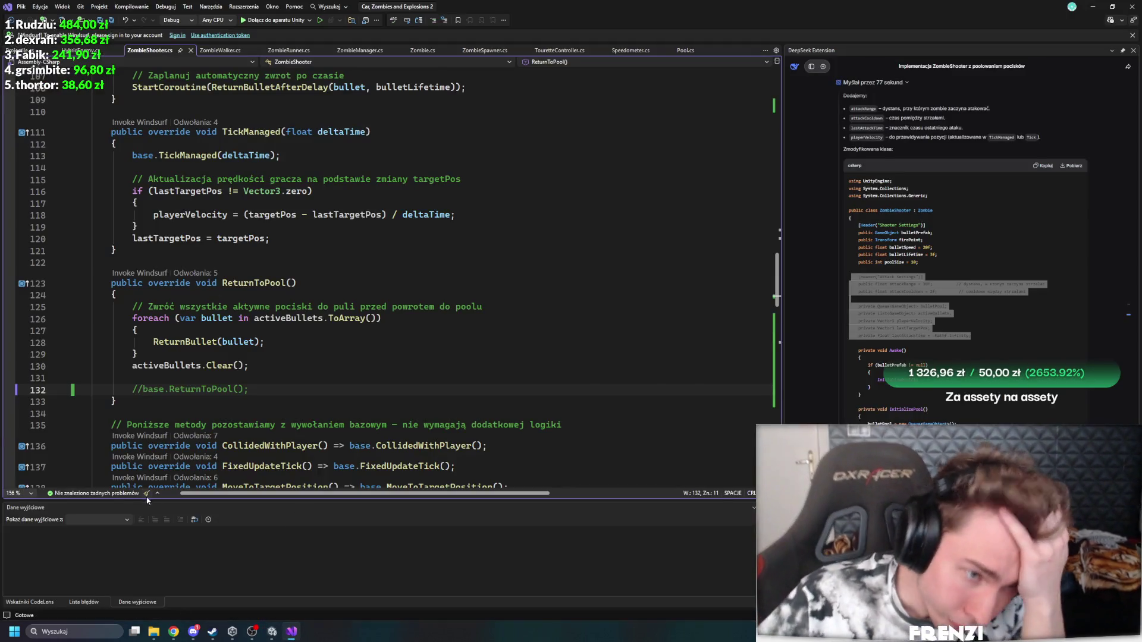
{"action": "scroll", "coordinate": [334, 370], "scroll_direction": "up", "scroll_amount": 20}
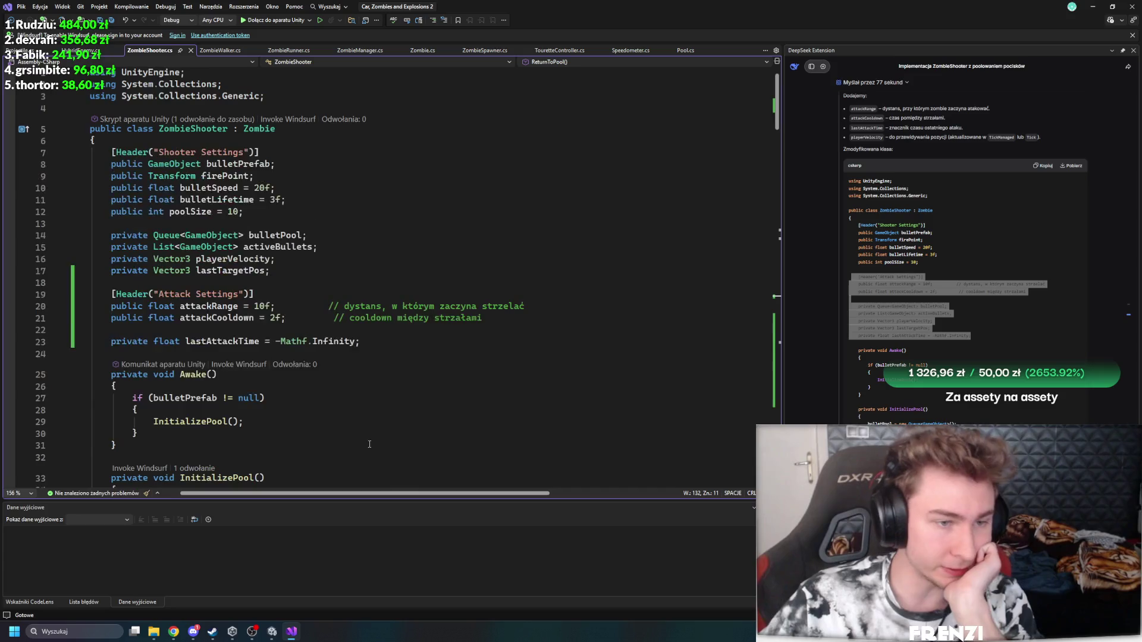
{"action": "scroll", "coordinate": [374, 452], "scroll_direction": "down", "scroll_amount": 20}
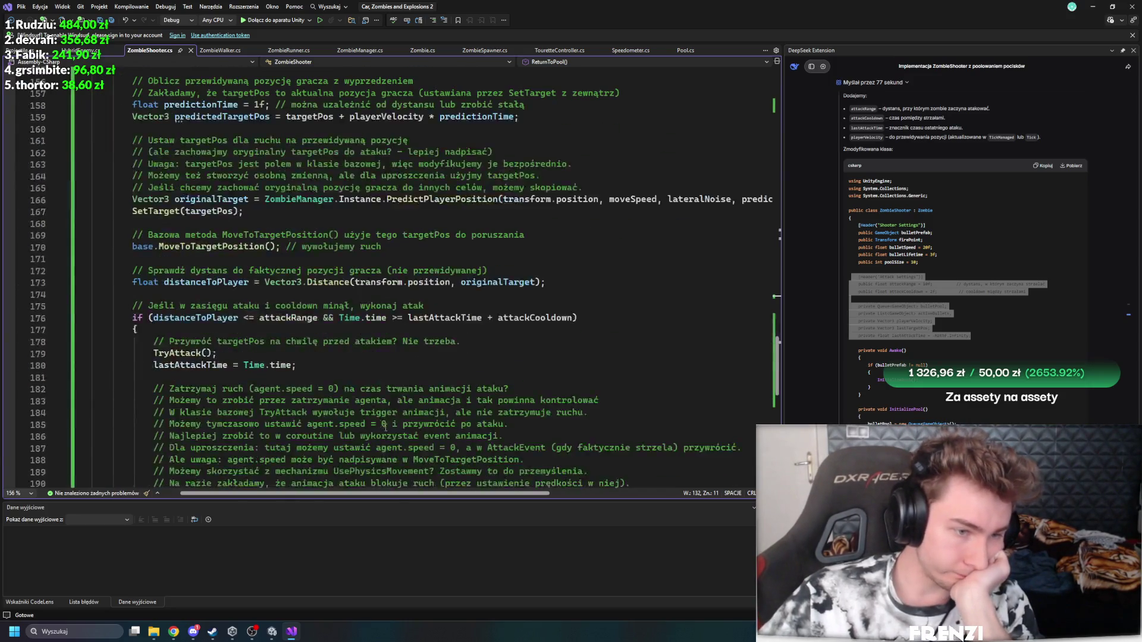
{"action": "scroll", "coordinate": [398, 467], "scroll_direction": "up", "scroll_amount": 20}
{"action": "scroll", "coordinate": [395, 449], "scroll_direction": "down", "scroll_amount": 20}
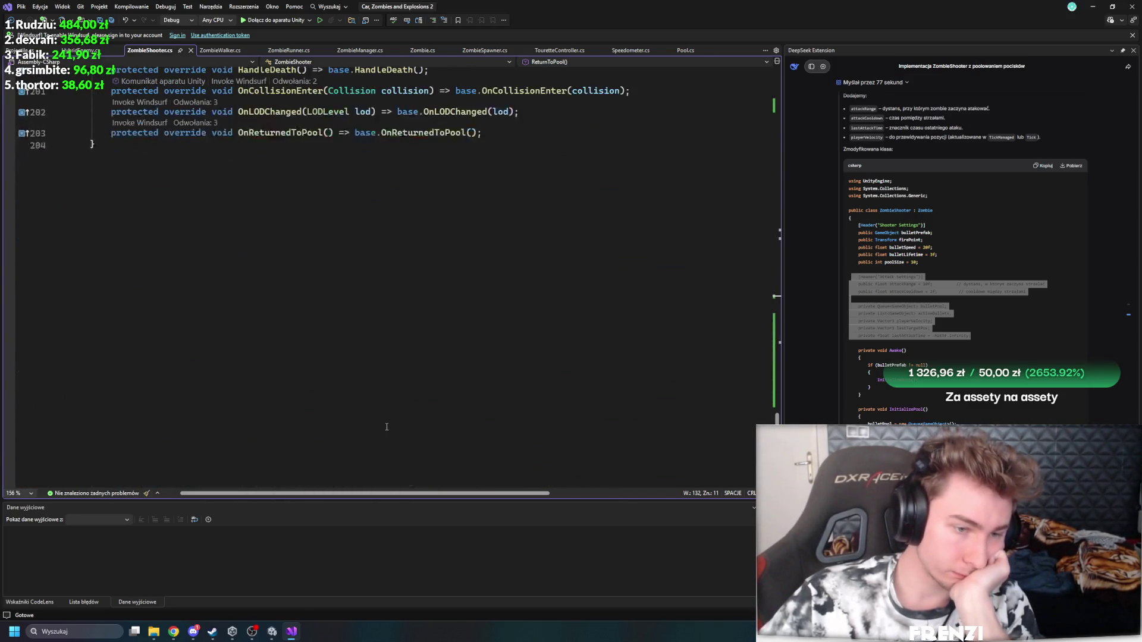
{"action": "scroll", "coordinate": [395, 419], "scroll_direction": "up", "scroll_amount": 20}
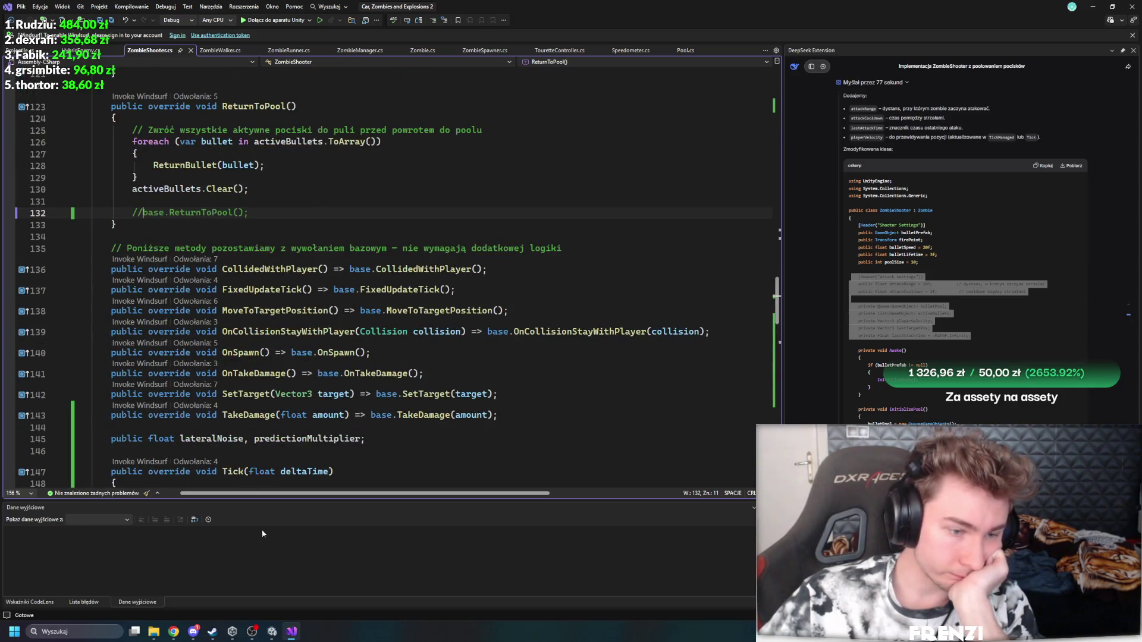
{"action": "left_click", "coordinate": [265, 635]}
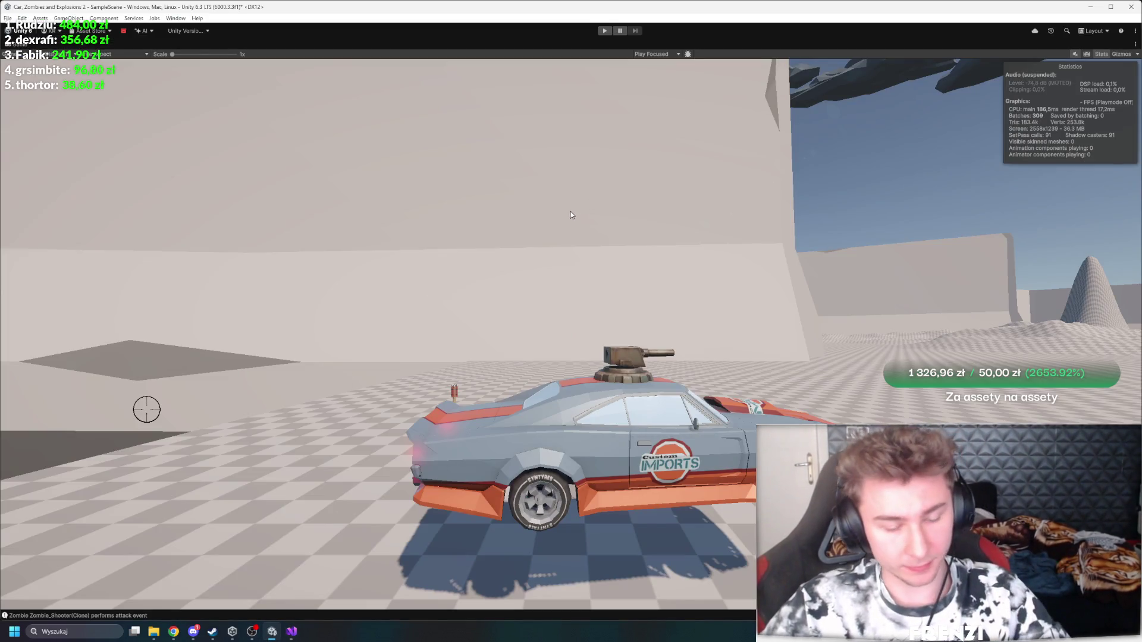
Step: Restore the full editor layout, make the scene and game views taller, and return to Assets
{"action": "key", "text": "shift+space"}
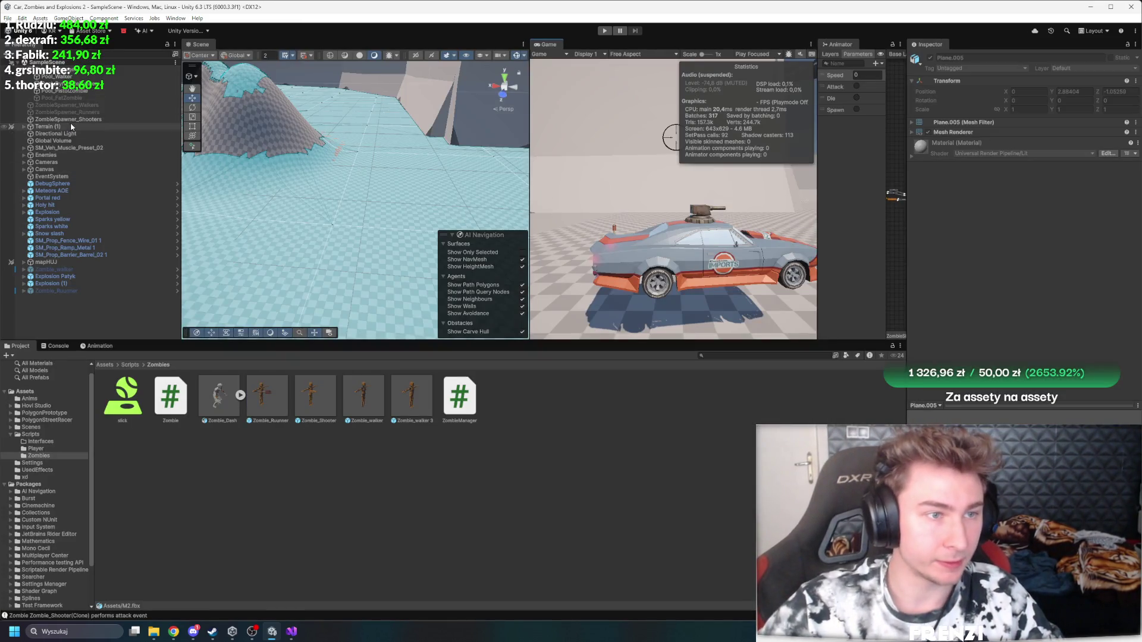
{"action": "left_click", "coordinate": [70, 125]}
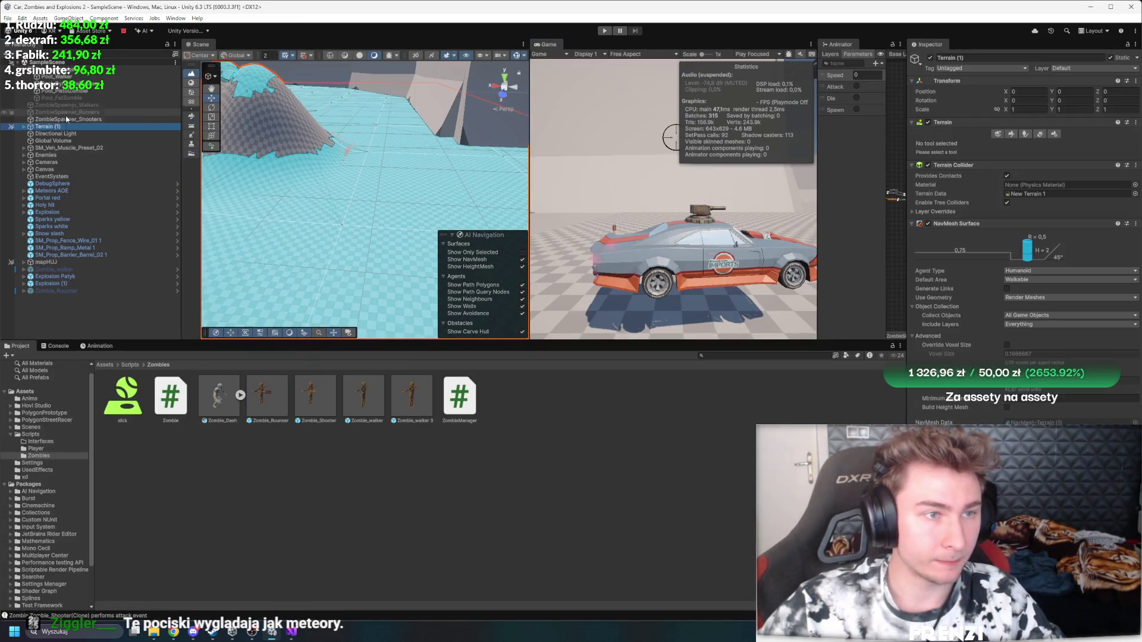
{"action": "left_click", "coordinate": [56, 325]}
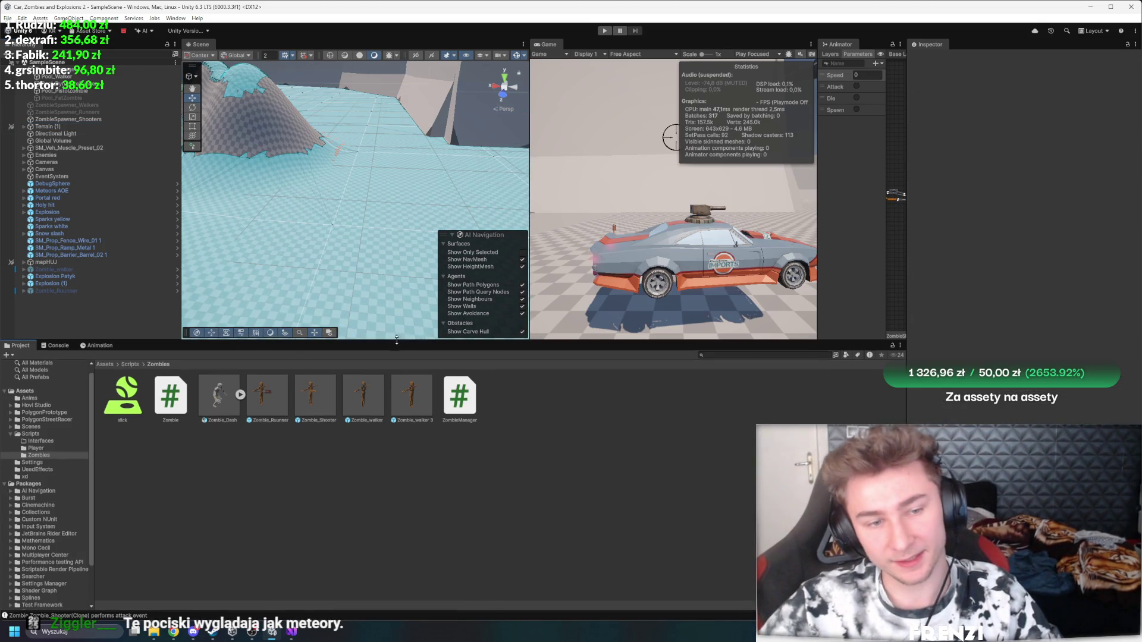
{"action": "left_click_drag", "start_coordinate": [396, 340], "coordinate": [433, 423]}
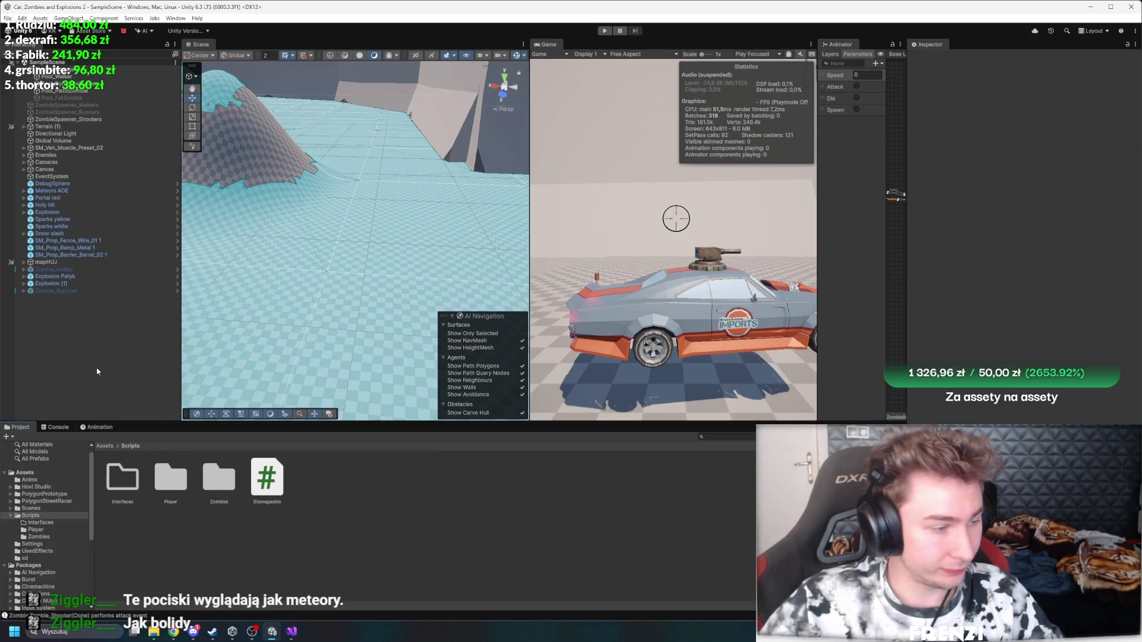
{"action": "left_click", "coordinate": [118, 446]}
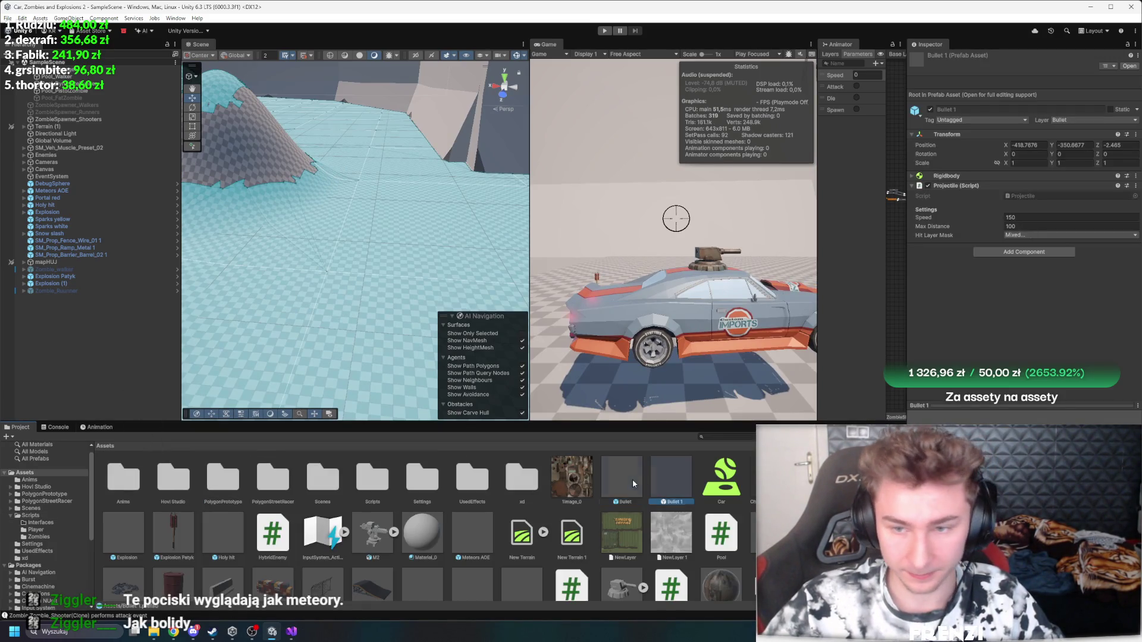
Step: Open the Projectile script in Visual Studio from the Inspector
{"action": "double_click", "coordinate": [1040, 195]}
{"action": "scroll", "coordinate": [336, 329], "scroll_direction": "up", "scroll_amount": 10}
{"action": "scroll", "coordinate": [336, 329], "scroll_direction": "up", "scroll_amount": 10}
{"action": "scroll", "coordinate": [327, 335], "scroll_direction": "down", "scroll_amount": 1, "text": "ctrl"}
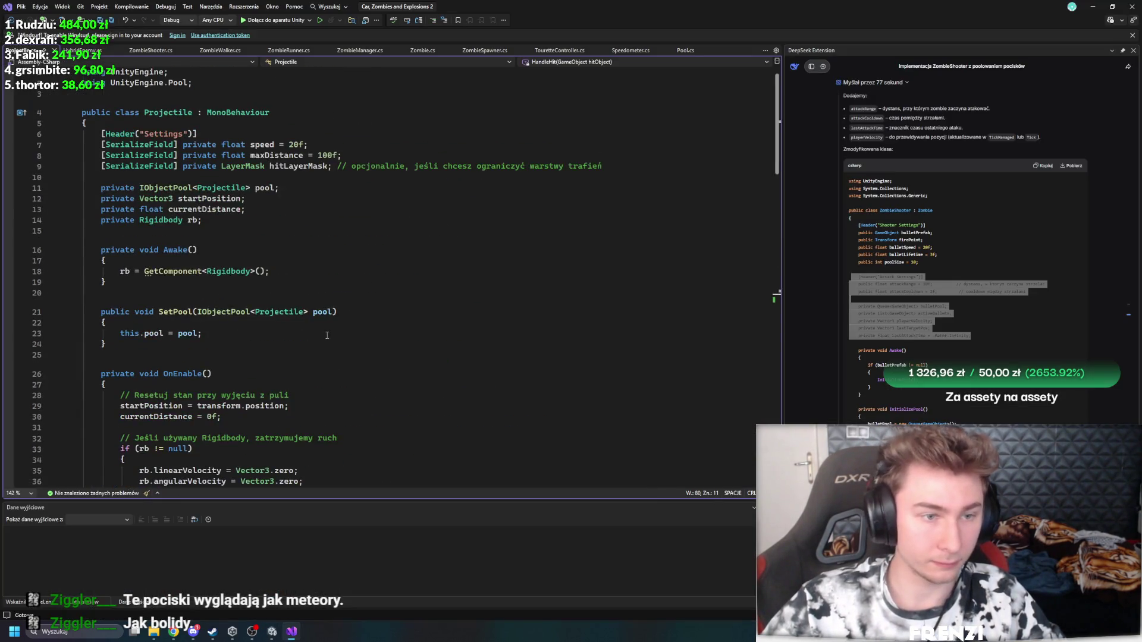
{"action": "scroll", "coordinate": [326, 335], "scroll_direction": "down", "scroll_amount": 12}
{"action": "scroll", "coordinate": [256, 333], "scroll_direction": "up", "scroll_amount": 12}
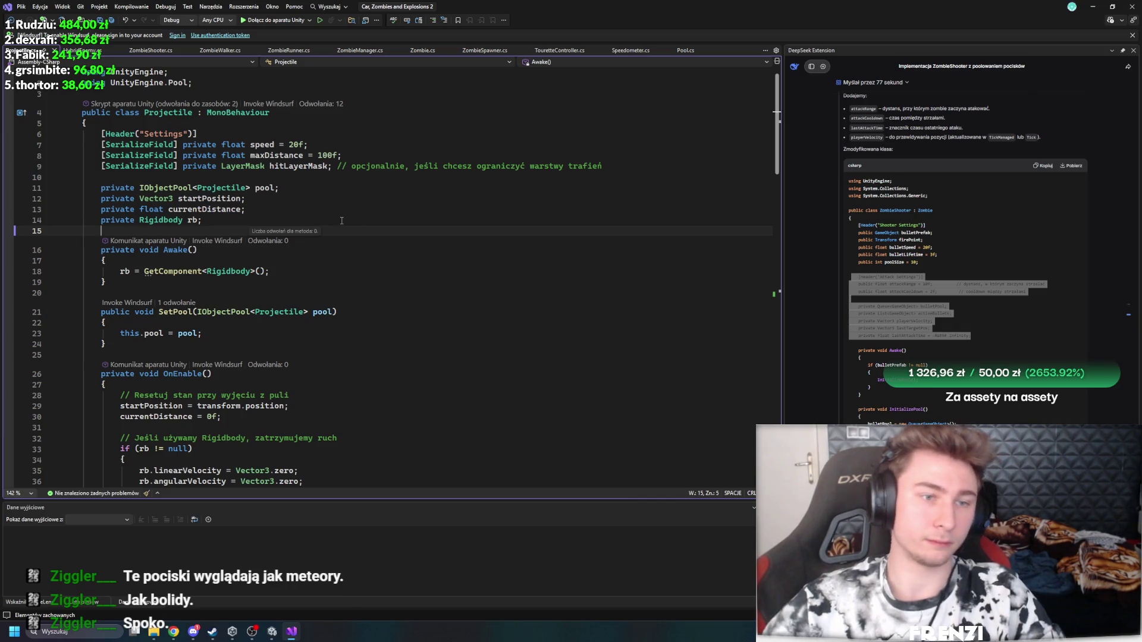
Step: Look over HandleHit around line 90 and start a new empty DeepSeek conversation
{"action": "scroll", "coordinate": [340, 246], "scroll_direction": "down", "scroll_amount": 15}
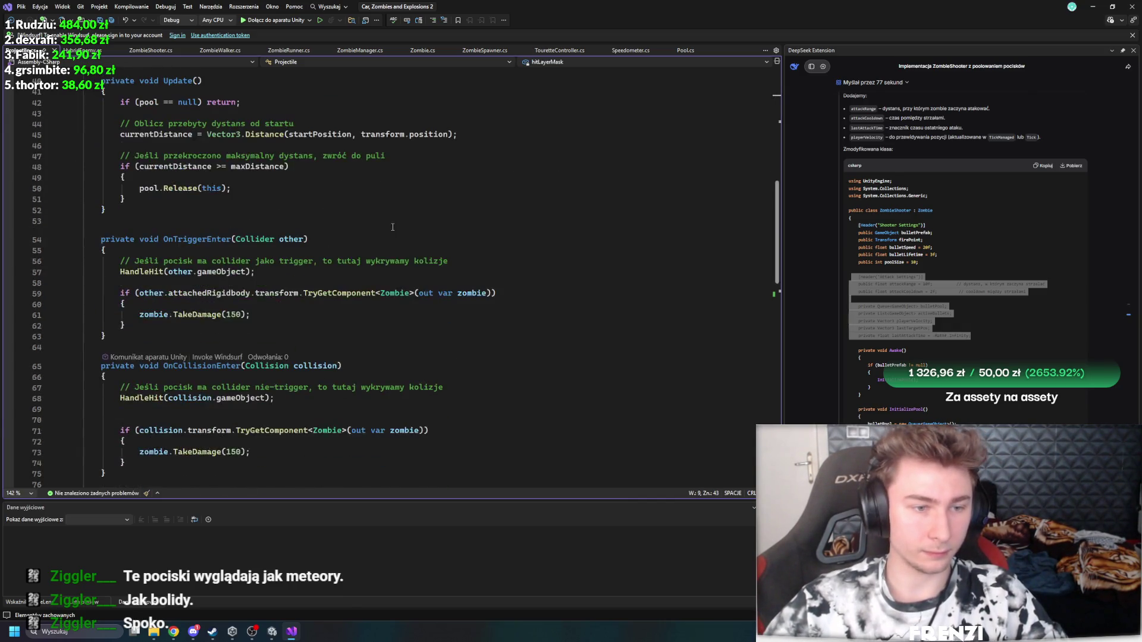
{"action": "scroll", "coordinate": [442, 285], "scroll_direction": "up", "scroll_amount": 8}
{"action": "scroll", "coordinate": [442, 286], "scroll_direction": "up", "scroll_amount": 15}
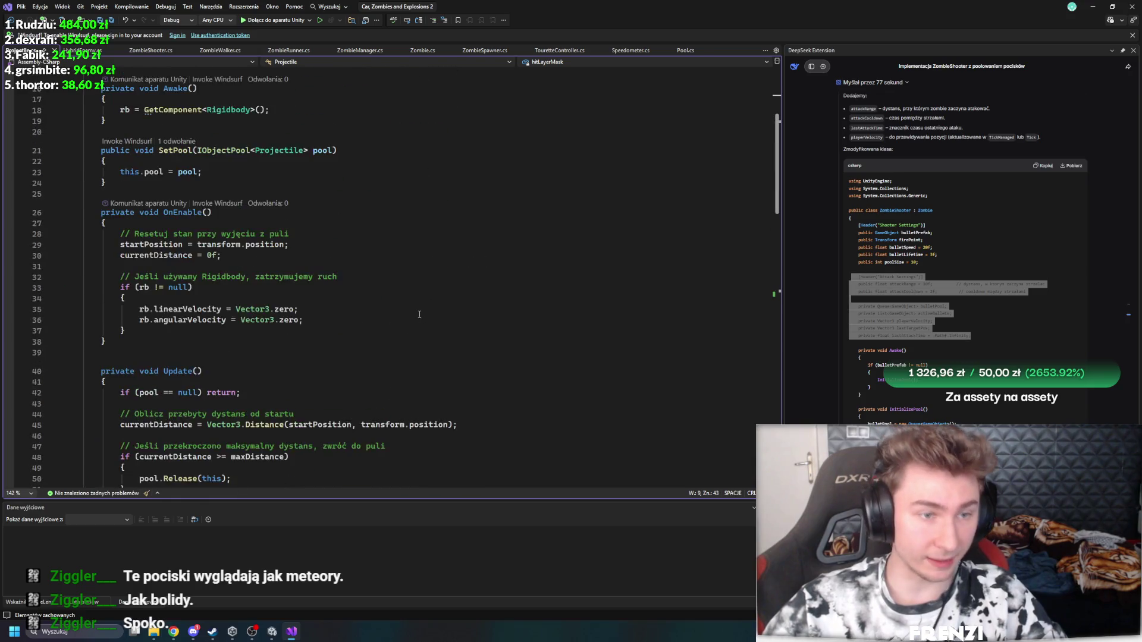
{"action": "scroll", "coordinate": [386, 296], "scroll_direction": "down", "scroll_amount": 20}
{"action": "scroll", "coordinate": [386, 297], "scroll_direction": "up", "scroll_amount": 20}
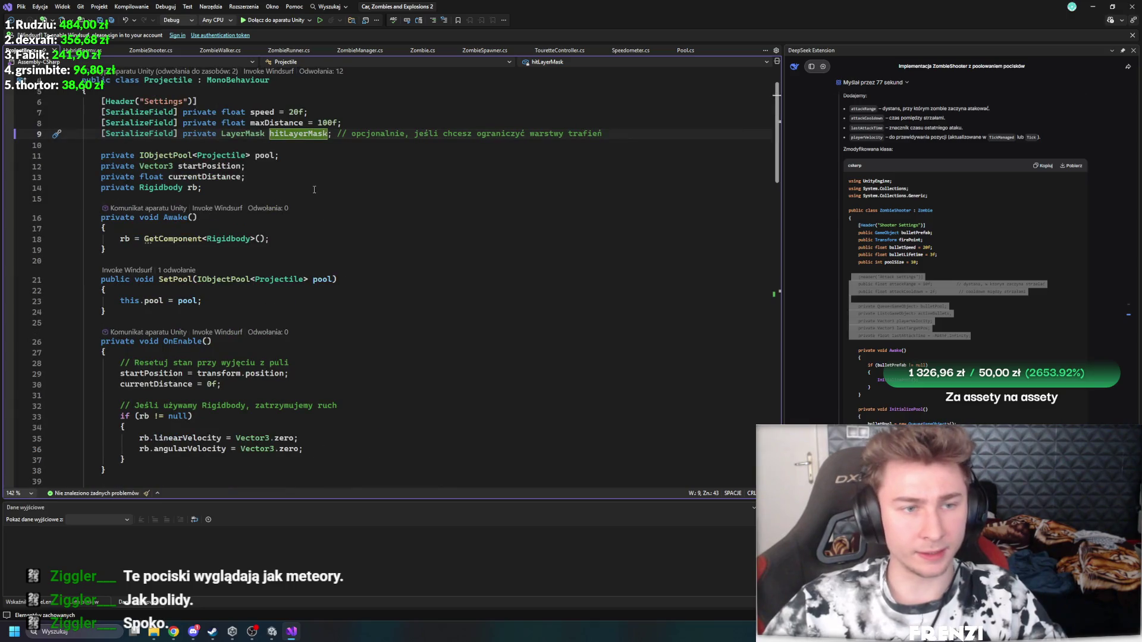
{"action": "scroll", "coordinate": [314, 190], "scroll_direction": "down", "scroll_amount": 20}
{"action": "left_click", "coordinate": [388, 294]}
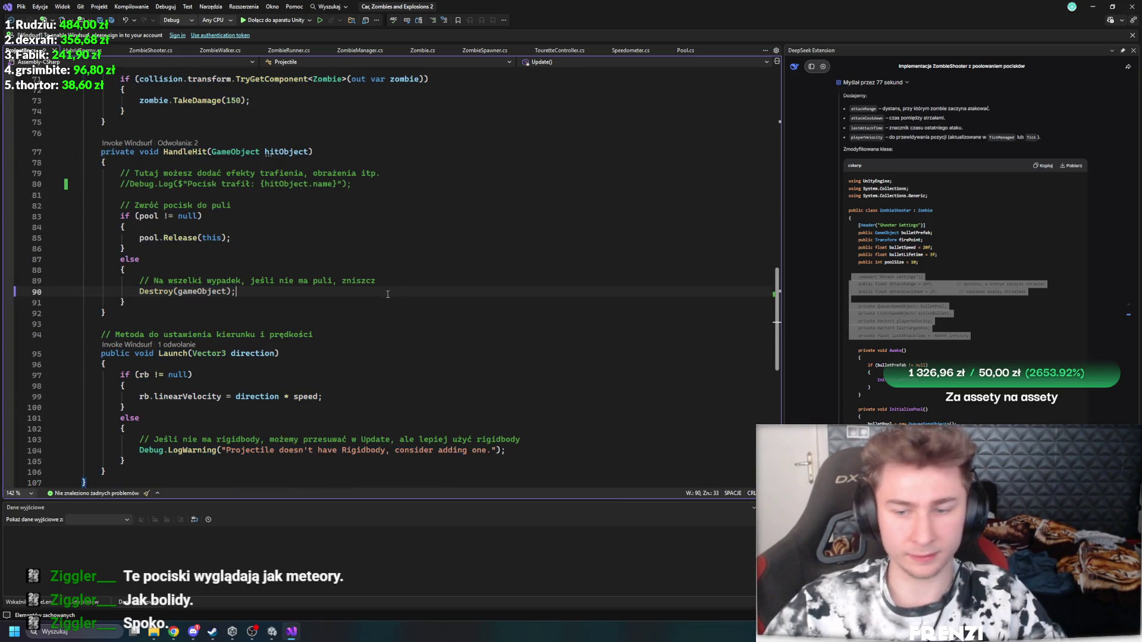
{"action": "left_click", "coordinate": [823, 67]}
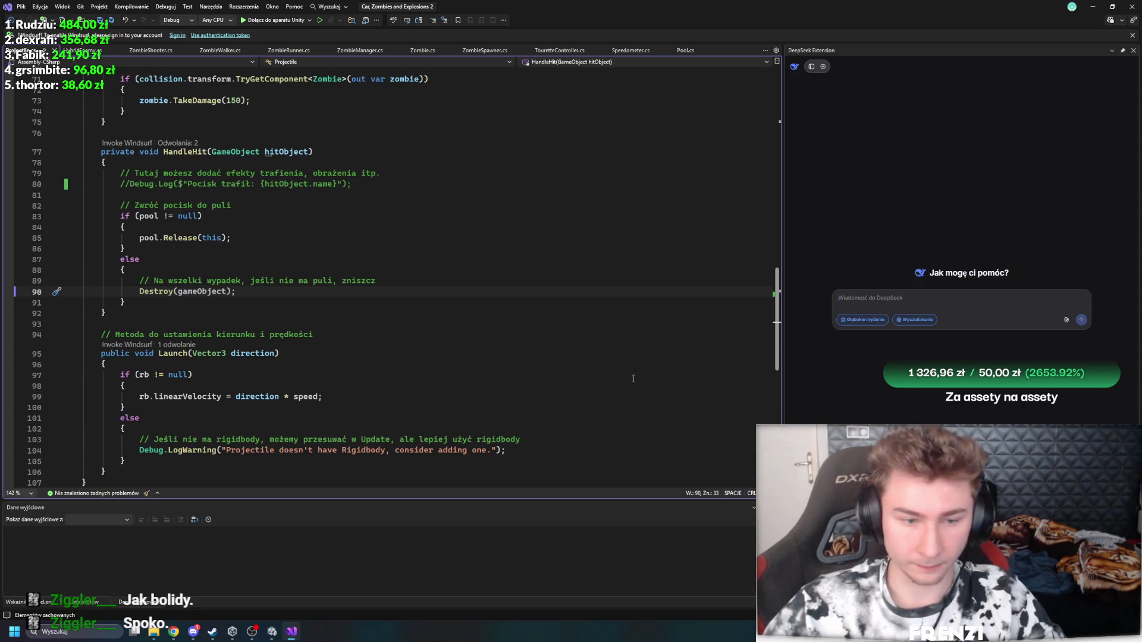
Step: Copy the whole Projectile script into the DeepSeek message box
{"action": "key", "text": "ctrl+a"}
{"action": "key", "text": "ctrl+c"}
{"action": "left_click", "coordinate": [958, 300]}
{"action": "key", "text": "ctrl+v"}
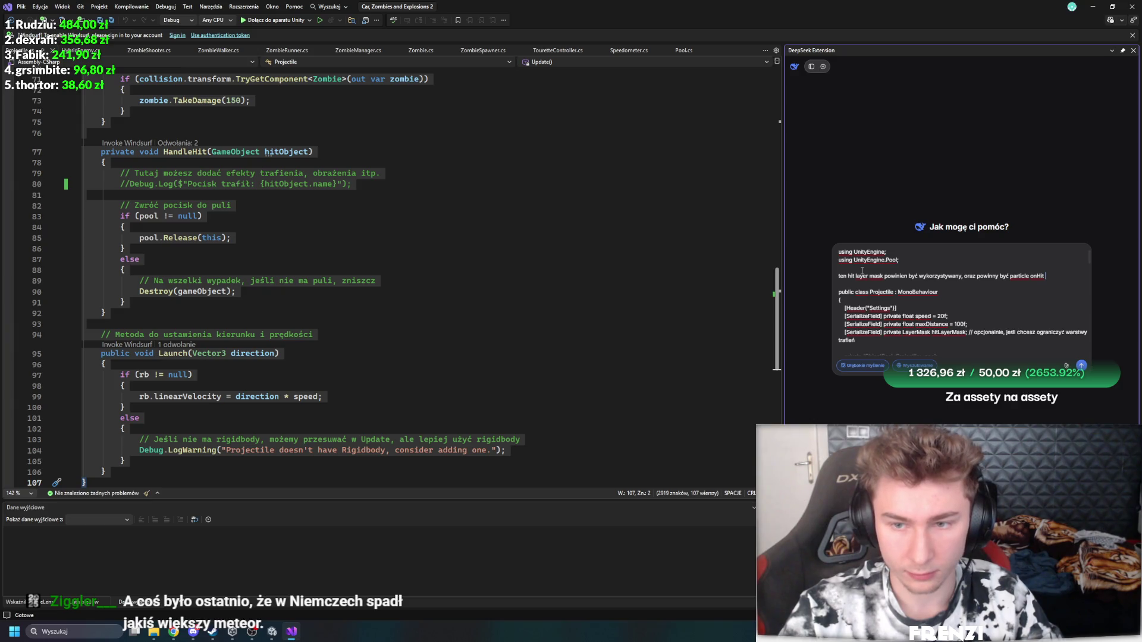
Step: Put the hit-layer-mask and on-hit-particles request above the code and send it
{"action": "key", "text": "shift+Home"}
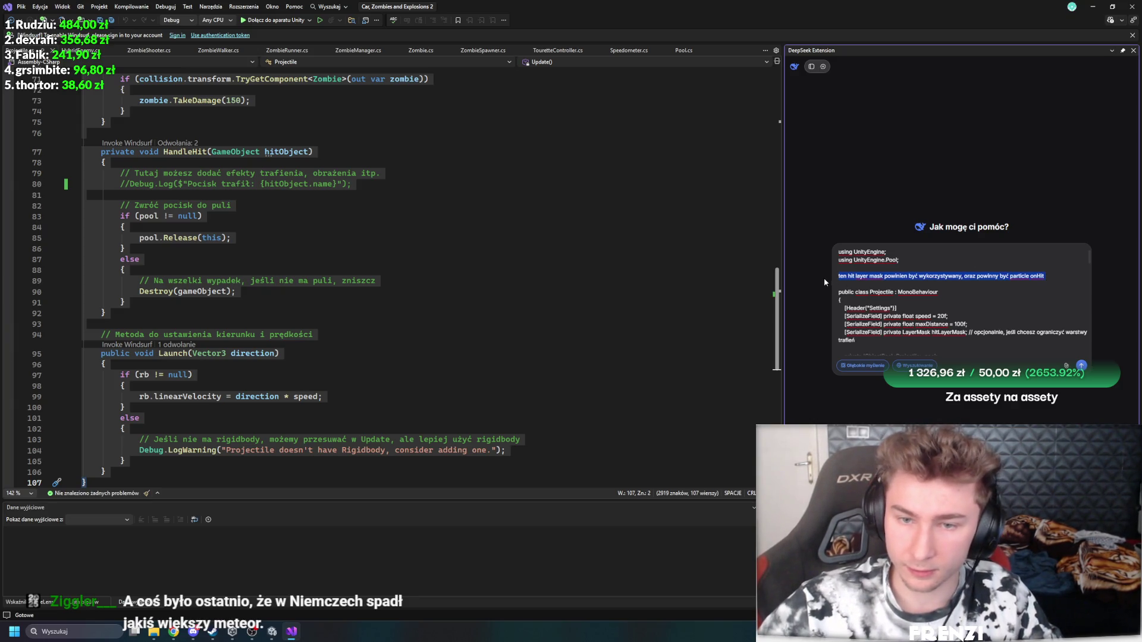
{"action": "key", "text": "BackSpace"}
{"action": "key", "text": "shift+Return"}
{"action": "key", "text": "shift+Return"}
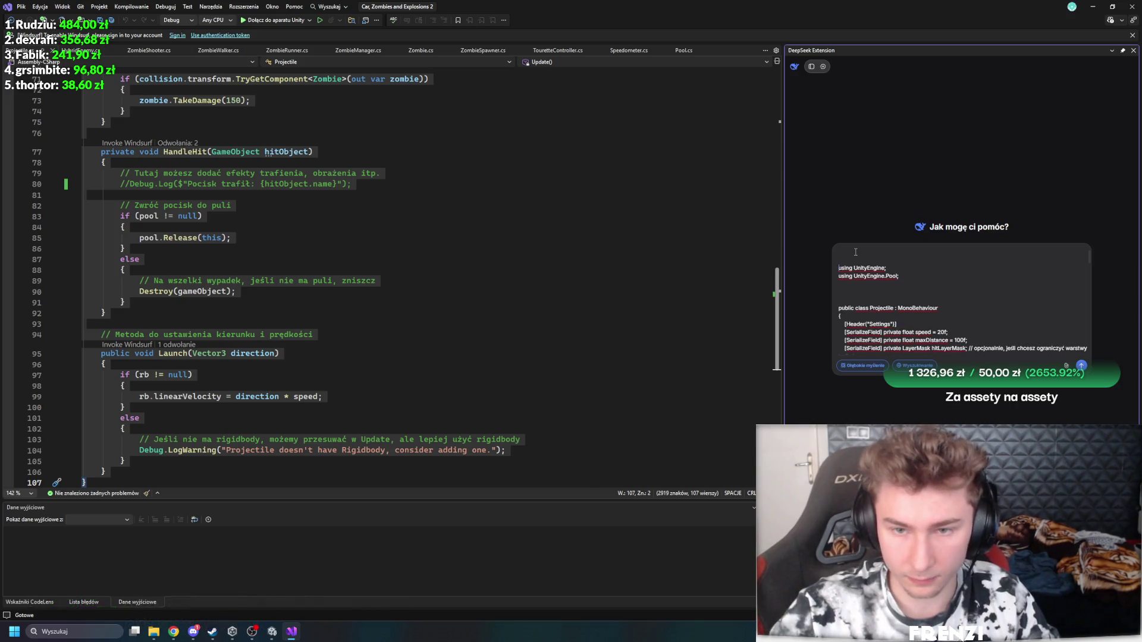
{"action": "key", "text": "ctrl+v"}
{"action": "key", "text": "Return"}
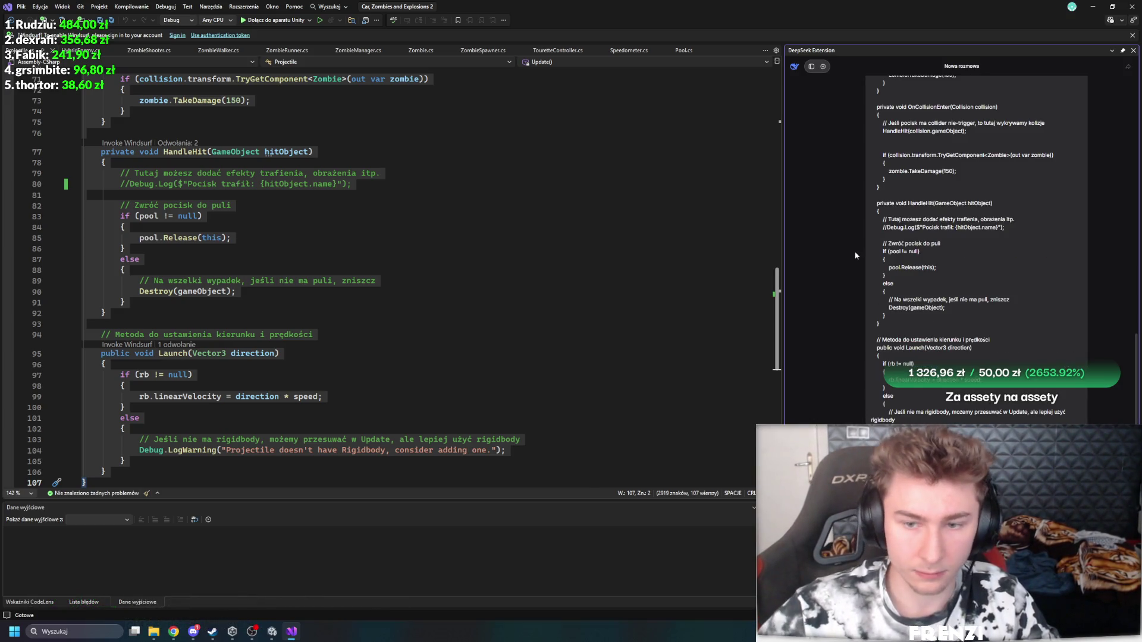
{"action": "scroll", "coordinate": [416, 267], "scroll_direction": "up", "scroll_amount": 9}
{"action": "left_click", "coordinate": [445, 329]}
{"action": "scroll", "coordinate": [417, 333], "scroll_direction": "up", "scroll_amount": 3}
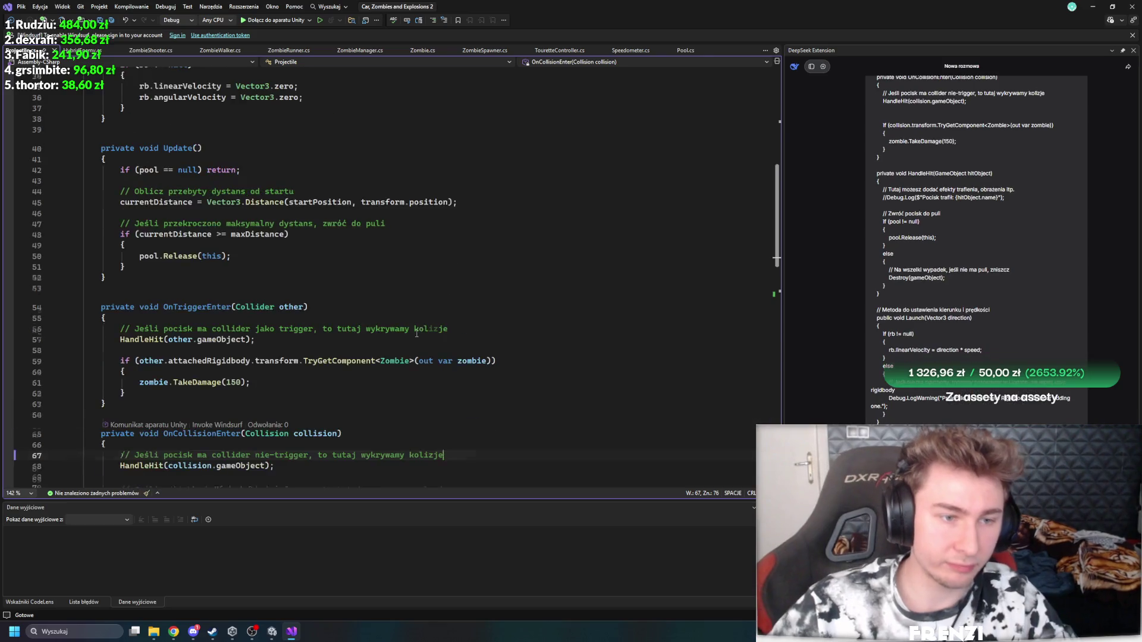
{"action": "scroll", "coordinate": [416, 333], "scroll_direction": "up", "scroll_amount": 12}
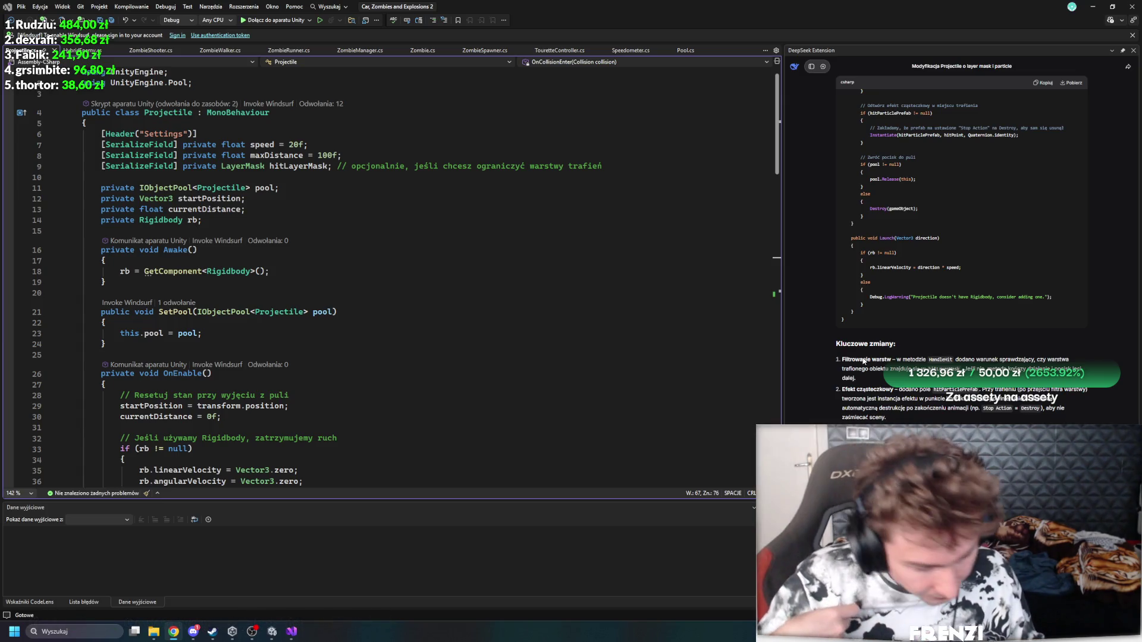
Step: Replace Projectile.cs with DeepSeek's layer-mask and hit-particle version and save it
{"action": "scroll", "coordinate": [864, 360], "scroll_direction": "up", "scroll_amount": 15}
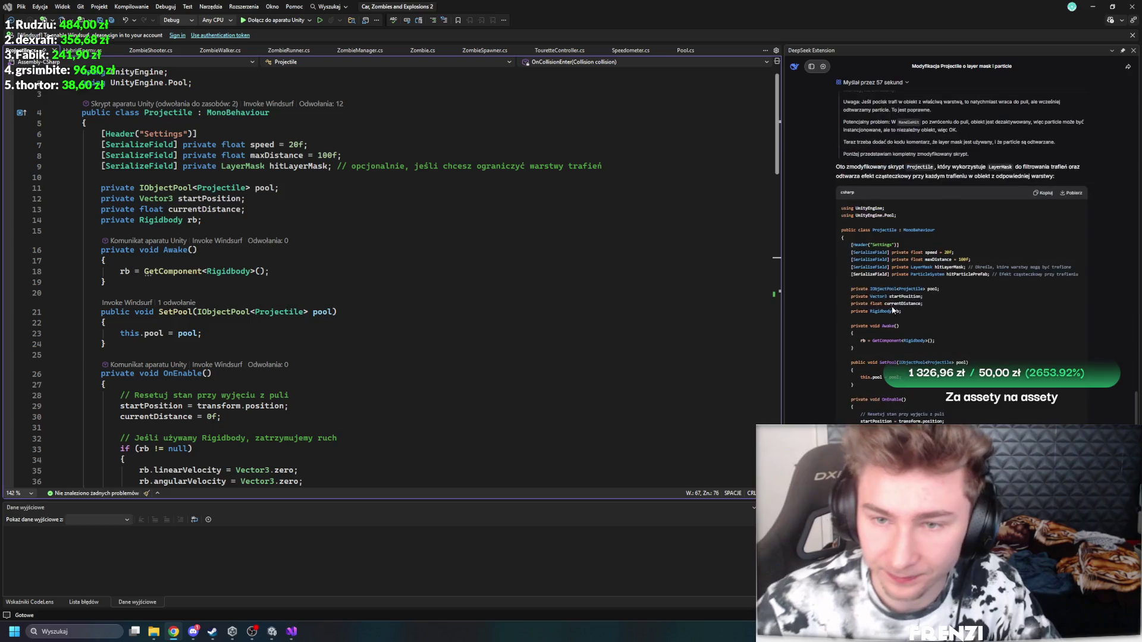
{"action": "left_click", "coordinate": [473, 265]}
{"action": "key", "text": "ctrl+a"}
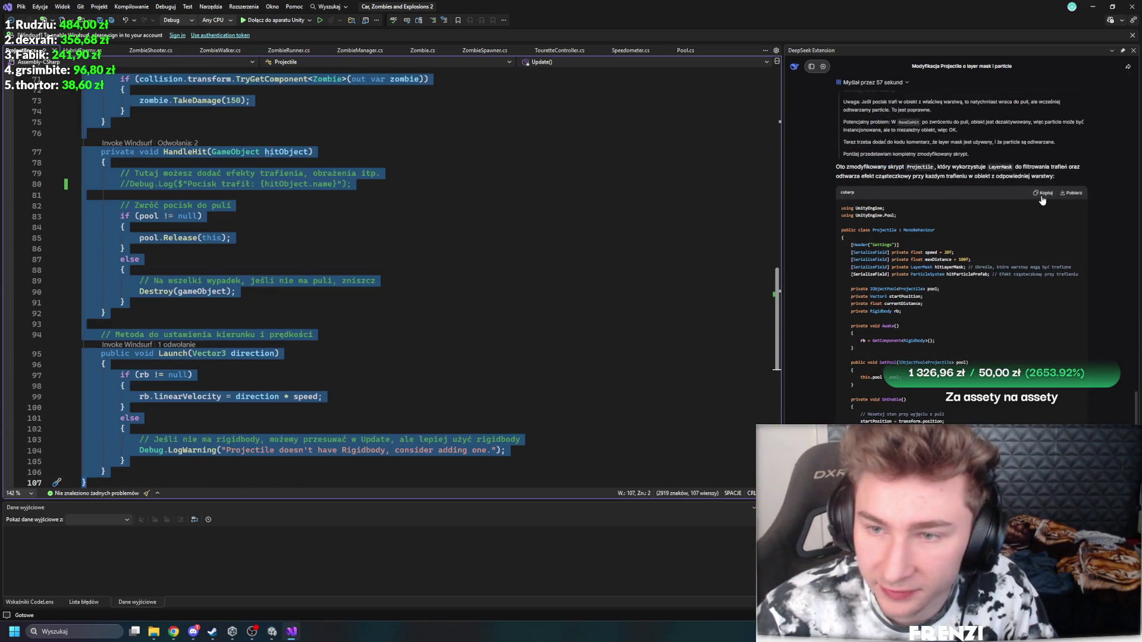
{"action": "left_click", "coordinate": [1042, 194]}
{"action": "key", "text": "ctrl+v"}
{"action": "scroll", "coordinate": [538, 253], "scroll_direction": "up", "scroll_amount": 10}
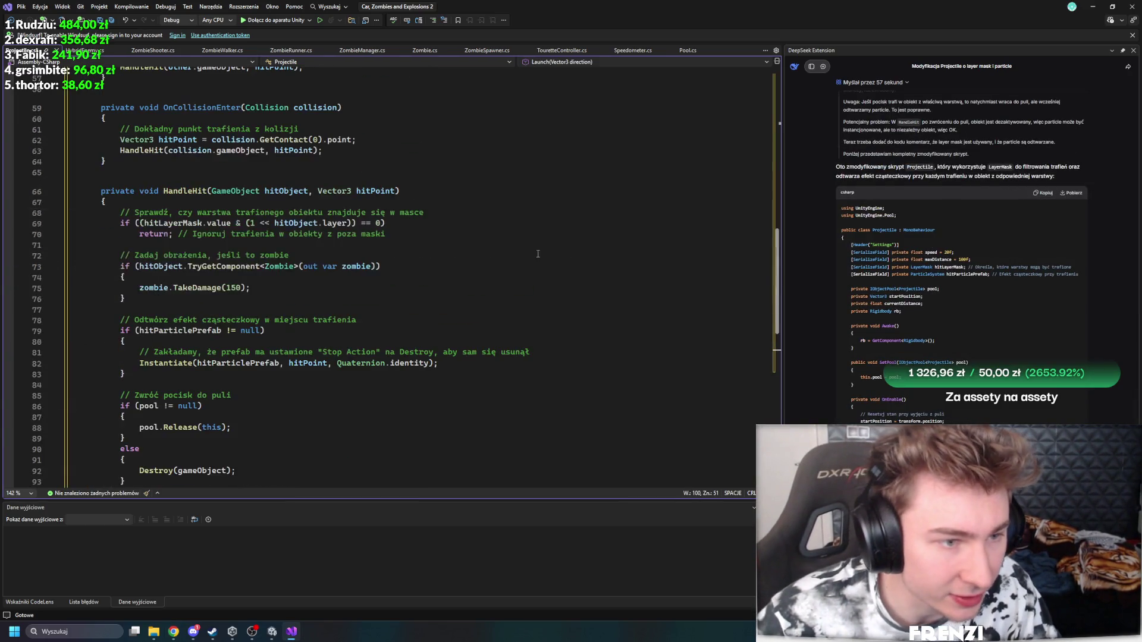
{"action": "key", "text": "ctrl+s"}
Step: Look over the updated Projectile code, then switch to Unity to reload scripts
{"action": "scroll", "coordinate": [363, 327], "scroll_direction": "up", "scroll_amount": 5}
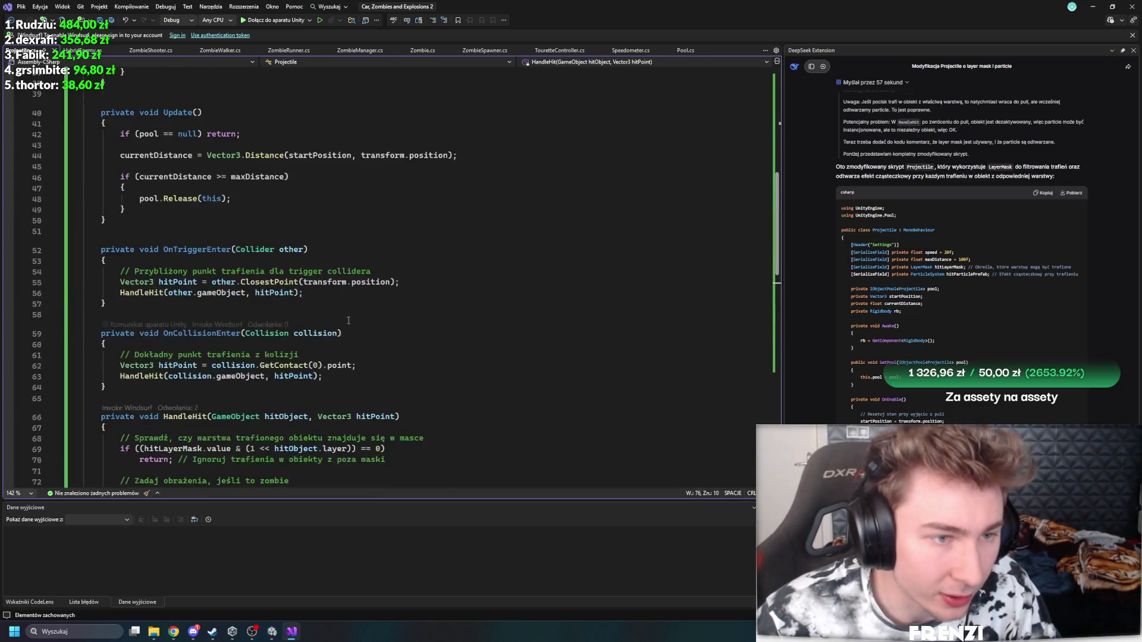
{"action": "scroll", "coordinate": [355, 327], "scroll_direction": "down", "scroll_amount": 14}
{"action": "scroll", "coordinate": [356, 326], "scroll_direction": "up", "scroll_amount": 7}
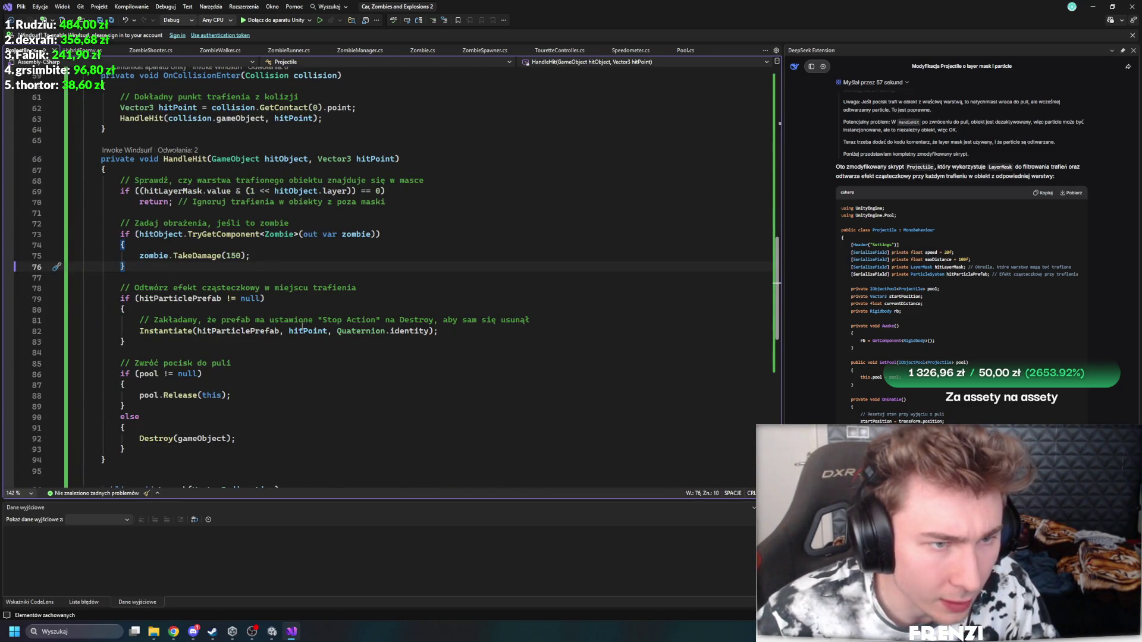
{"action": "scroll", "coordinate": [302, 325], "scroll_direction": "up", "scroll_amount": 19}
{"action": "left_click", "coordinate": [397, 271]}
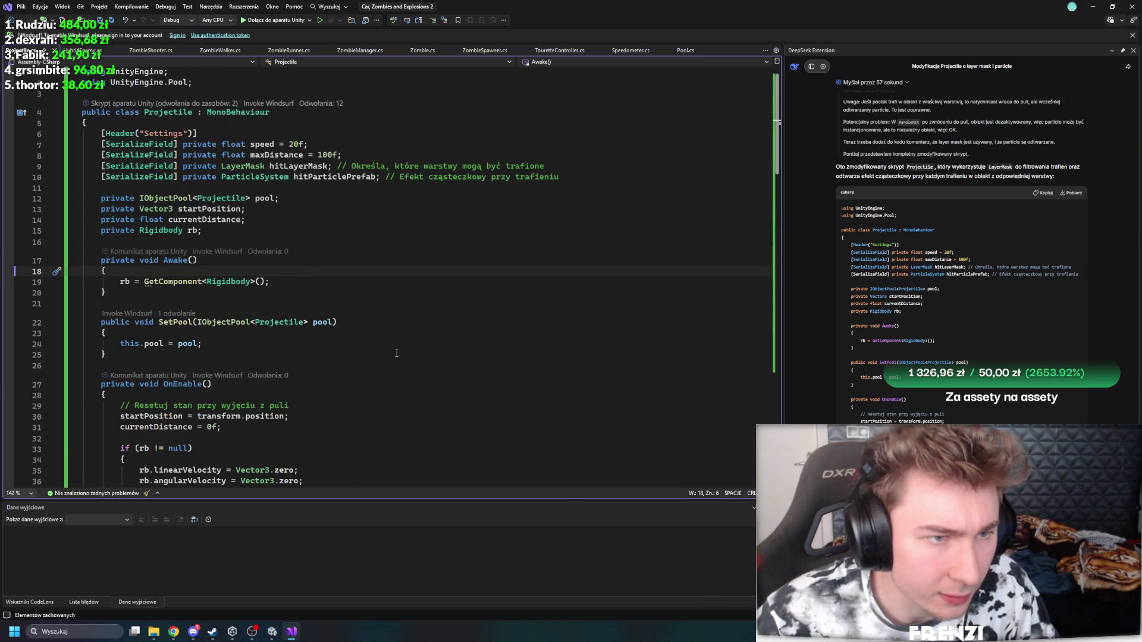
{"action": "scroll", "coordinate": [397, 353], "scroll_direction": "down", "scroll_amount": 20}
{"action": "left_click", "coordinate": [272, 631]}
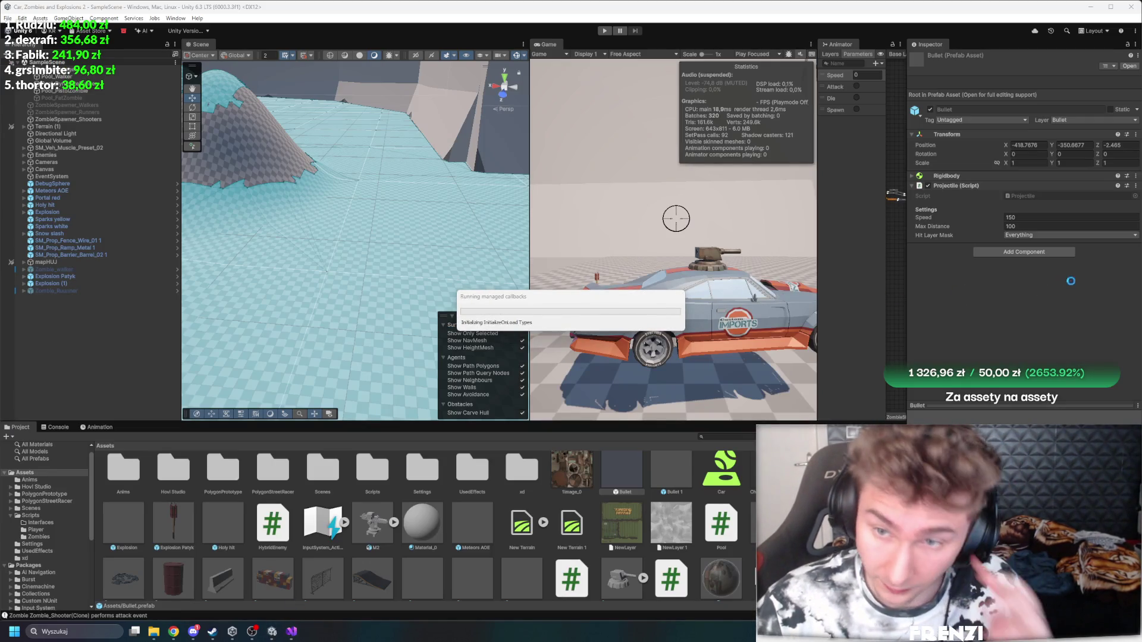
Step: Exclude one layer from the Bullet's Hit Layer Mask and set its Speed to 450
{"action": "left_click", "coordinate": [1041, 234]}
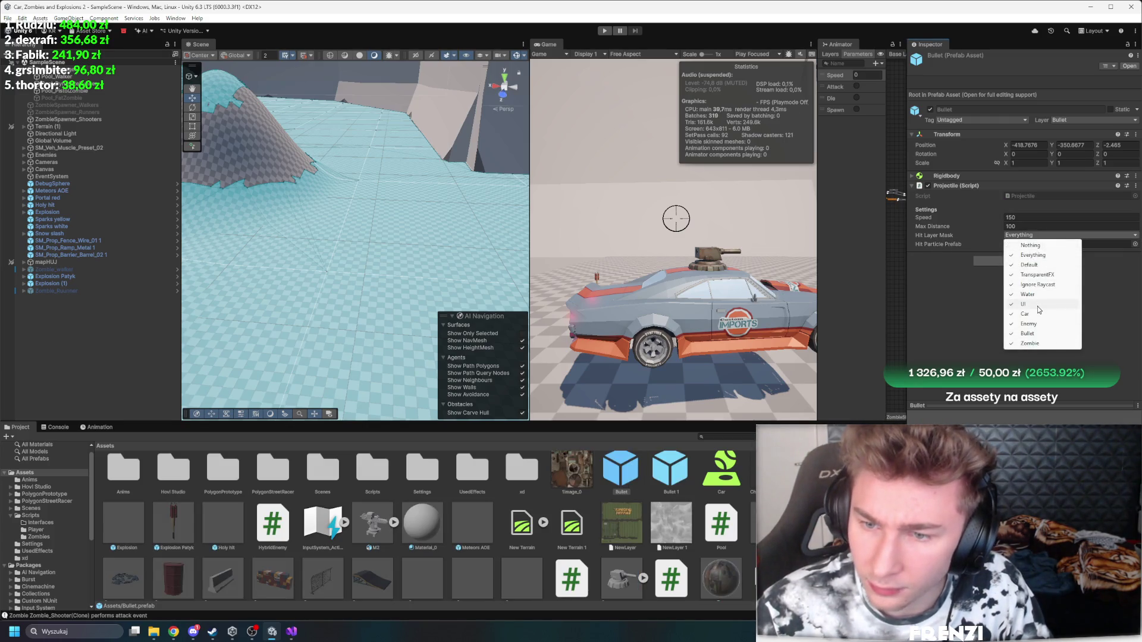
{"action": "left_click", "coordinate": [1038, 312]}
{"action": "left_click", "coordinate": [1027, 217]}
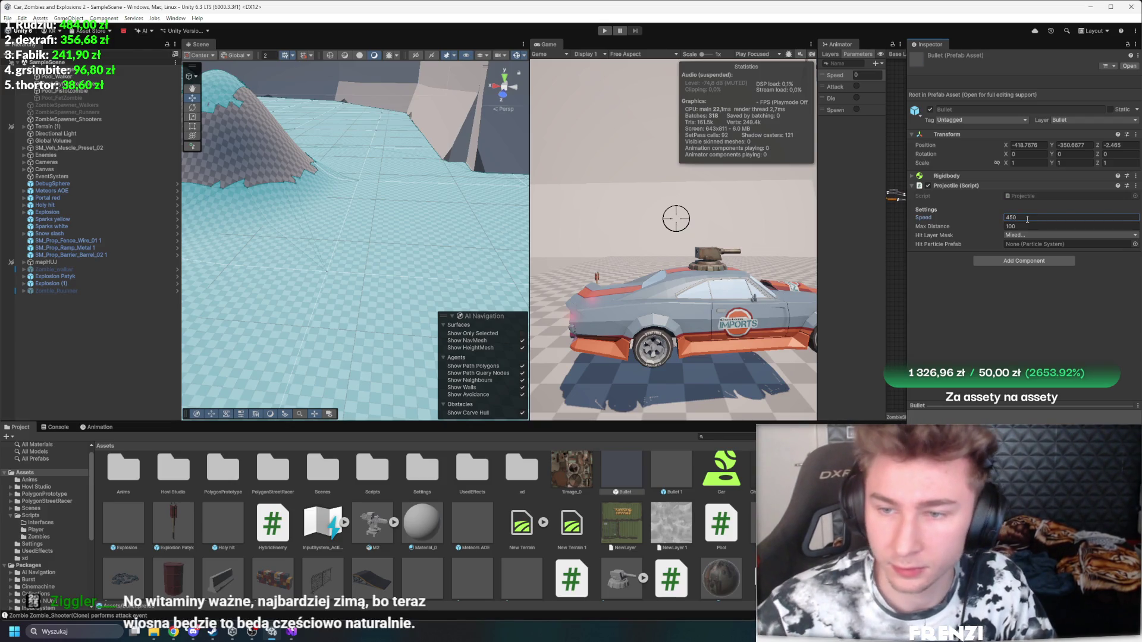
{"action": "left_click", "coordinate": [674, 209]}
Step: Preview the Holy hit, Sparks yellow and Snow slash effect prefabs, then open Explosion
{"action": "scroll", "coordinate": [593, 489], "scroll_direction": "up", "scroll_amount": 1}
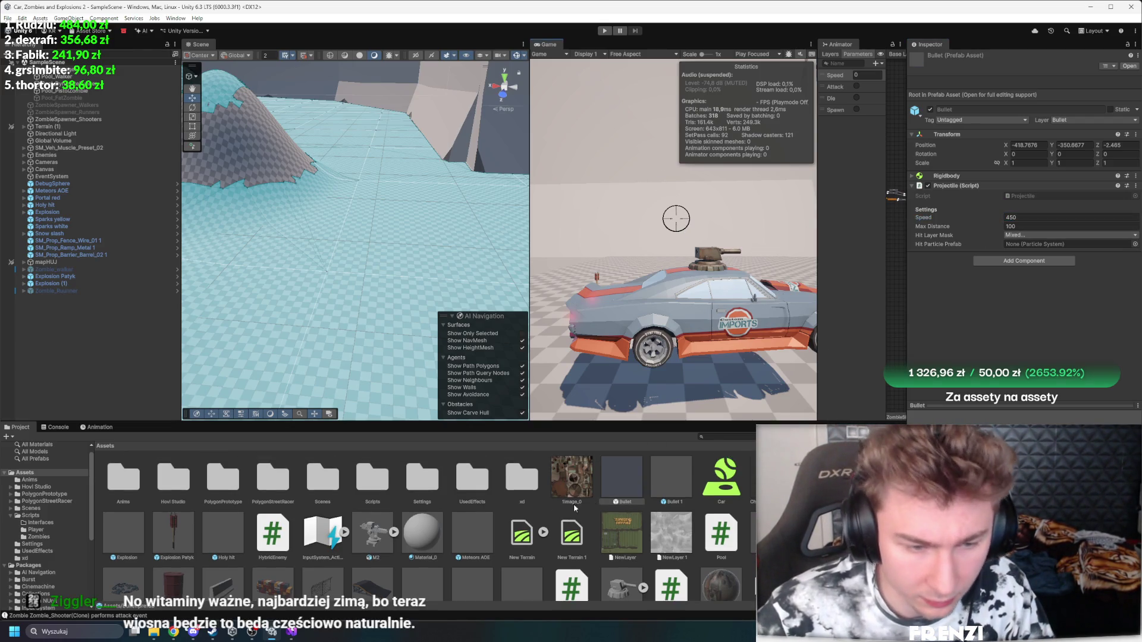
{"action": "double_click", "coordinate": [220, 531]}
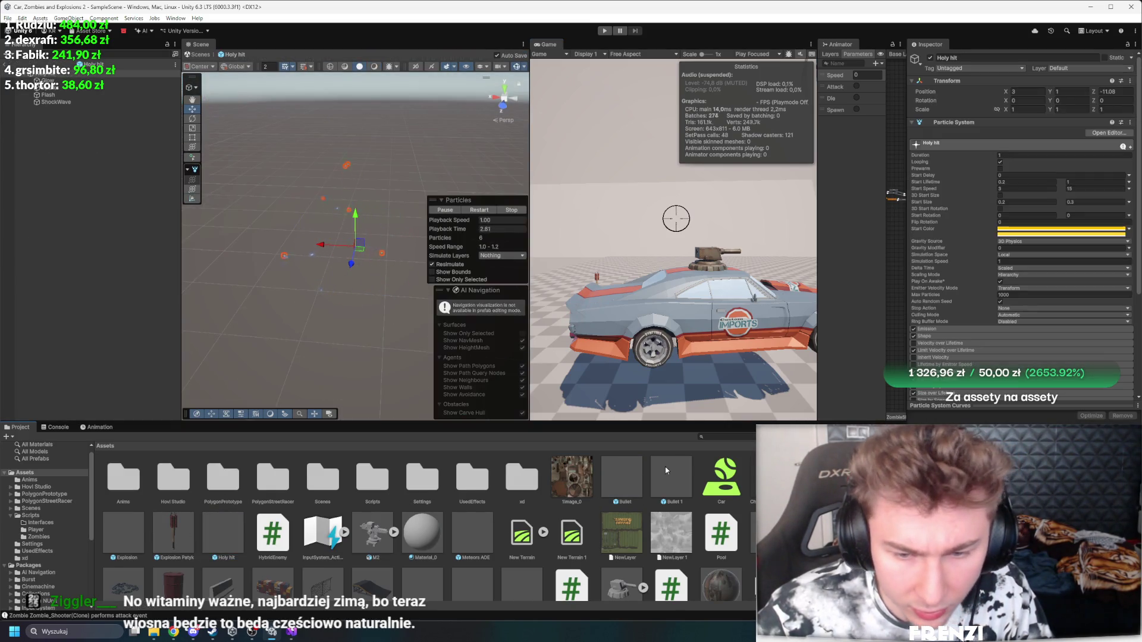
{"action": "scroll", "coordinate": [225, 505], "scroll_direction": "down", "scroll_amount": 3}
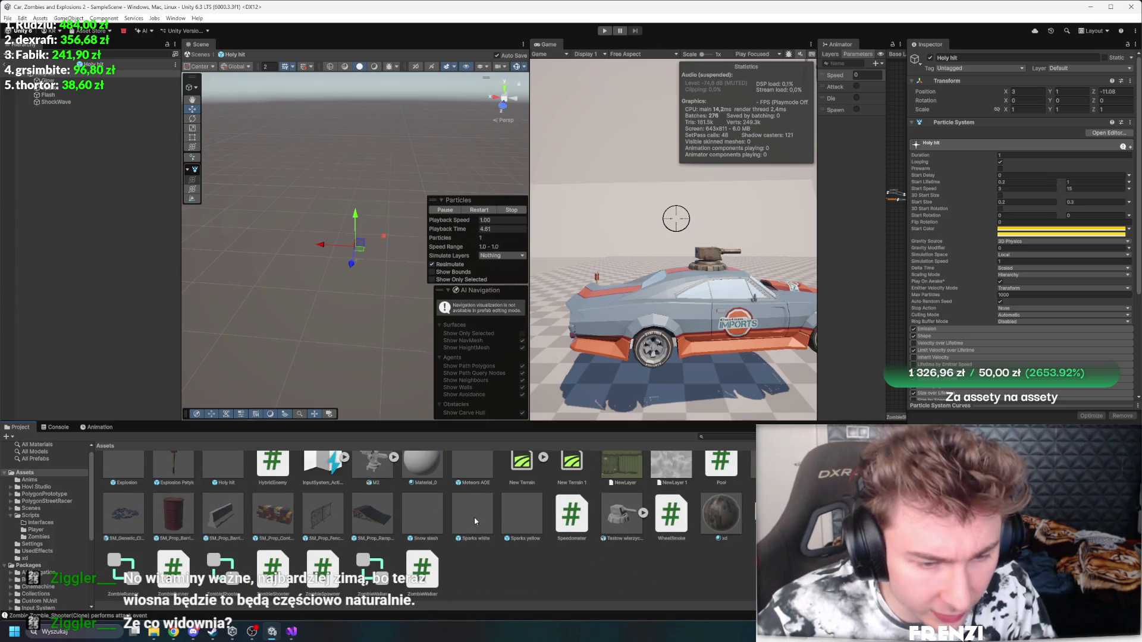
{"action": "left_click", "coordinate": [533, 514]}
{"action": "double_click", "coordinate": [533, 511]}
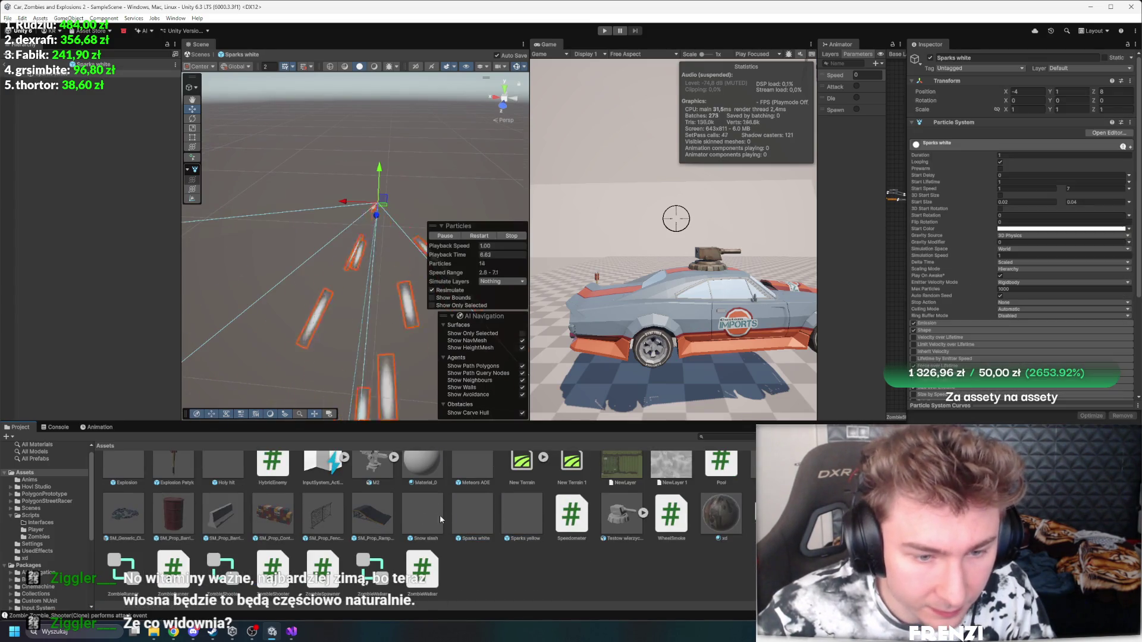
{"action": "double_click", "coordinate": [416, 513]}
{"action": "double_click", "coordinate": [223, 467]}
{"action": "scroll", "coordinate": [149, 505], "scroll_direction": "up", "scroll_amount": 3}
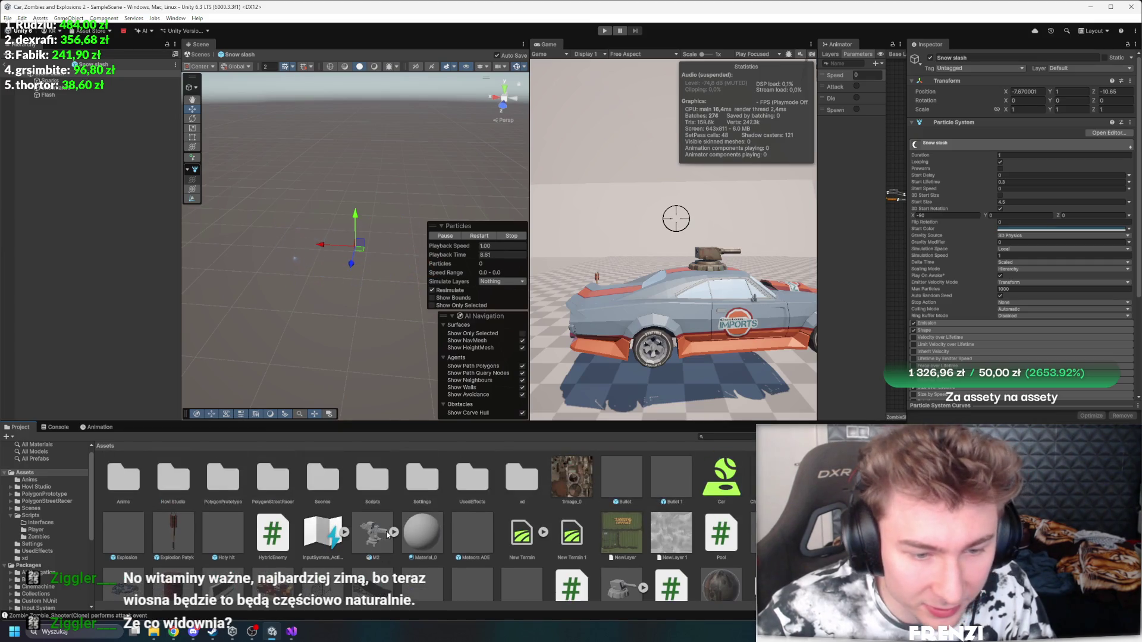
{"action": "double_click", "coordinate": [110, 530]}
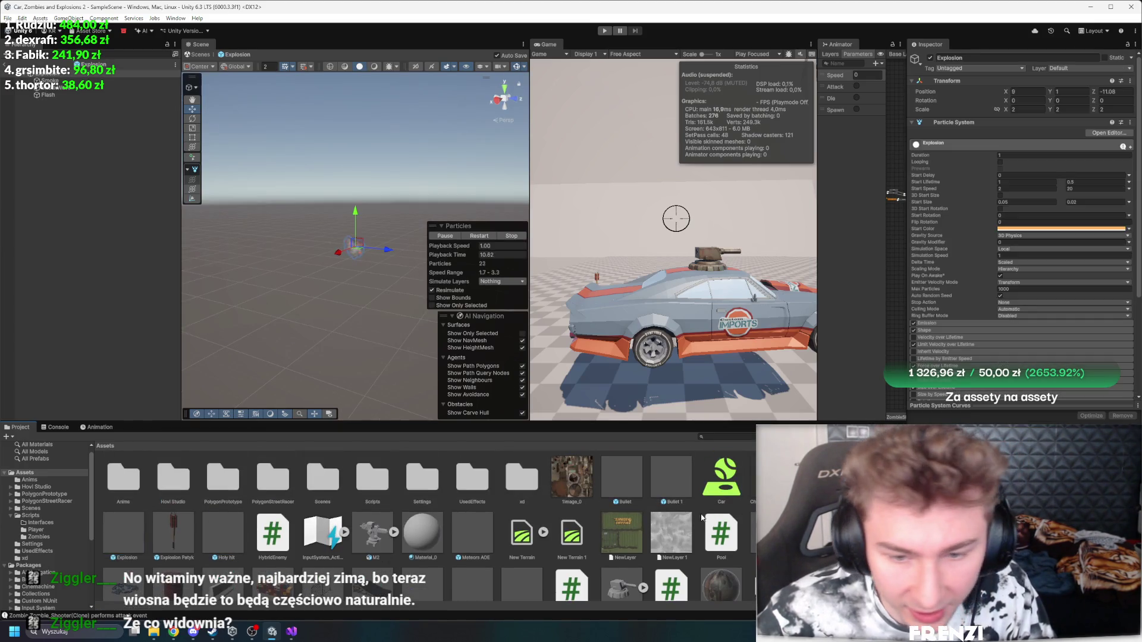
Step: Open the Bullet prefab, then preview the Sparks yellow and ShootBullet effects in UsedEffects
{"action": "double_click", "coordinate": [615, 483]}
{"action": "double_click", "coordinate": [615, 484]}
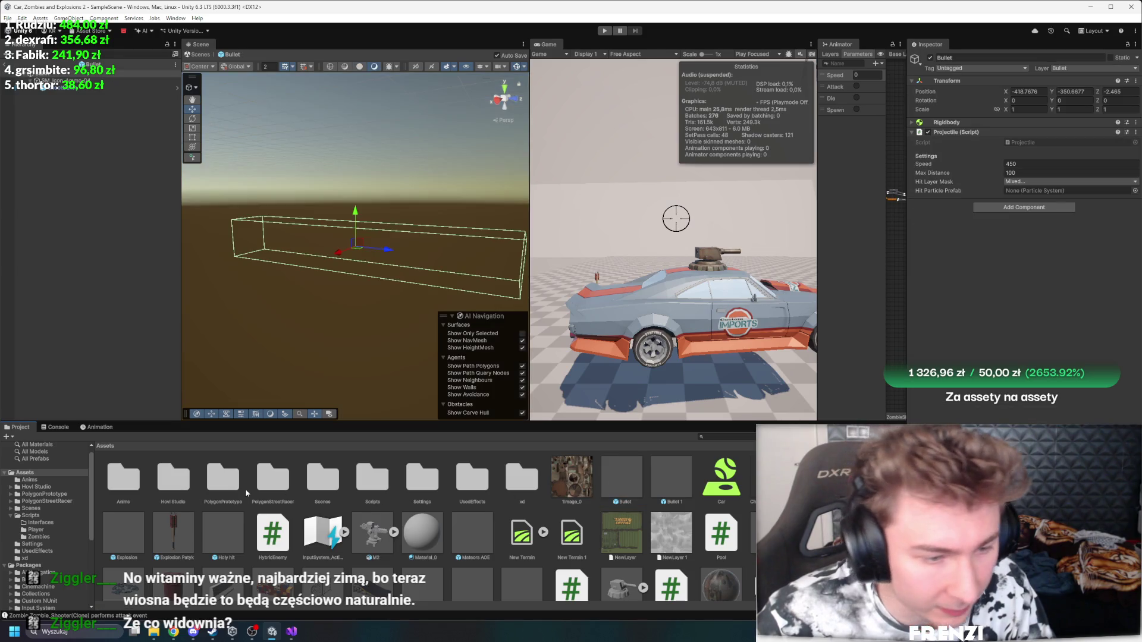
{"action": "left_click", "coordinate": [371, 489]}
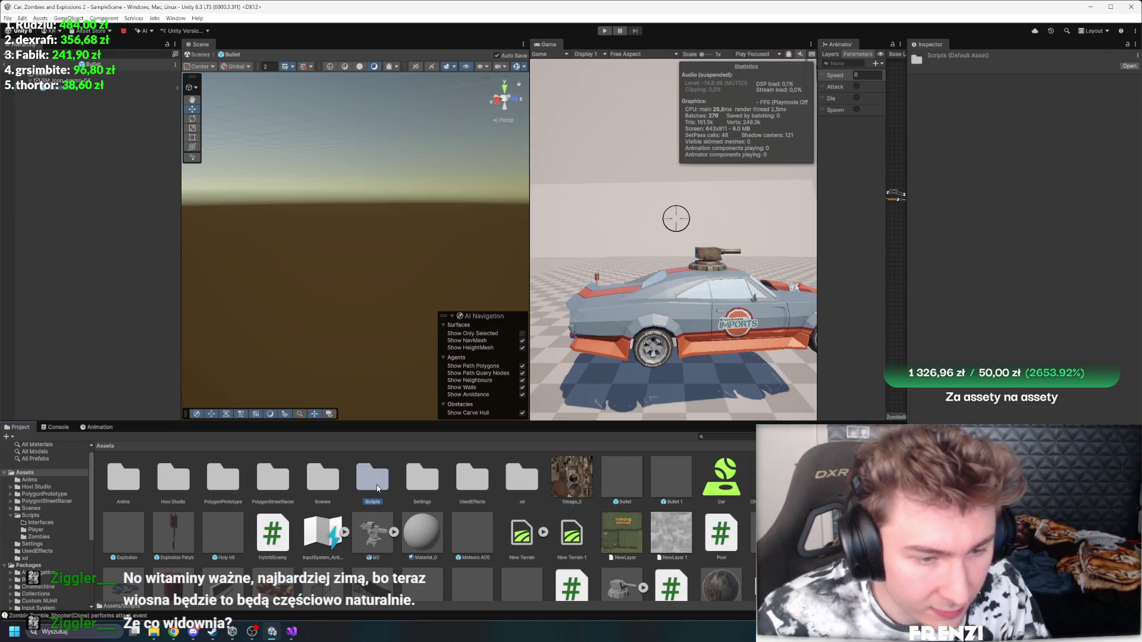
{"action": "double_click", "coordinate": [472, 477]}
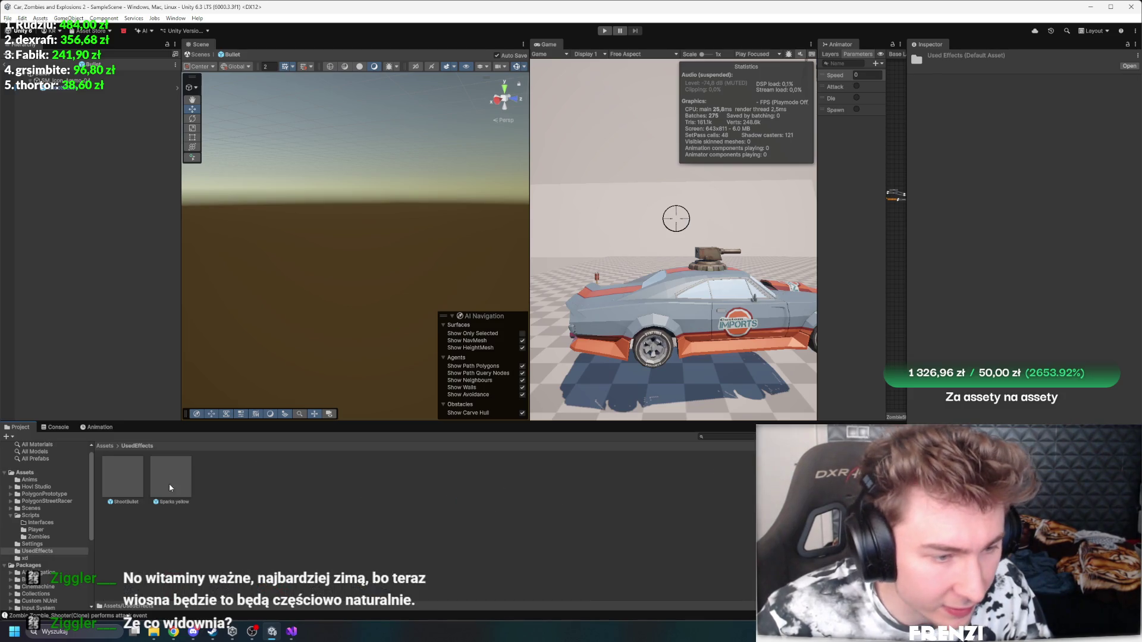
{"action": "left_click", "coordinate": [169, 483]}
{"action": "double_click", "coordinate": [168, 480]}
{"action": "double_click", "coordinate": [124, 477]}
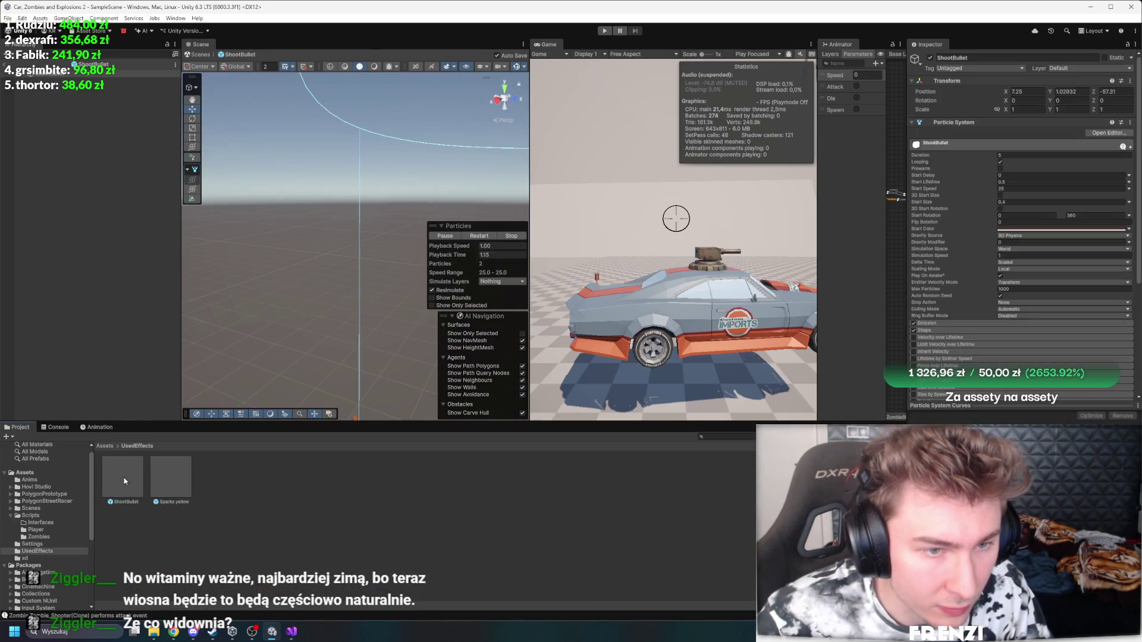
{"action": "left_click_drag", "start_coordinate": [302, 384], "coordinate": [320, 384]}
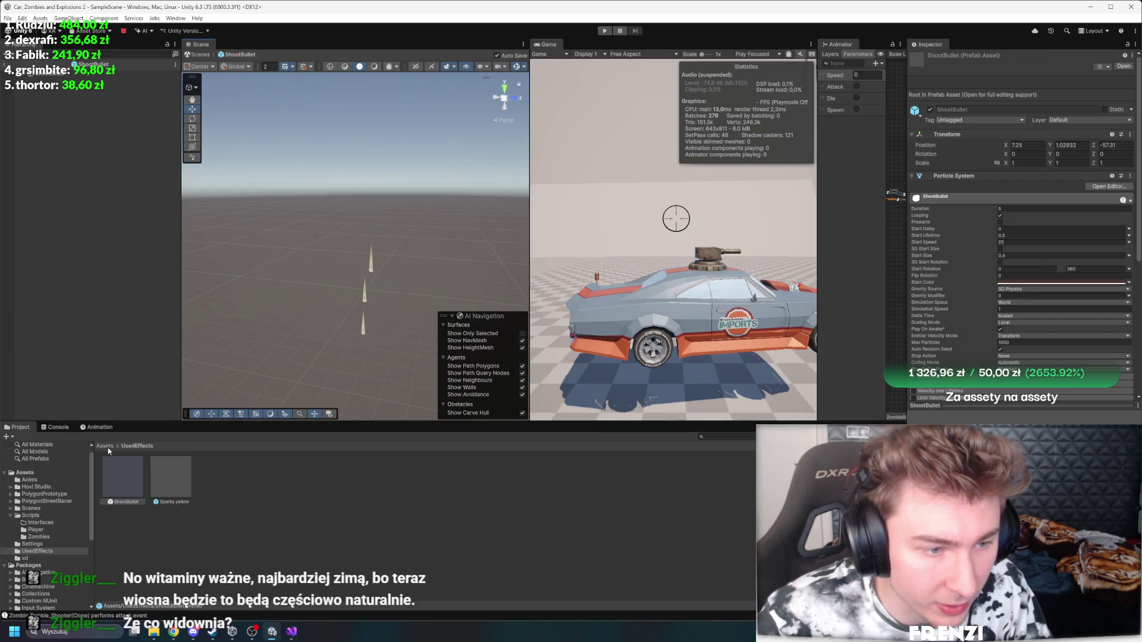
Step: Search the Assets for 'hit' and open the Stones hit particle prefab
{"action": "left_click", "coordinate": [106, 446]}
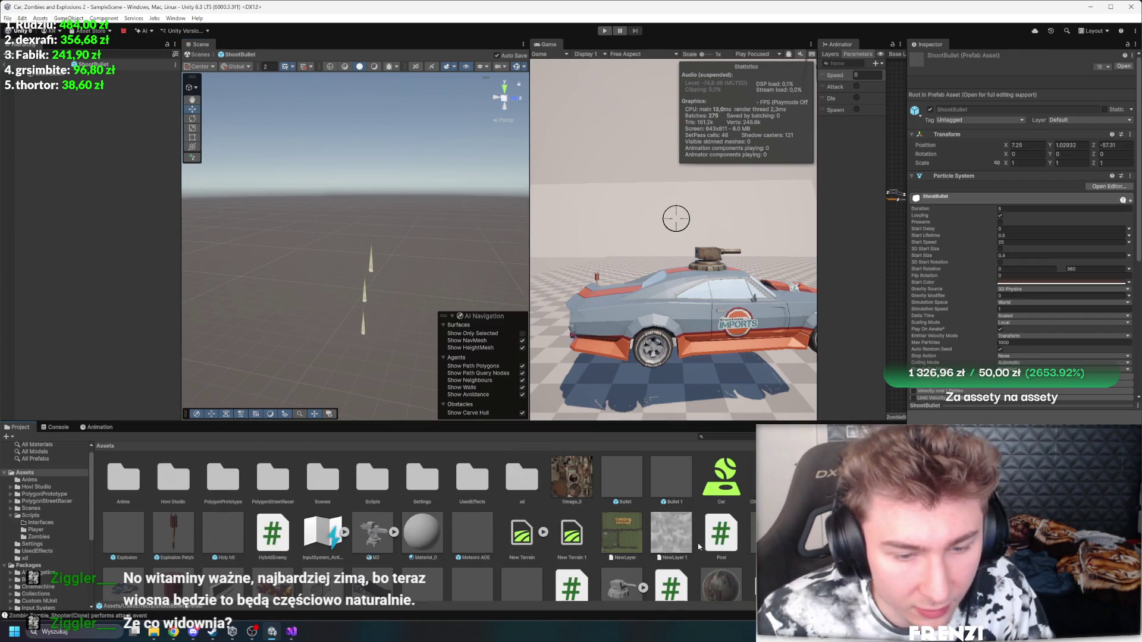
{"action": "left_click", "coordinate": [735, 439]}
{"action": "type", "text": "hit"}
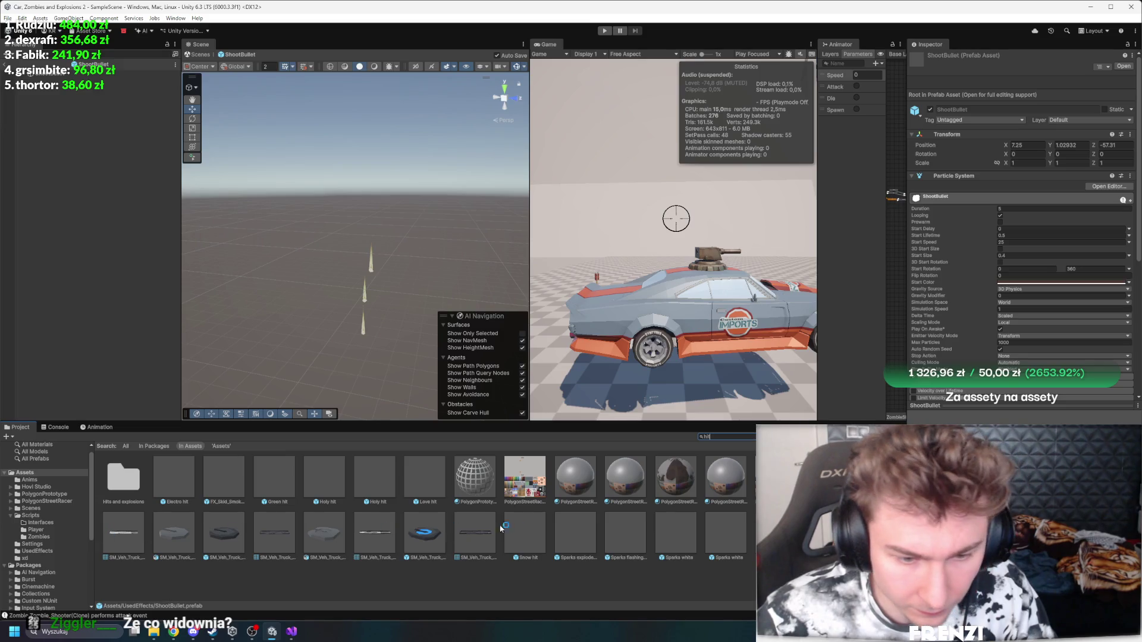
{"action": "double_click", "coordinate": [775, 535]}
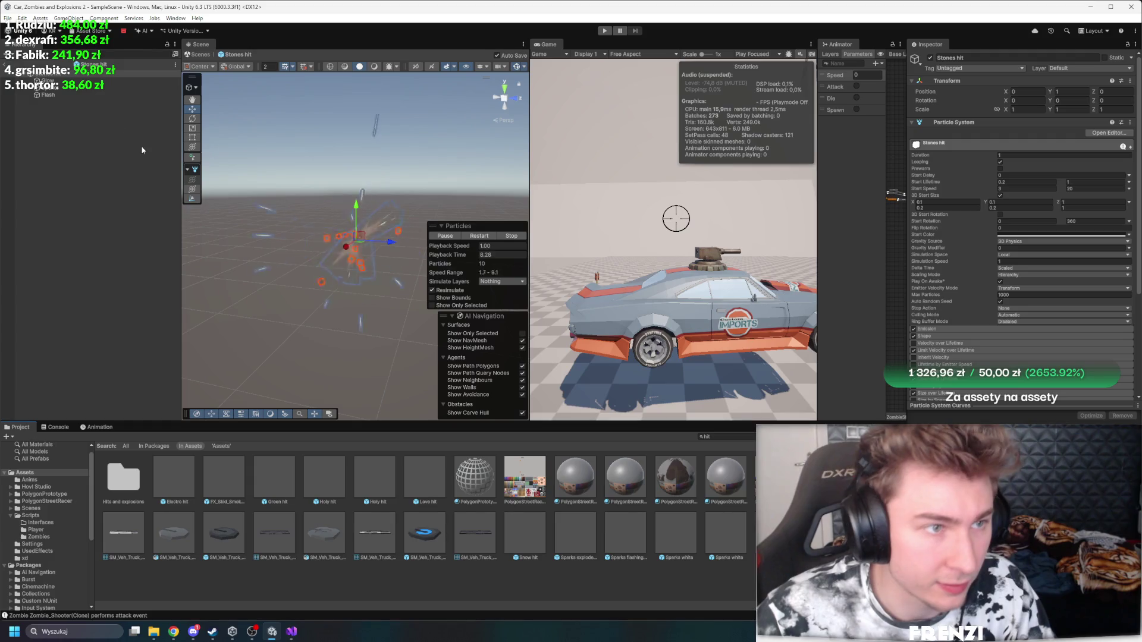
Step: Return to the scene, clear the asset search, and select the Bullet prefab
{"action": "left_click", "coordinate": [11, 64]}
{"action": "left_click", "coordinate": [89, 284]}
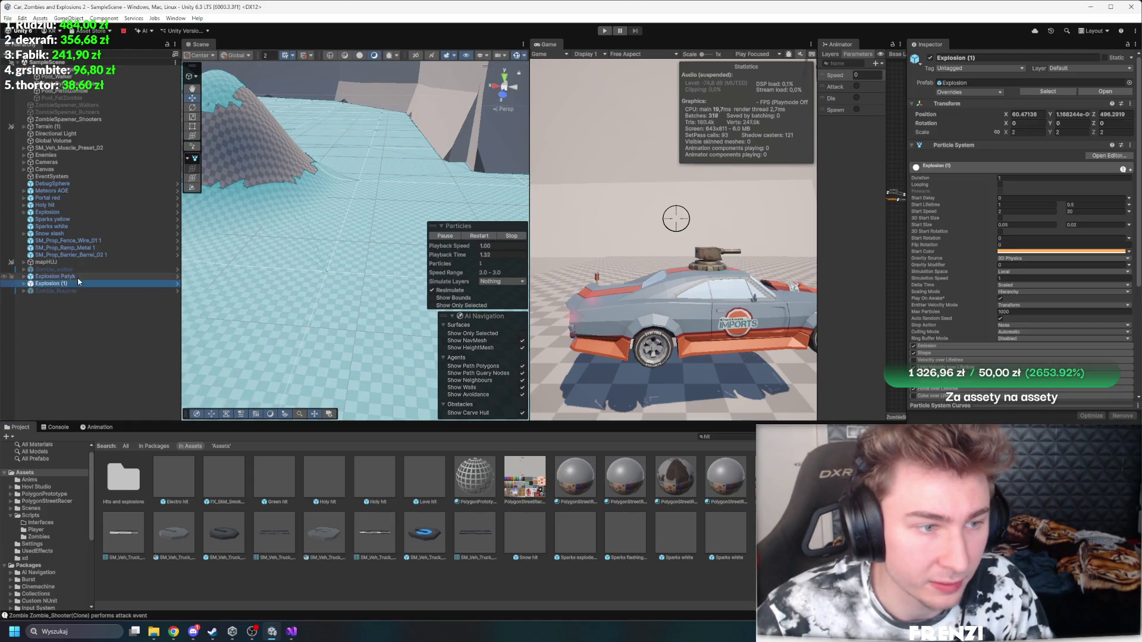
{"action": "left_click", "coordinate": [726, 437]}
{"action": "key", "text": "BackSpace"}
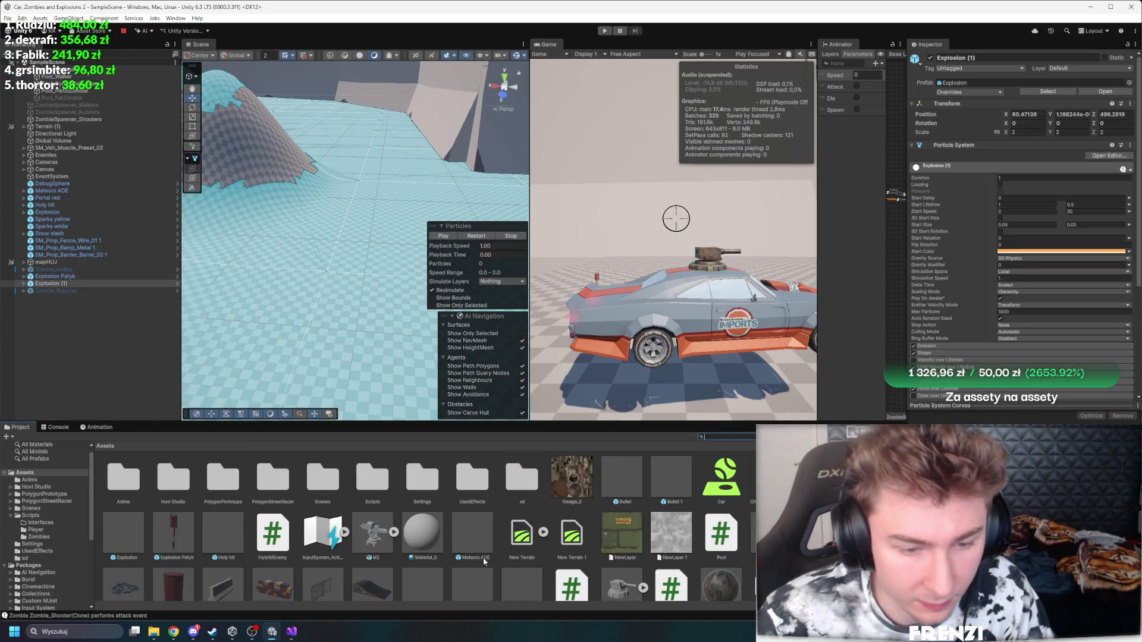
{"action": "scroll", "coordinate": [416, 474], "scroll_direction": "down", "scroll_amount": 1}
{"action": "scroll", "coordinate": [511, 502], "scroll_direction": "up", "scroll_amount": 1}
{"action": "left_click", "coordinate": [637, 465]}
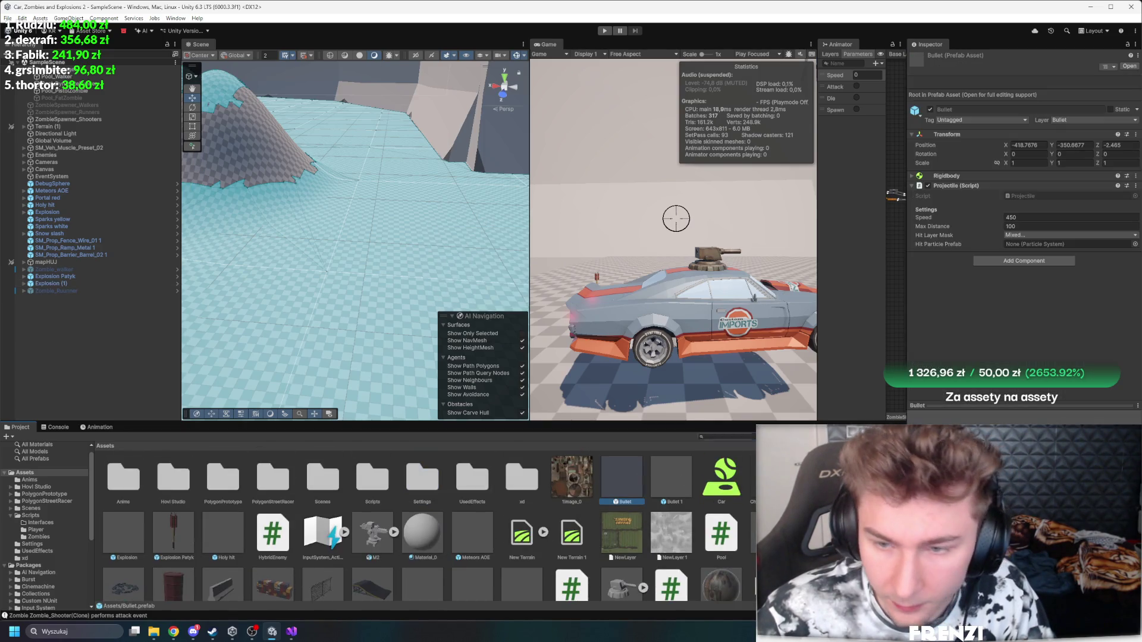
Step: Browse the Hit Particle Prefab picker for an effect, closing it without choosing
{"action": "left_click", "coordinate": [1134, 243]}
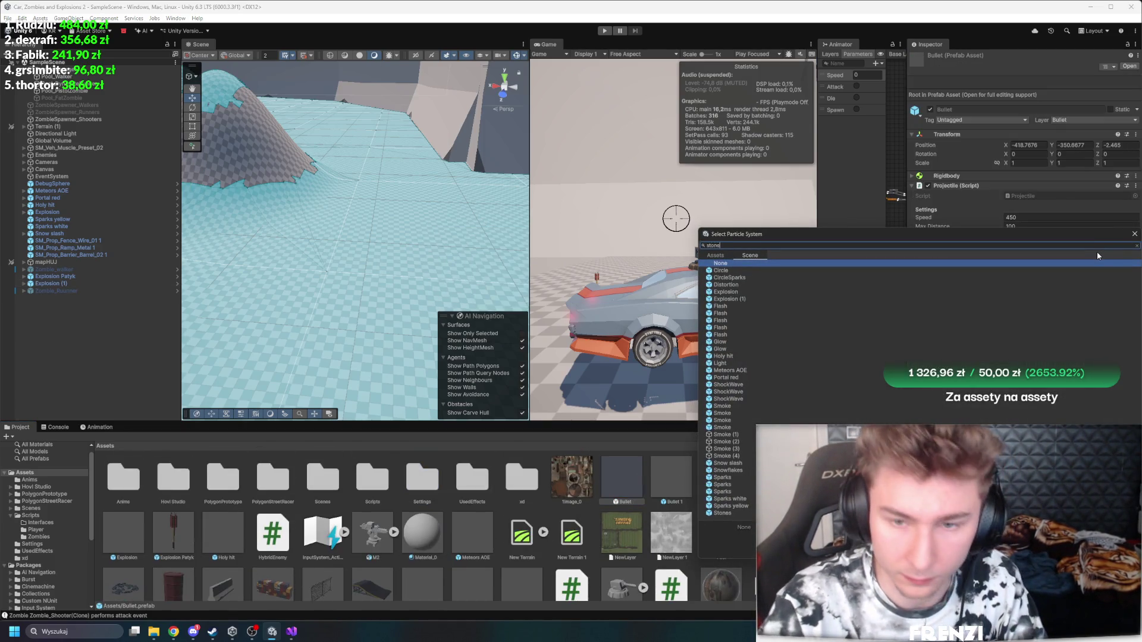
{"action": "type", "text": "s"}
{"action": "left_click", "coordinate": [716, 255]}
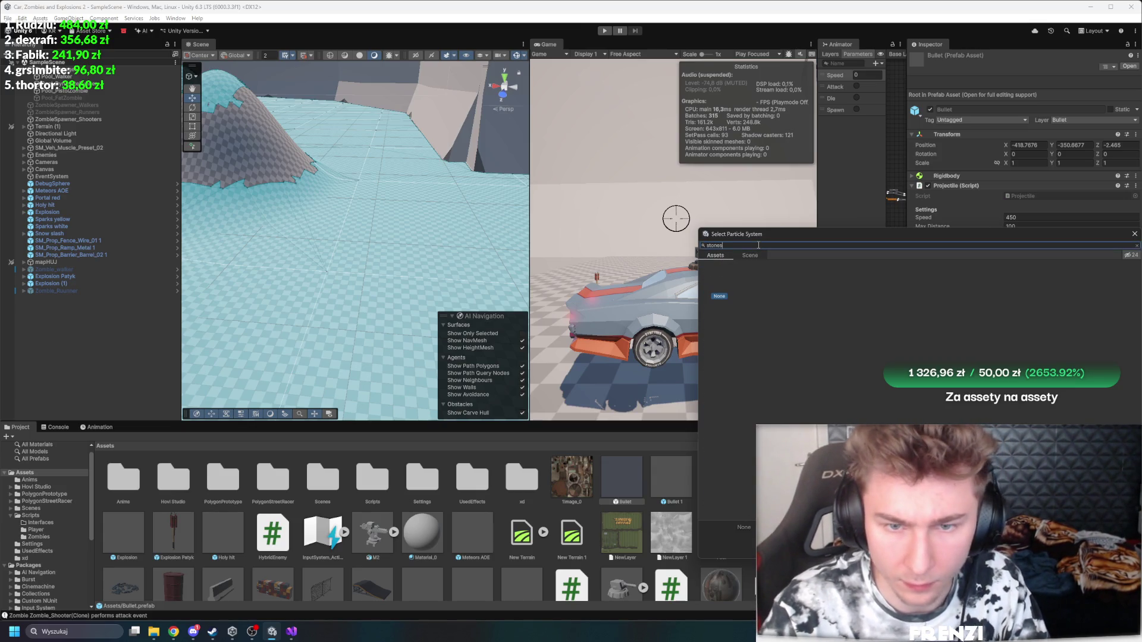
{"action": "key", "text": "ctrl+a"}
{"action": "type", "text": "h"}
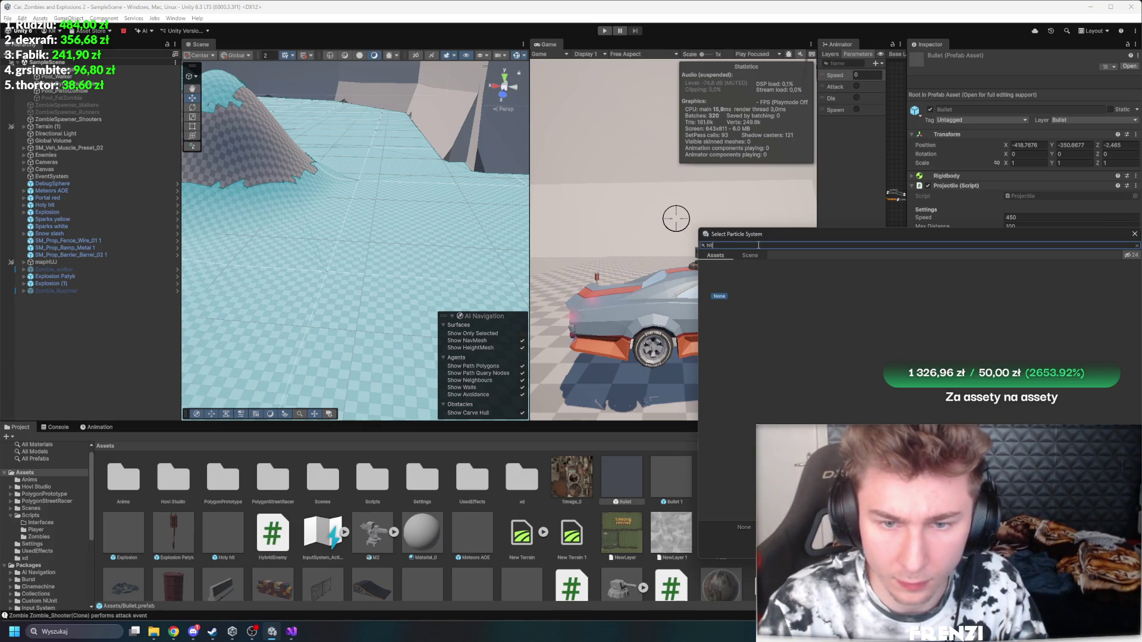
{"action": "key", "text": "BackSpace"}
{"action": "key", "text": "BackSpace"}
{"action": "key", "text": "BackSpace"}
{"action": "key", "text": "Escape"}
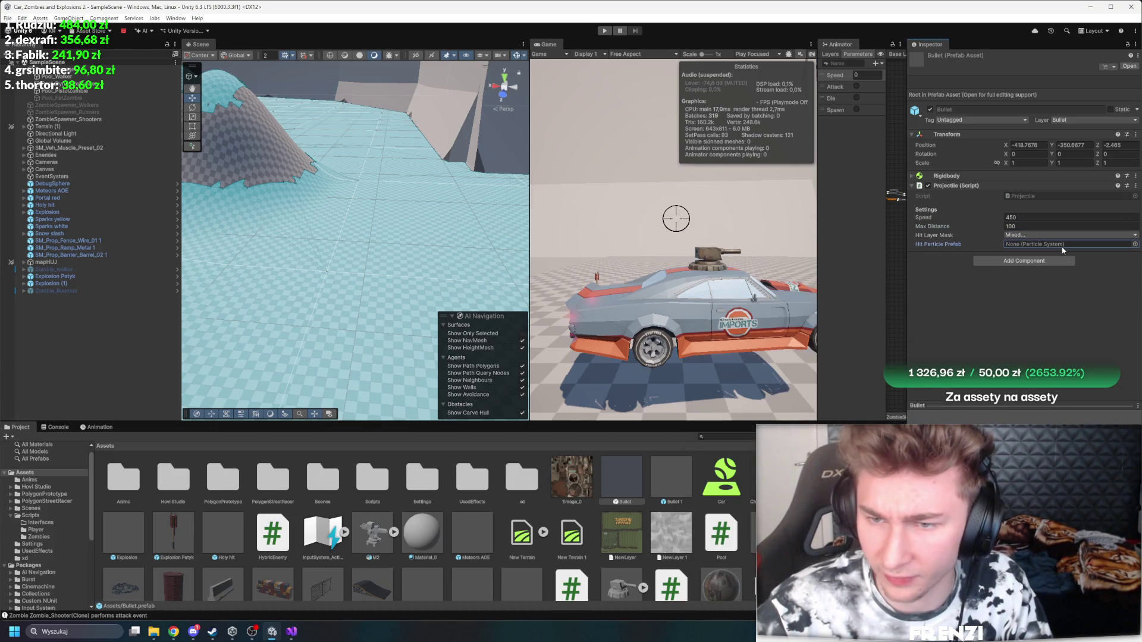
{"action": "left_click", "coordinate": [1134, 245]}
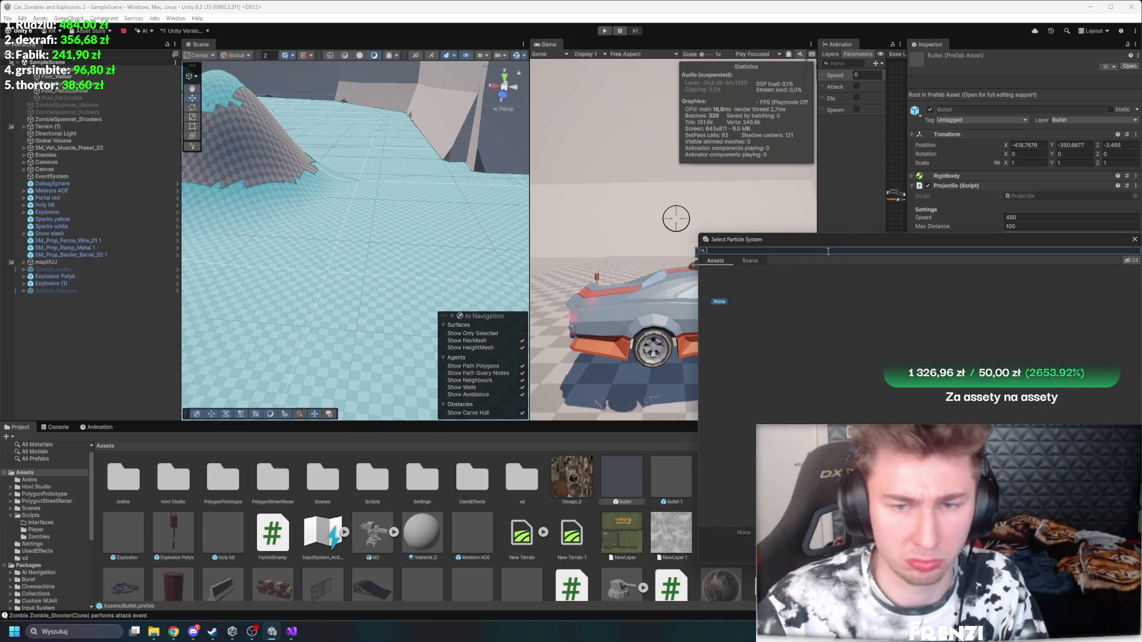
{"action": "key", "text": "Escape"}
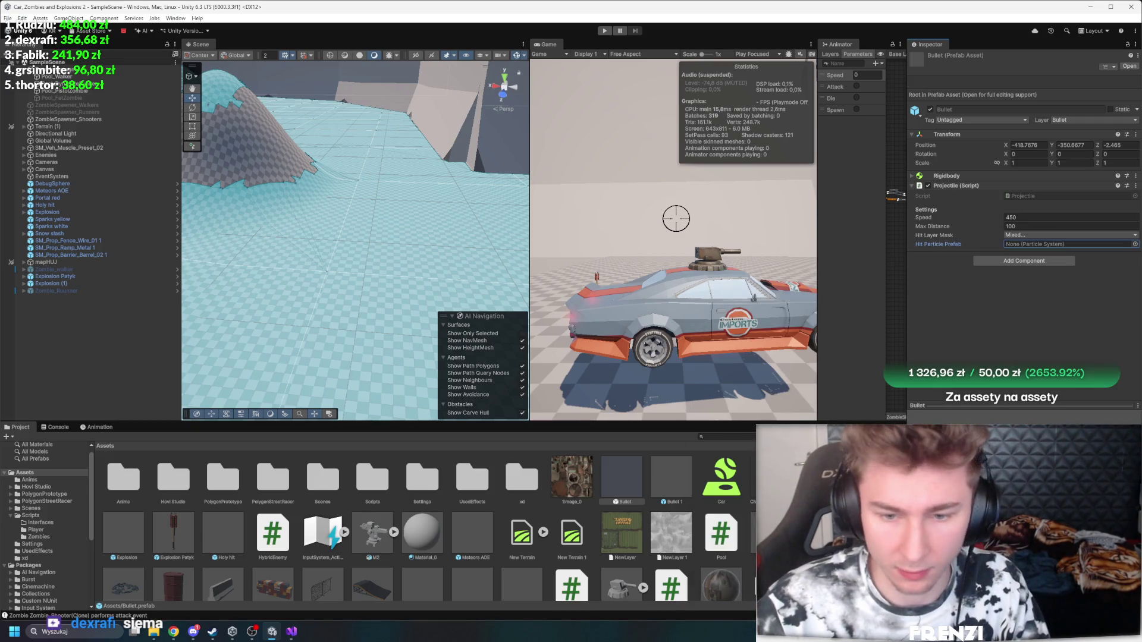
{"action": "left_click", "coordinate": [958, 228]}
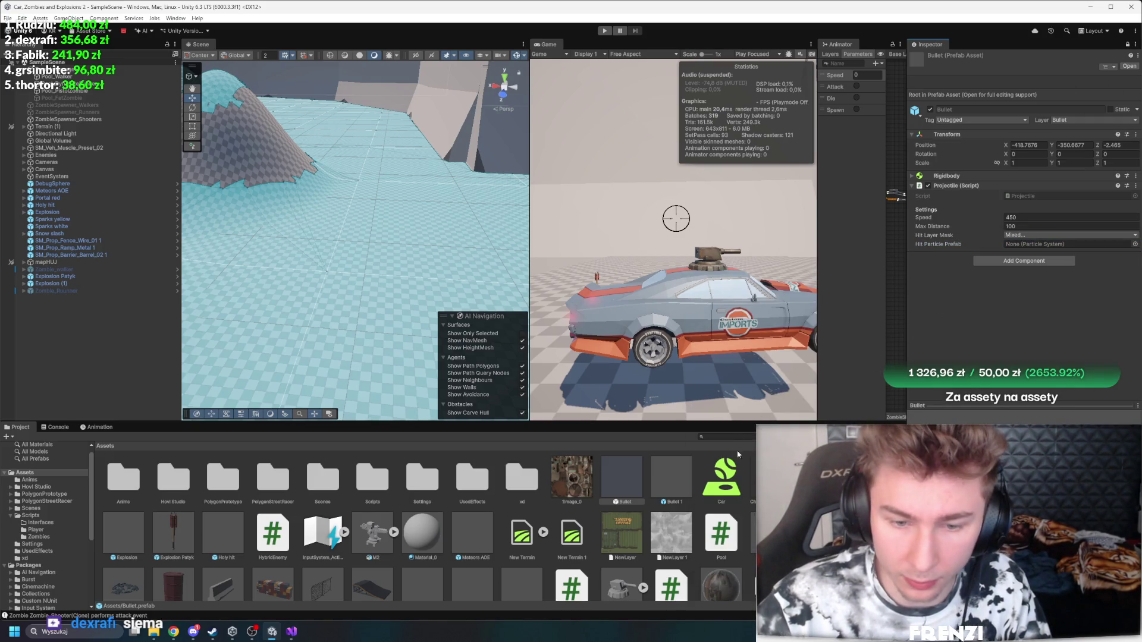
Step: Search assets for 'hit', drag Stones hit onto the Bullet's Hit Particle Prefab, and start Play mode
{"action": "left_click", "coordinate": [738, 432]}
{"action": "type", "text": "hit"}
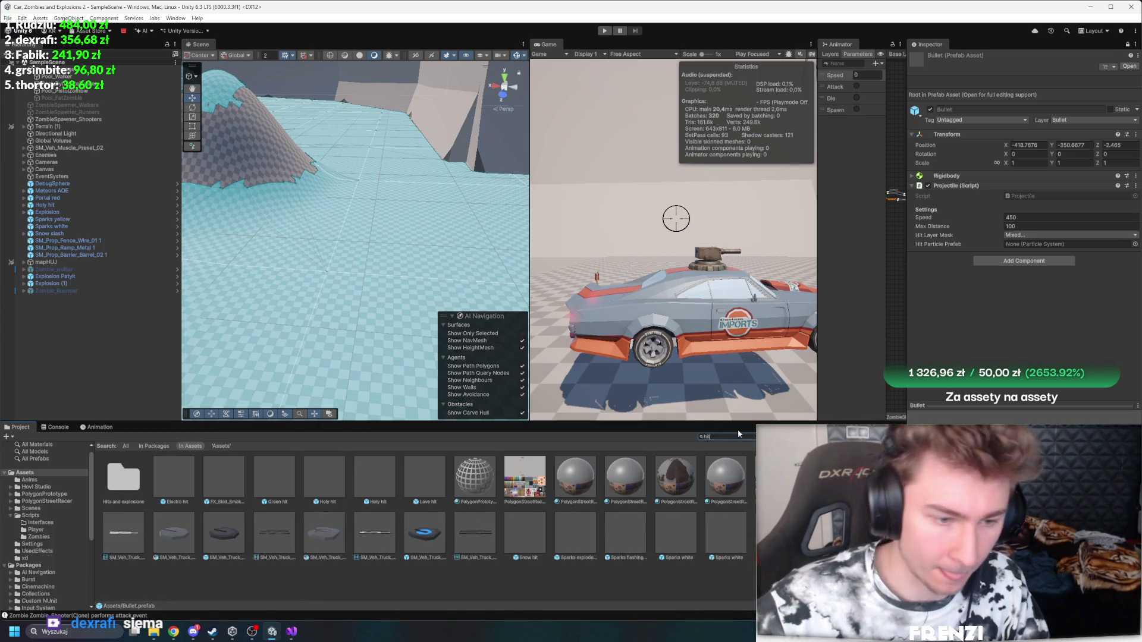
{"action": "mouse_move", "coordinate": [775, 533]}
{"action": "left_mouse_down"}
{"action": "mouse_move", "coordinate": [904, 369]}
{"action": "mouse_move", "coordinate": [1065, 244]}
{"action": "left_mouse_up"}
{"action": "key", "text": "ctrl+p"}
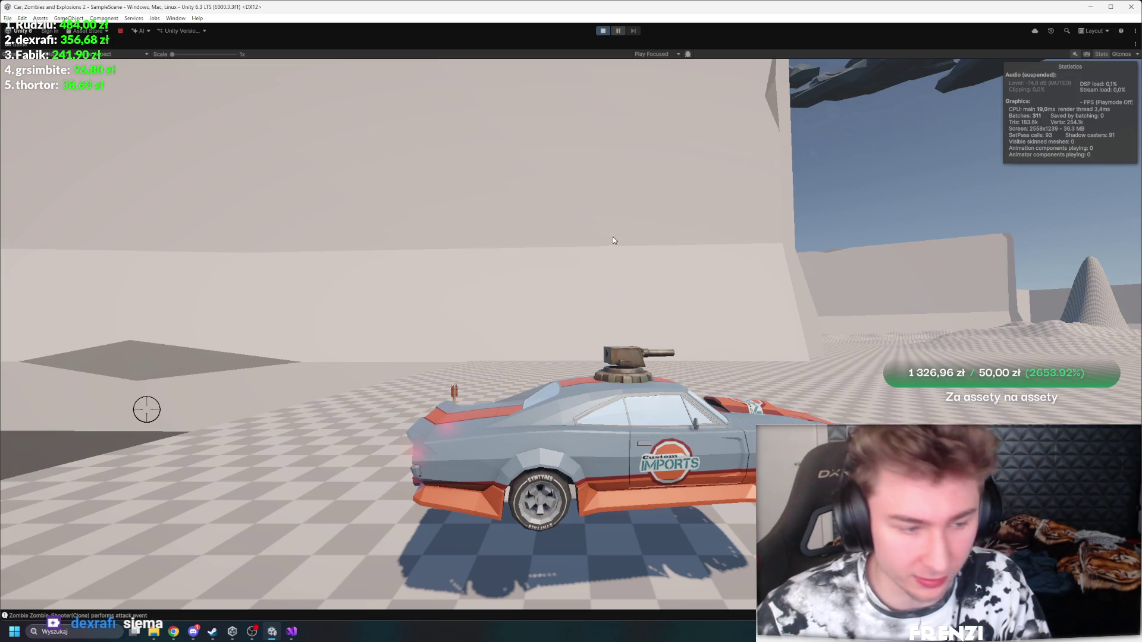
Step: Drive the car forward, fire two shots at the zombie horde, then stop the game
{"action": "key", "text": "w"}
{"action": "left_click", "coordinate": [278, 264]}
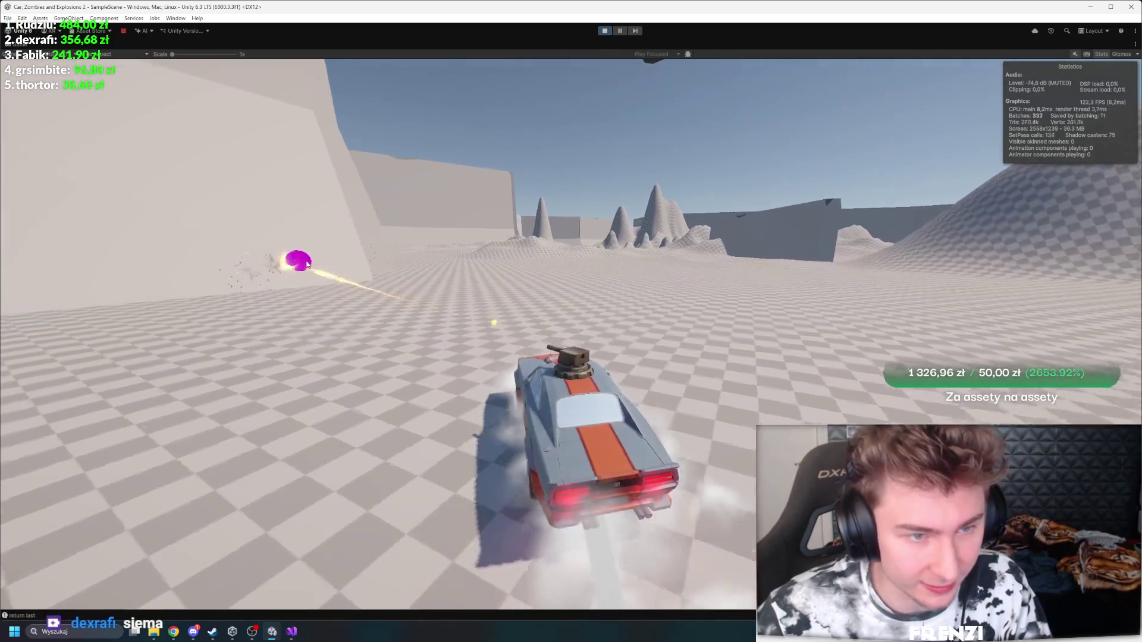
{"action": "left_click", "coordinate": [288, 240]}
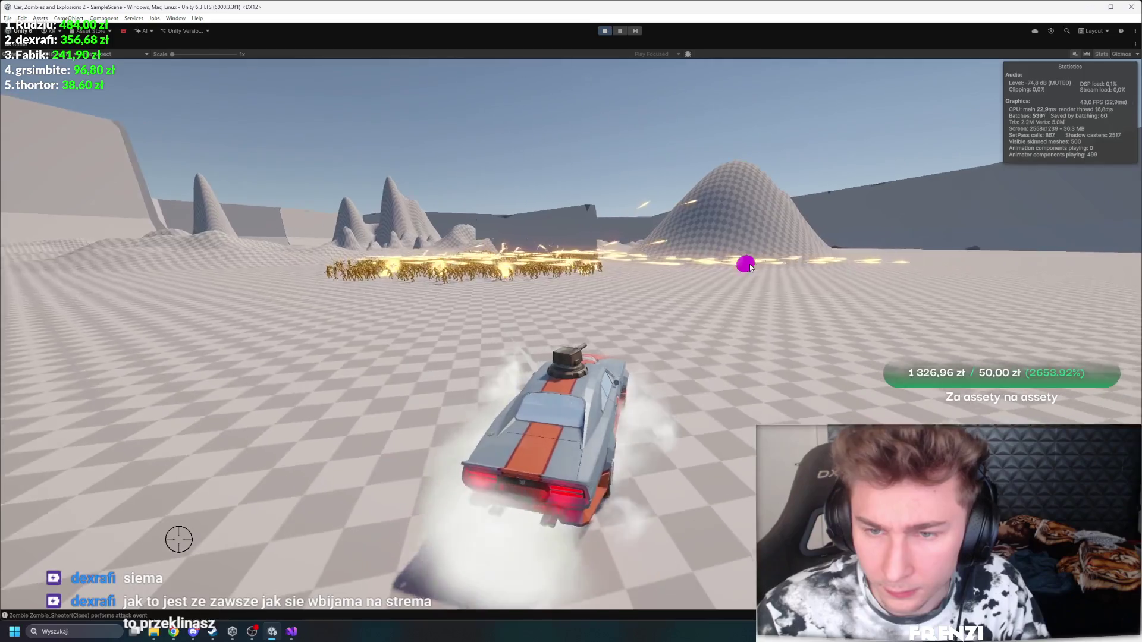
{"action": "key", "text": "ctrl+p"}
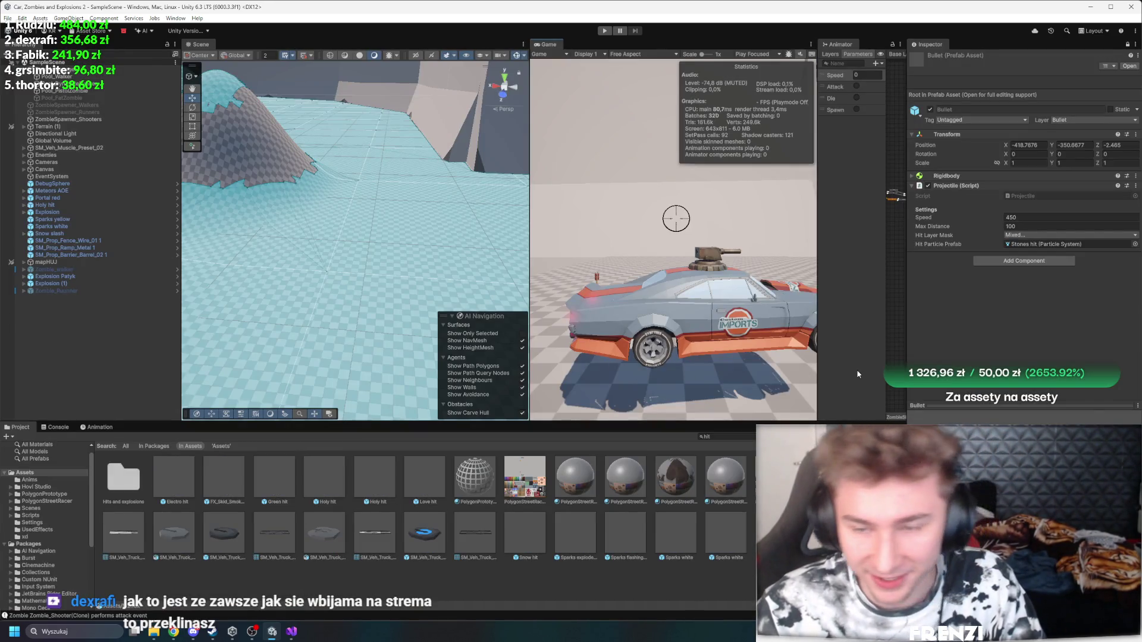
Step: Glance at the Console, then clear the Project search to list all Assets
{"action": "left_click", "coordinate": [58, 427]}
{"action": "left_click", "coordinate": [19, 427]}
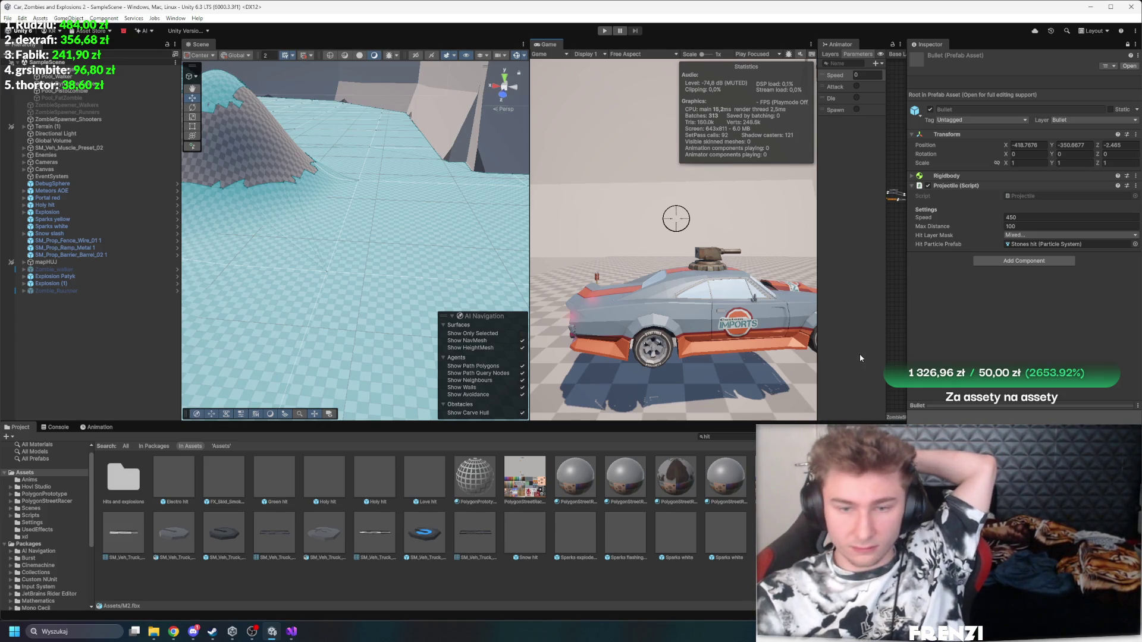
{"action": "key", "text": "BackSpace"}
{"action": "key", "text": "BackSpace"}
{"action": "key", "text": "BackSpace"}
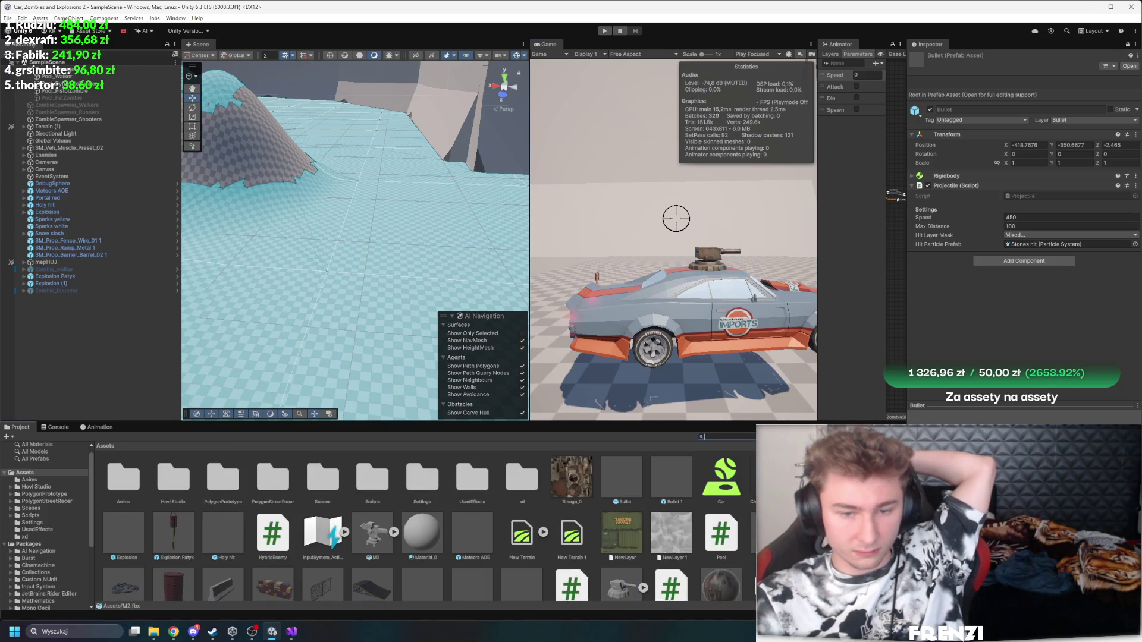
Step: Widen the Scene view over the Game view, then select and deselect Explosion (1)
{"action": "left_click_drag", "start_coordinate": [529, 273], "coordinate": [482, 273]}
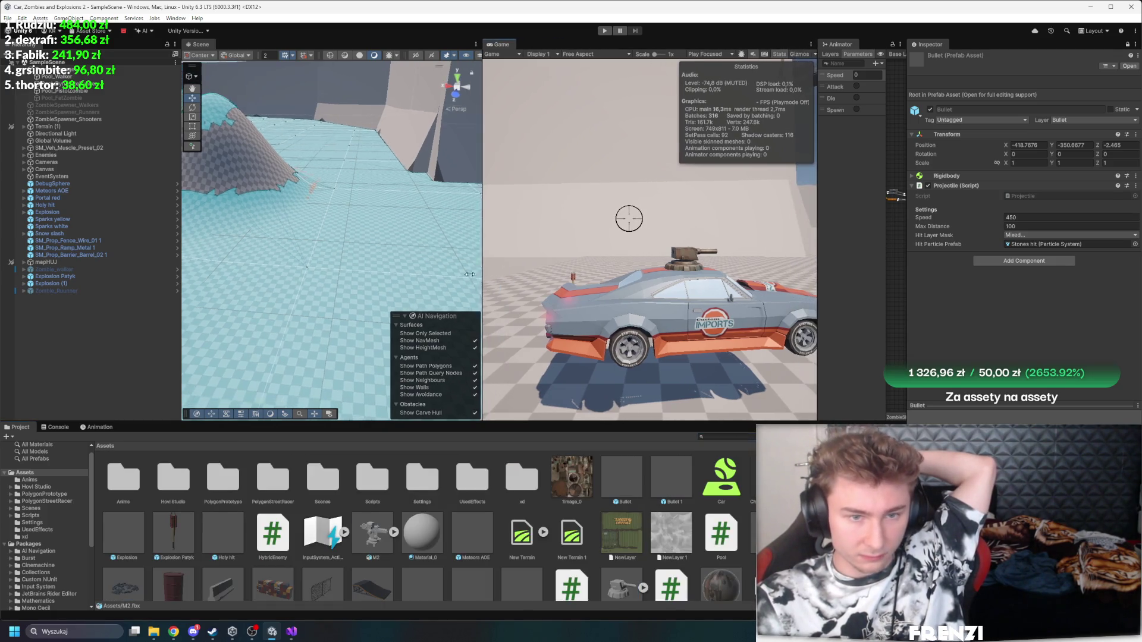
{"action": "scroll", "coordinate": [240, 237], "scroll_direction": "down", "scroll_amount": 10}
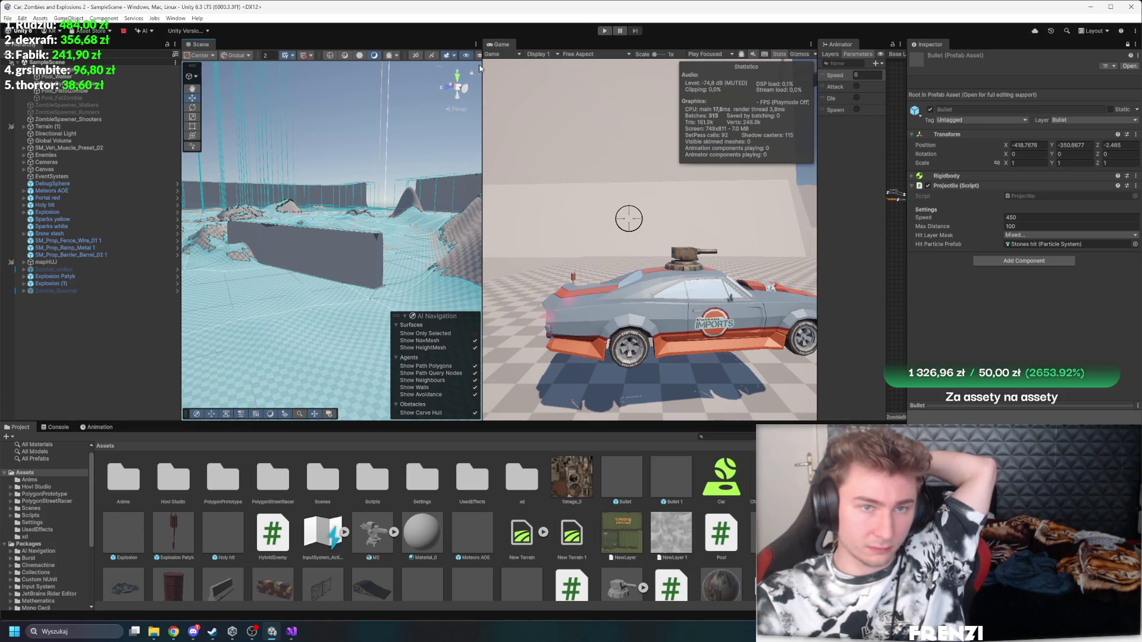
{"action": "left_click_drag", "start_coordinate": [482, 93], "coordinate": [639, 92]}
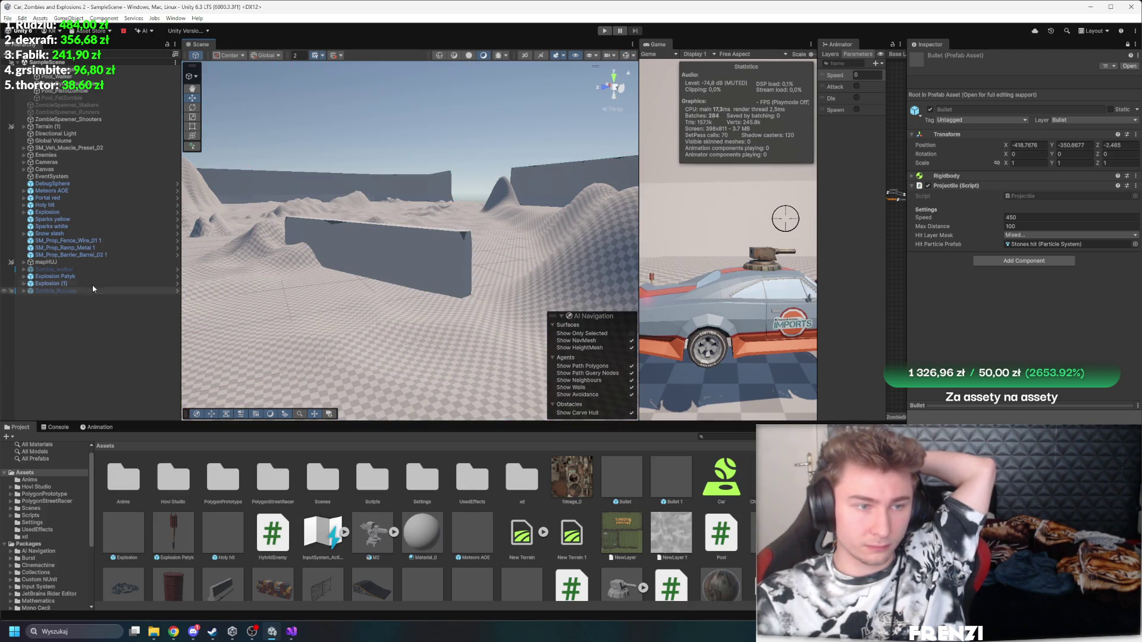
{"action": "left_click", "coordinate": [71, 284]}
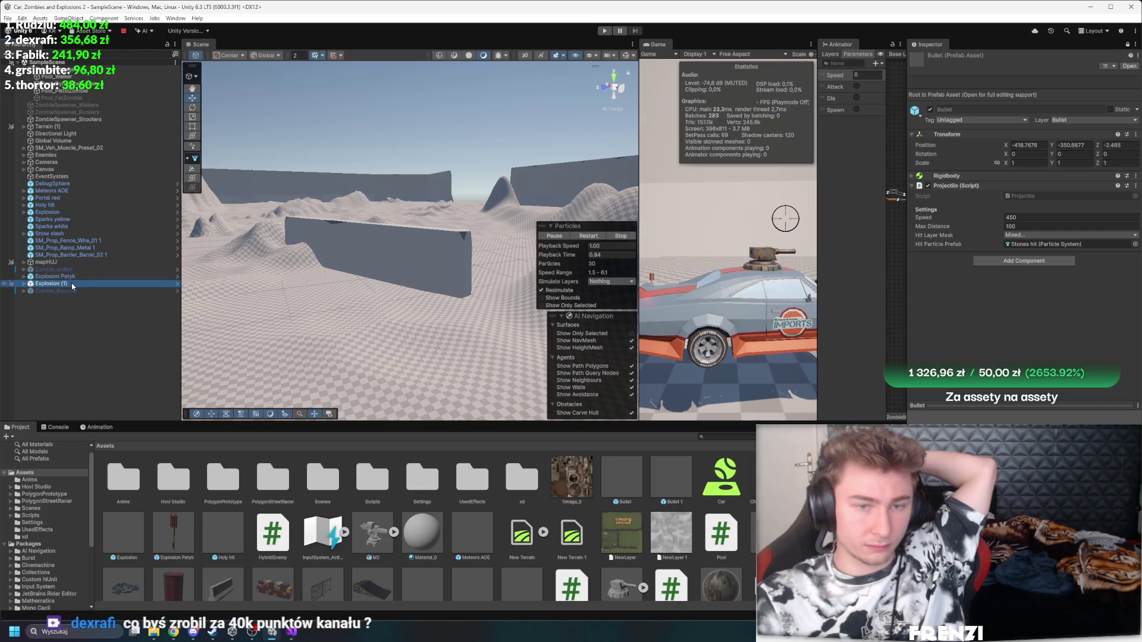
{"action": "left_click", "coordinate": [82, 310]}
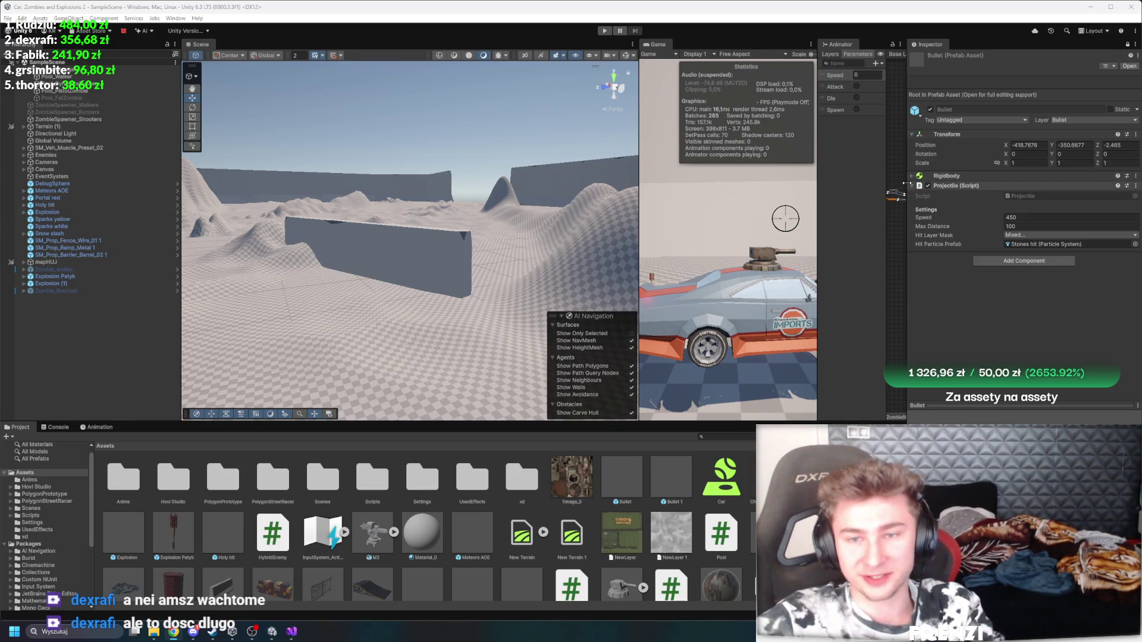
Step: Widen the views, fly the scene camera toward the walls, and select the car
{"action": "left_click_drag", "start_coordinate": [905, 183], "coordinate": [985, 227]}
{"action": "mouse_move", "coordinate": [535, 238]}
{"action": "left_mouse_down"}
{"action": "mouse_move", "coordinate": [221, 222]}
{"action": "mouse_move", "coordinate": [890, 210]}
{"action": "mouse_move", "coordinate": [816, 230]}
{"action": "mouse_move", "coordinate": [705, 209]}
{"action": "mouse_move", "coordinate": [570, 255]}
{"action": "left_mouse_up"}
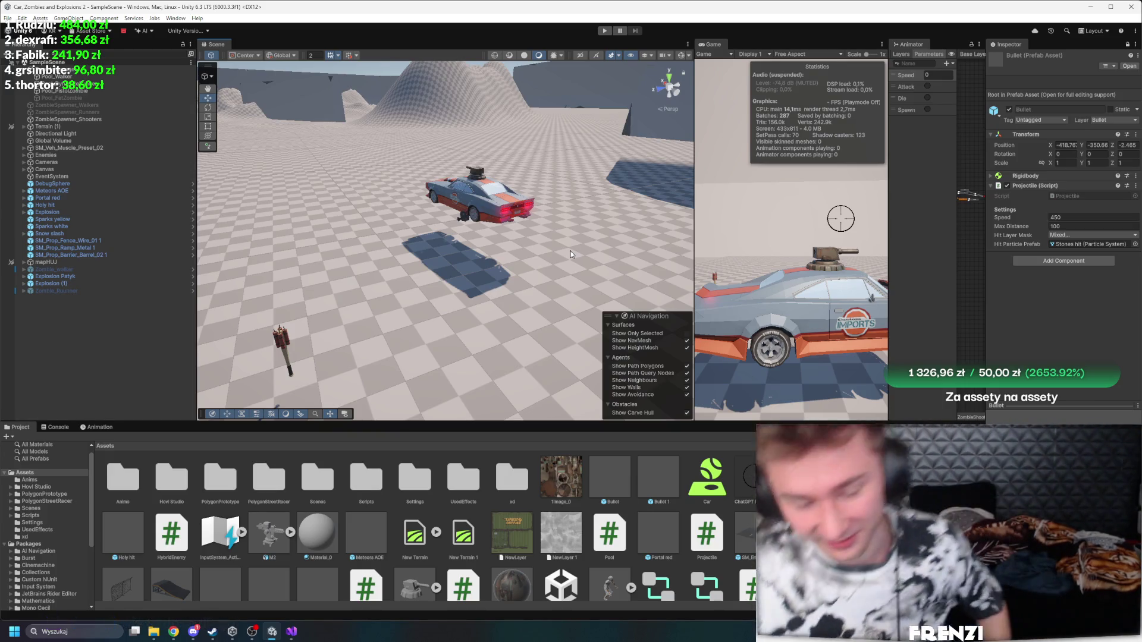
{"action": "left_click", "coordinate": [465, 183]}
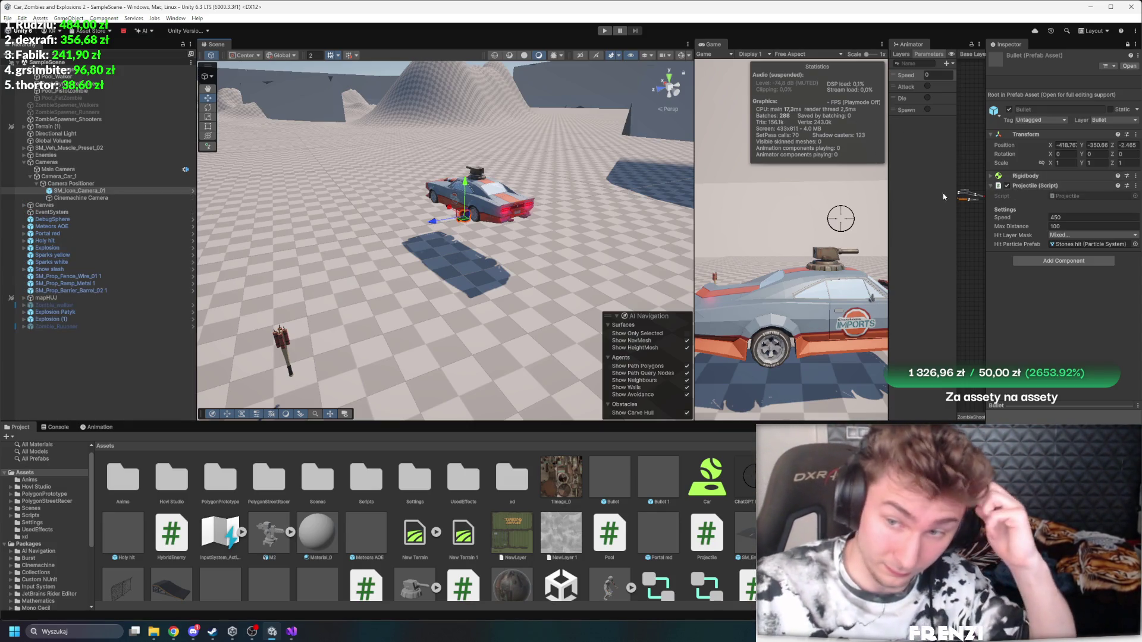
Step: Locate Stones hit from the Hit Particle Prefab field and preview it in Prefab Mode
{"action": "left_click", "coordinate": [1089, 244]}
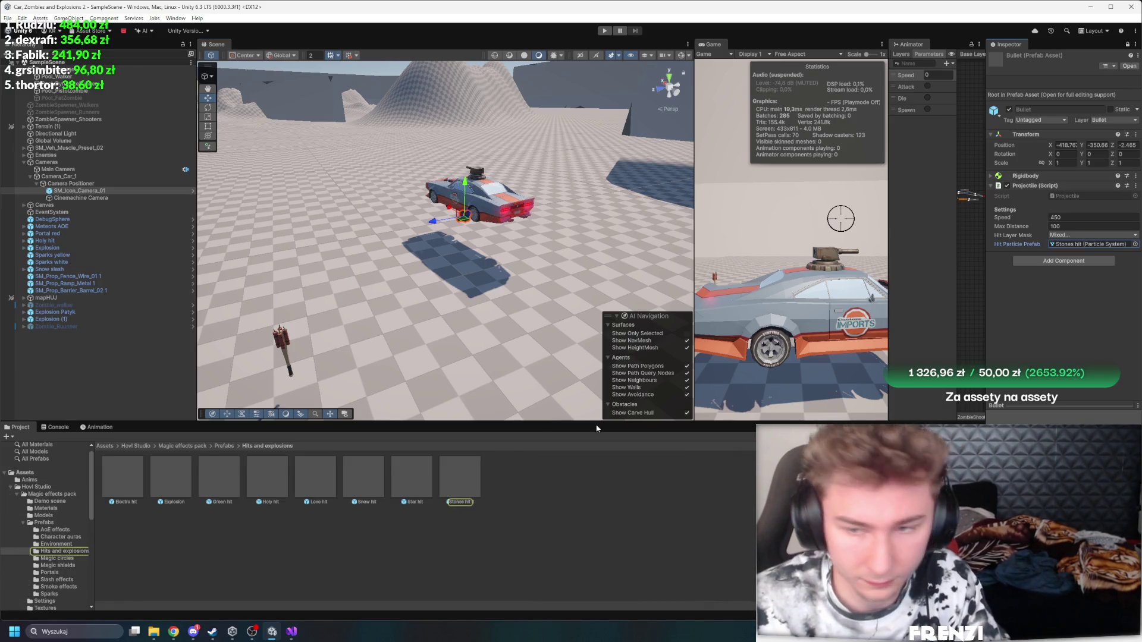
{"action": "double_click", "coordinate": [460, 477]}
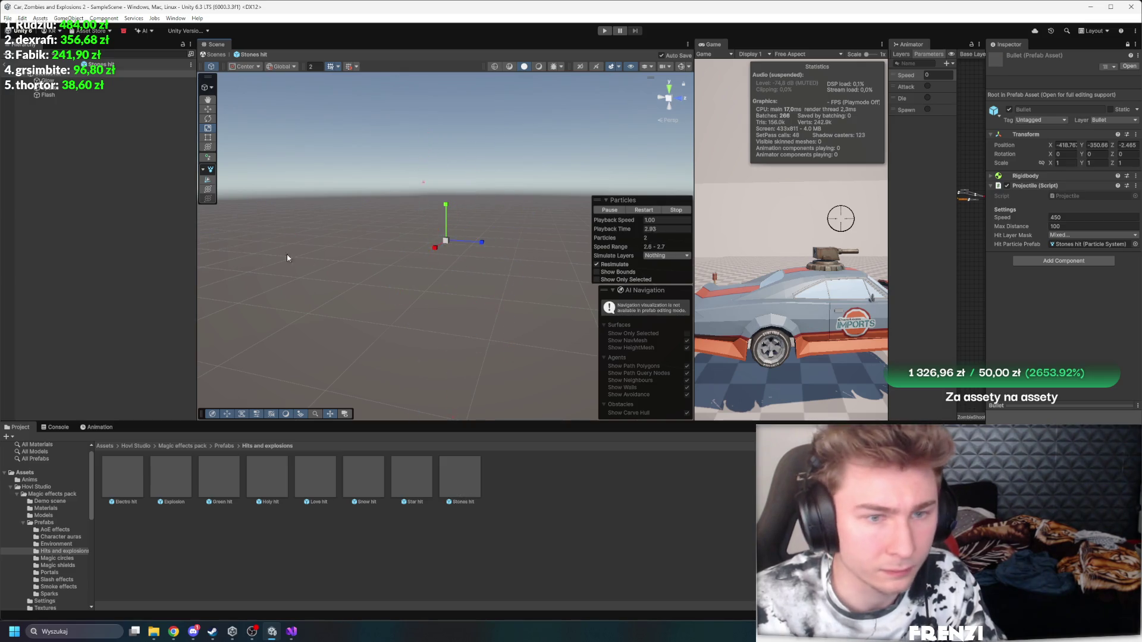
{"action": "left_click", "coordinate": [1125, 46]}
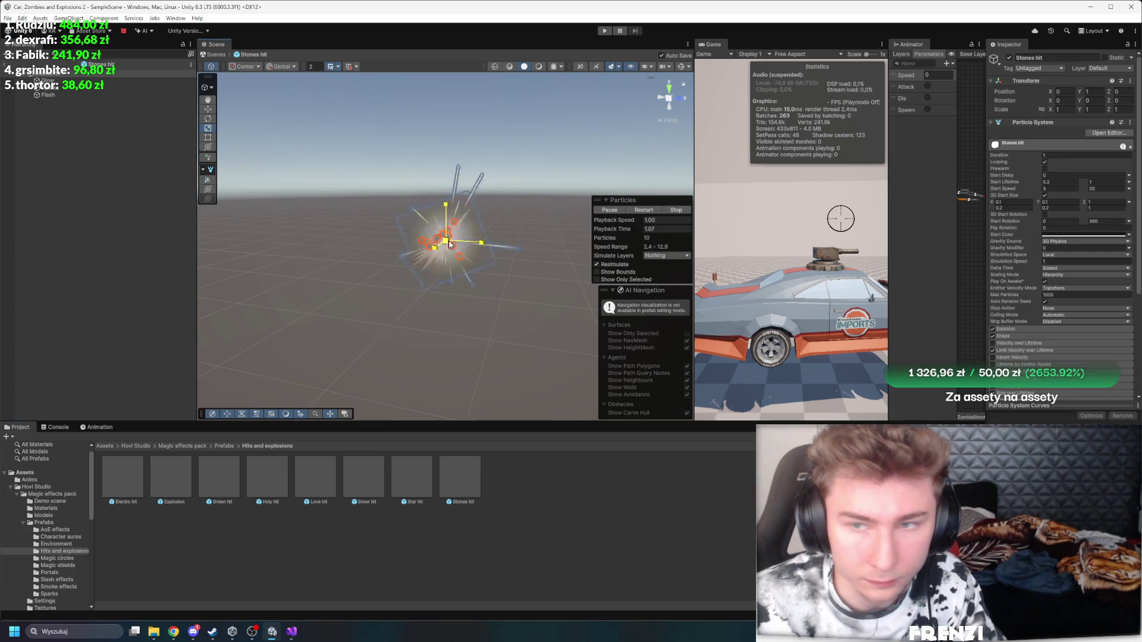
{"action": "left_click", "coordinate": [83, 127]}
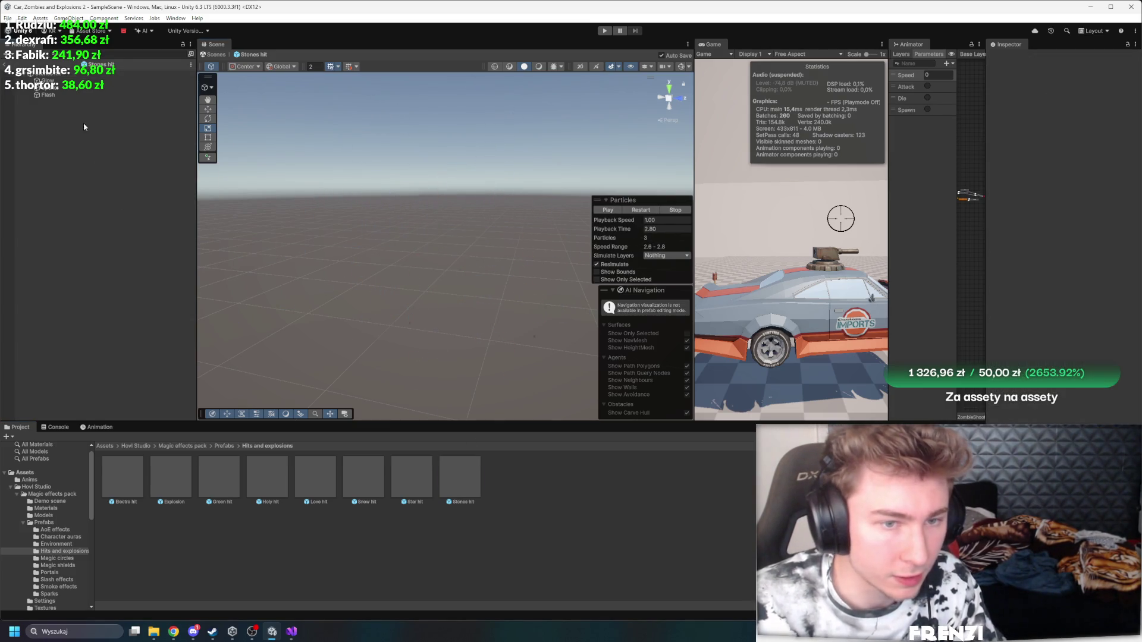
Step: Return to the level, maximize the Game view, and start the game again
{"action": "left_click", "coordinate": [6, 64]}
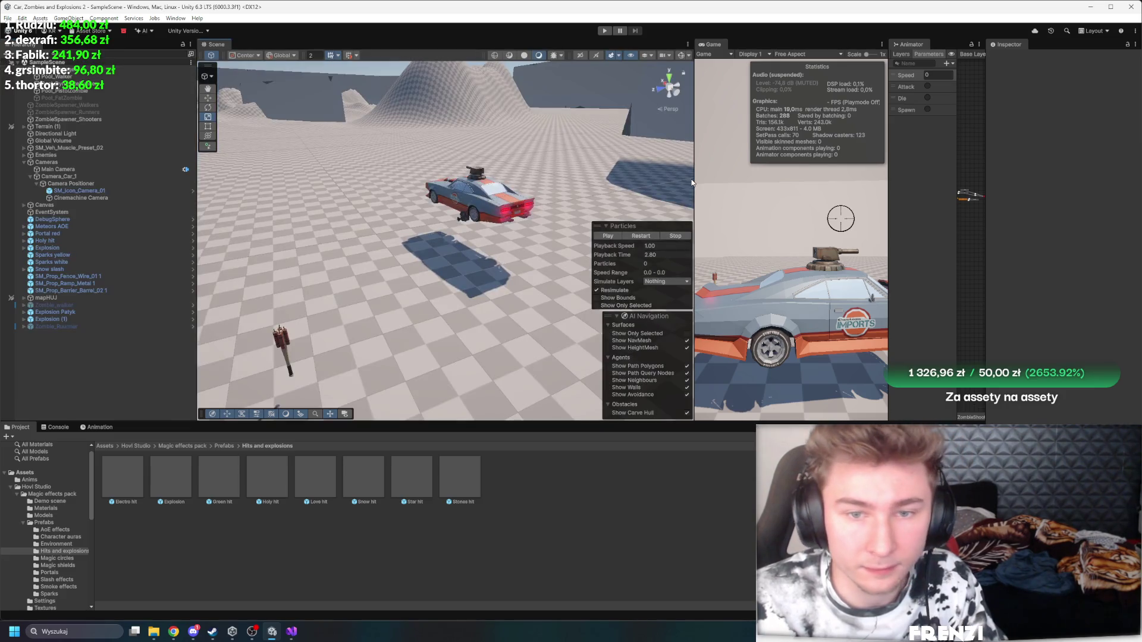
{"action": "key", "text": "shift+space"}
{"action": "left_click", "coordinate": [604, 31]}
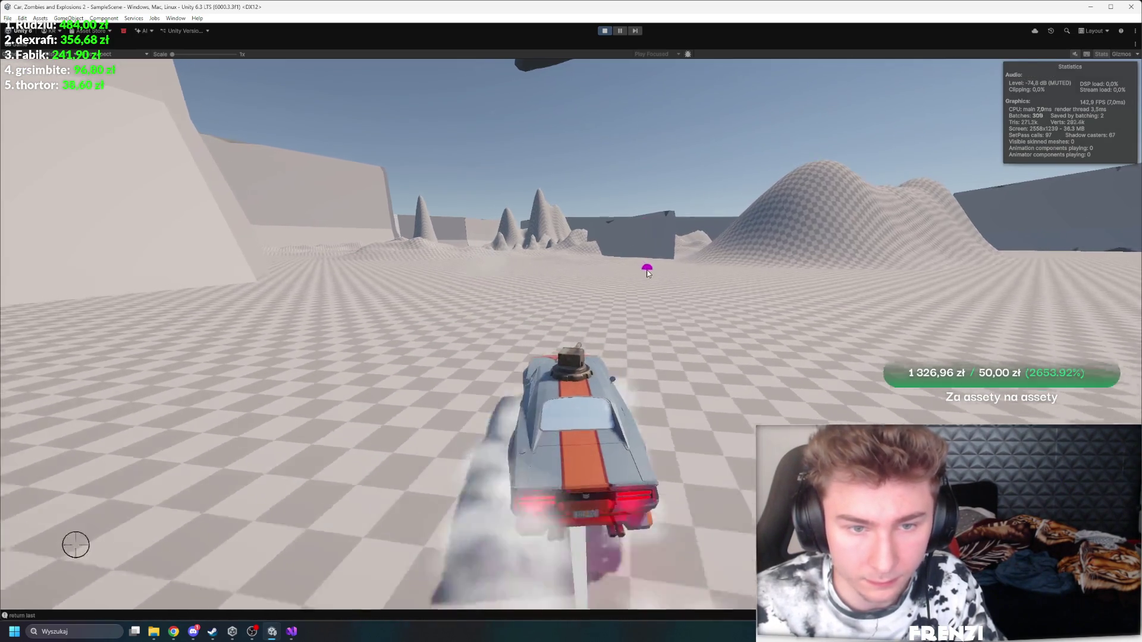
Step: Aim the turret at the zombie horde, then restore the layout and stop the game
{"action": "mouse_move", "coordinate": [670, 274]}
{"action": "left_mouse_down"}
{"action": "mouse_move", "coordinate": [204, 242]}
{"action": "mouse_move", "coordinate": [95, 258]}
{"action": "mouse_move", "coordinate": [145, 255]}
{"action": "mouse_move", "coordinate": [102, 233]}
{"action": "mouse_move", "coordinate": [173, 230]}
{"action": "mouse_move", "coordinate": [101, 173]}
{"action": "mouse_move", "coordinate": [176, 194]}
{"action": "mouse_move", "coordinate": [271, 317]}
{"action": "mouse_move", "coordinate": [170, 252]}
{"action": "mouse_move", "coordinate": [217, 224]}
{"action": "mouse_move", "coordinate": [244, 259]}
{"action": "mouse_move", "coordinate": [229, 224]}
{"action": "mouse_move", "coordinate": [229, 237]}
{"action": "mouse_move", "coordinate": [127, 152]}
{"action": "mouse_move", "coordinate": [228, 148]}
{"action": "mouse_move", "coordinate": [135, 123]}
{"action": "mouse_move", "coordinate": [36, 224]}
{"action": "mouse_move", "coordinate": [257, 333]}
{"action": "mouse_move", "coordinate": [668, 273]}
{"action": "mouse_move", "coordinate": [581, 257]}
{"action": "mouse_move", "coordinate": [711, 278]}
{"action": "mouse_move", "coordinate": [588, 268]}
{"action": "mouse_move", "coordinate": [443, 284]}
{"action": "mouse_move", "coordinate": [724, 277]}
{"action": "mouse_move", "coordinate": [424, 265]}
{"action": "mouse_move", "coordinate": [793, 286]}
{"action": "mouse_move", "coordinate": [874, 330]}
{"action": "mouse_move", "coordinate": [755, 296]}
{"action": "mouse_move", "coordinate": [795, 285]}
{"action": "mouse_move", "coordinate": [737, 290]}
{"action": "mouse_move", "coordinate": [810, 285]}
{"action": "mouse_move", "coordinate": [619, 253]}
{"action": "mouse_move", "coordinate": [591, 265]}
{"action": "mouse_move", "coordinate": [747, 289]}
{"action": "mouse_move", "coordinate": [660, 265]}
{"action": "mouse_move", "coordinate": [755, 273]}
{"action": "mouse_move", "coordinate": [525, 286]}
{"action": "mouse_move", "coordinate": [365, 188]}
{"action": "mouse_move", "coordinate": [523, 285]}
{"action": "mouse_move", "coordinate": [788, 285]}
{"action": "mouse_move", "coordinate": [661, 250]}
{"action": "mouse_move", "coordinate": [634, 110]}
{"action": "mouse_move", "coordinate": [629, 212]}
{"action": "mouse_move", "coordinate": [642, 77]}
{"action": "mouse_move", "coordinate": [595, 131]}
{"action": "left_mouse_up"}
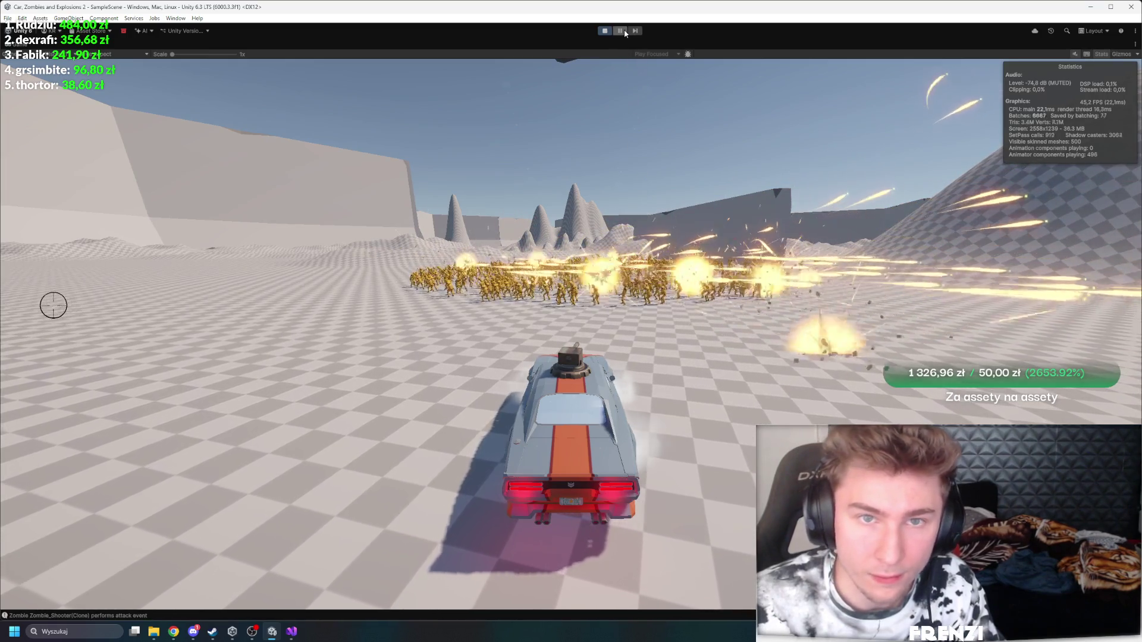
{"action": "key", "text": "shift+space"}
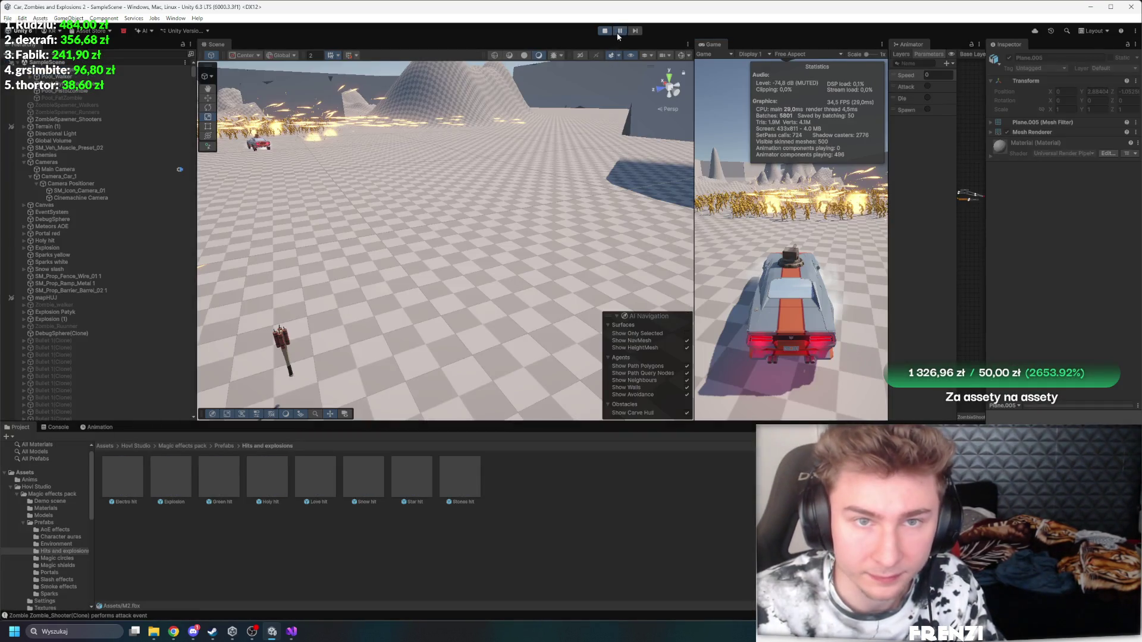
{"action": "left_click", "coordinate": [605, 31]}
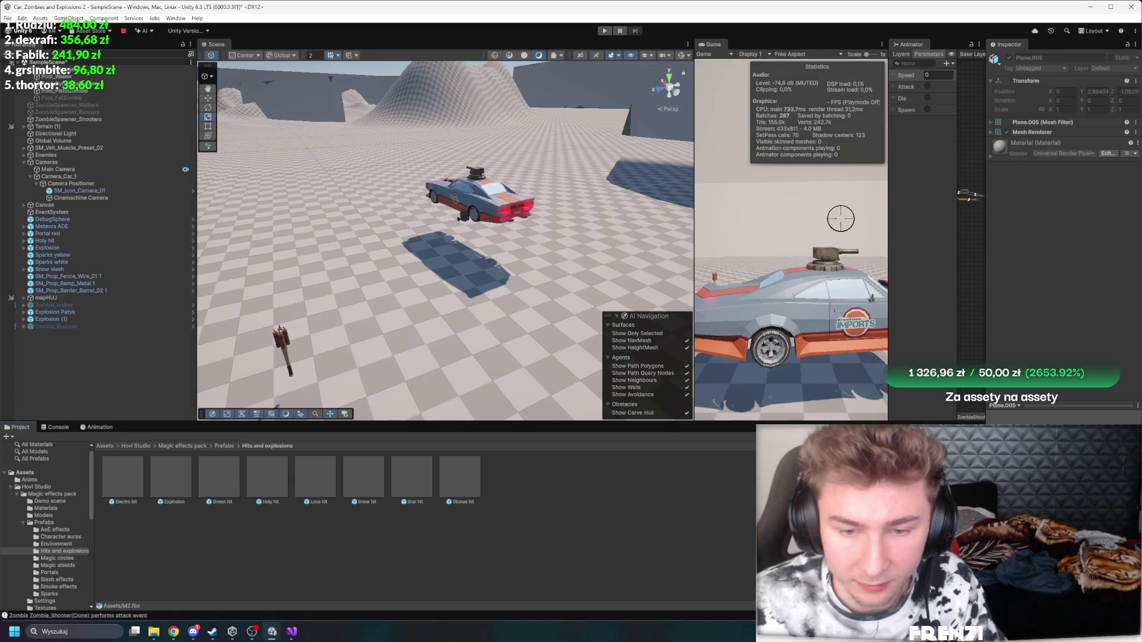
Step: Climb the Project breadcrumbs from Magic effects pack up to the top Assets folder
{"action": "left_click", "coordinate": [195, 447]}
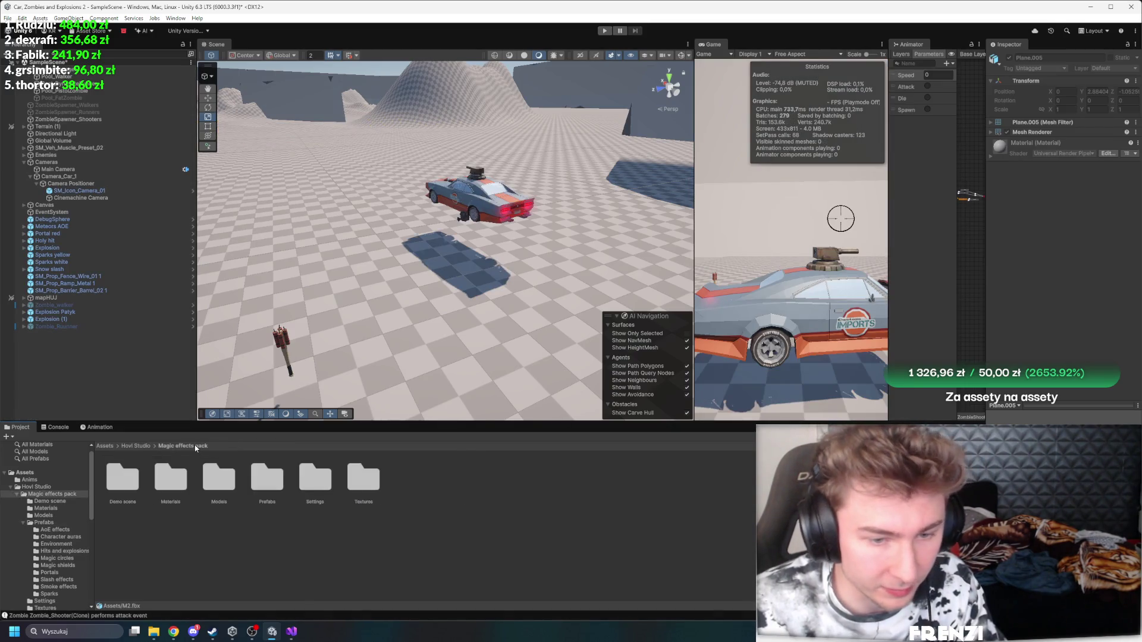
{"action": "left_click", "coordinate": [142, 446]}
{"action": "left_click", "coordinate": [104, 446]}
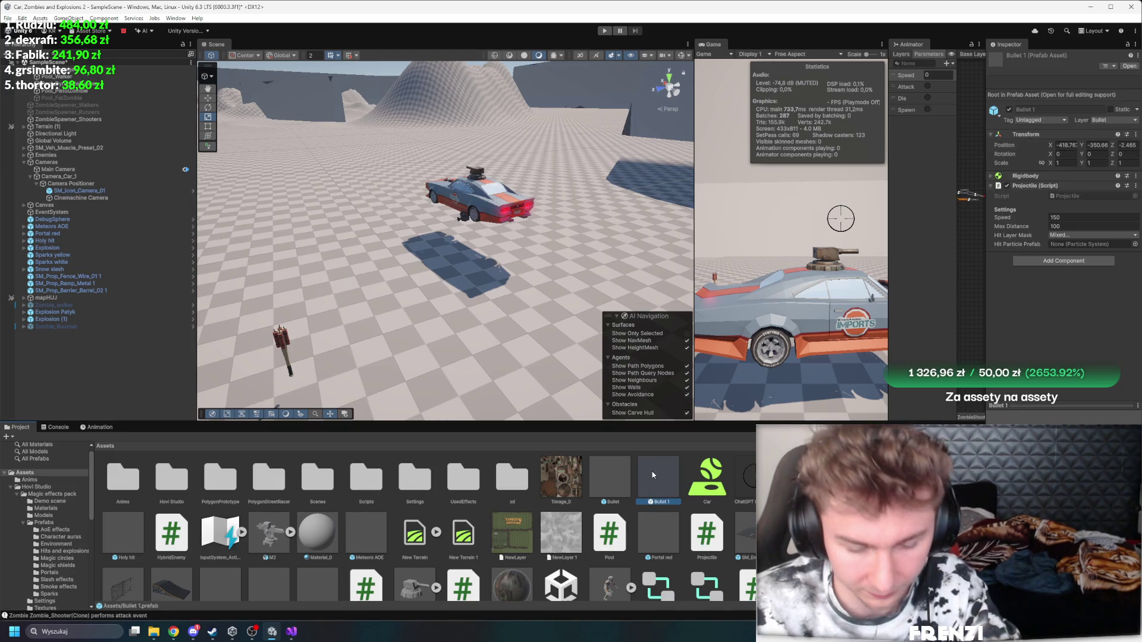
Step: Delete the old Bullet 1 prefab and recreate it as a duplicate of Bullet
{"action": "key", "text": "Delete"}
{"action": "left_click", "coordinate": [585, 331]}
{"action": "left_click", "coordinate": [613, 481]}
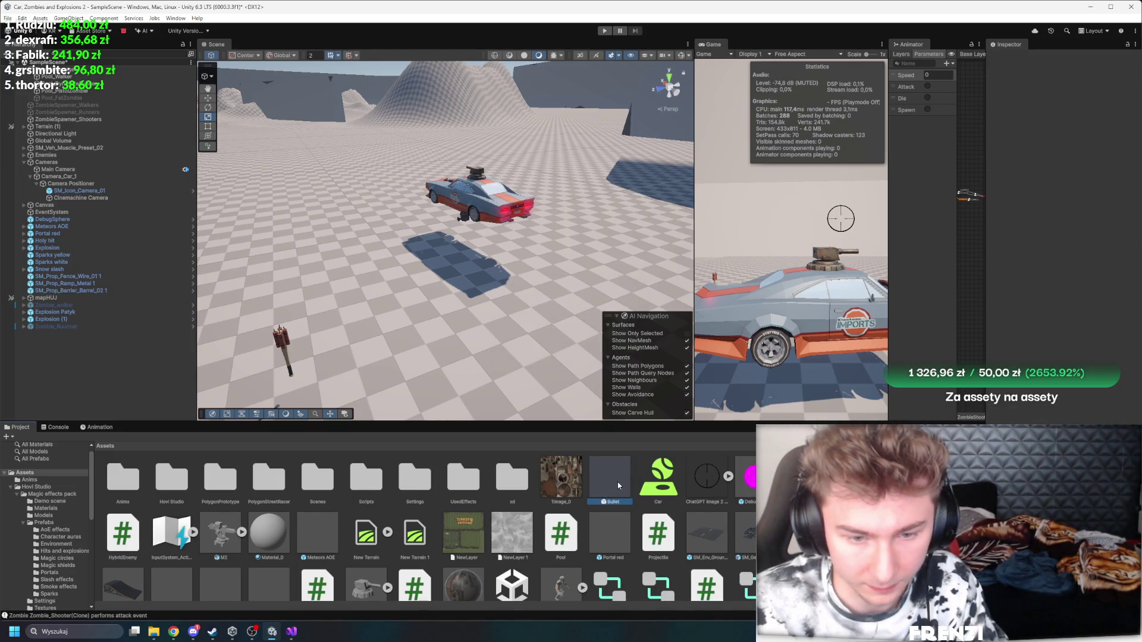
{"action": "key", "text": "ctrl+d"}
Step: Tick layers including Car in Bullet 1's Hit Layer Mask, making it Mixed
{"action": "left_click", "coordinate": [1092, 235]}
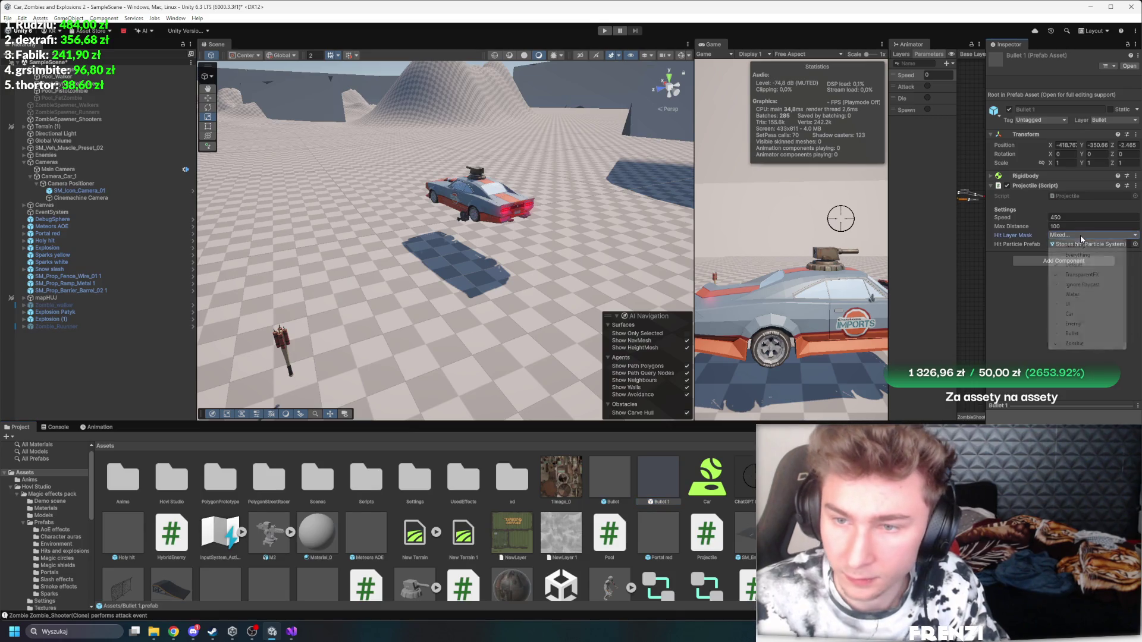
{"action": "left_click", "coordinate": [1074, 343]}
{"action": "left_click", "coordinate": [1092, 235]}
{"action": "left_click", "coordinate": [1075, 316]}
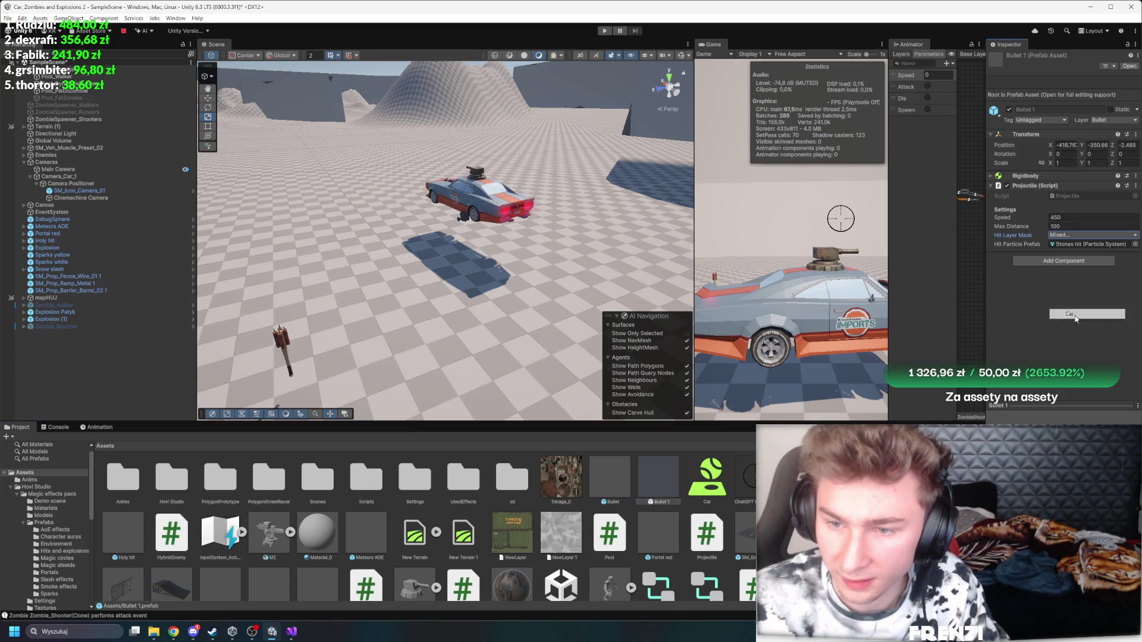
{"action": "left_click", "coordinate": [1074, 237]}
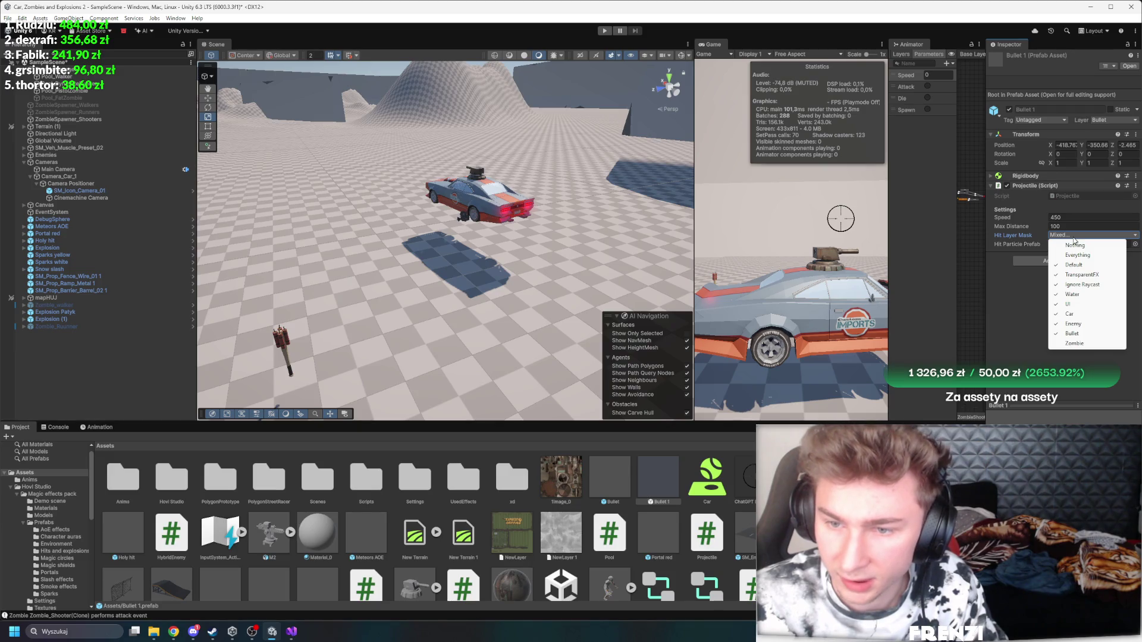
{"action": "left_click", "coordinate": [989, 316]}
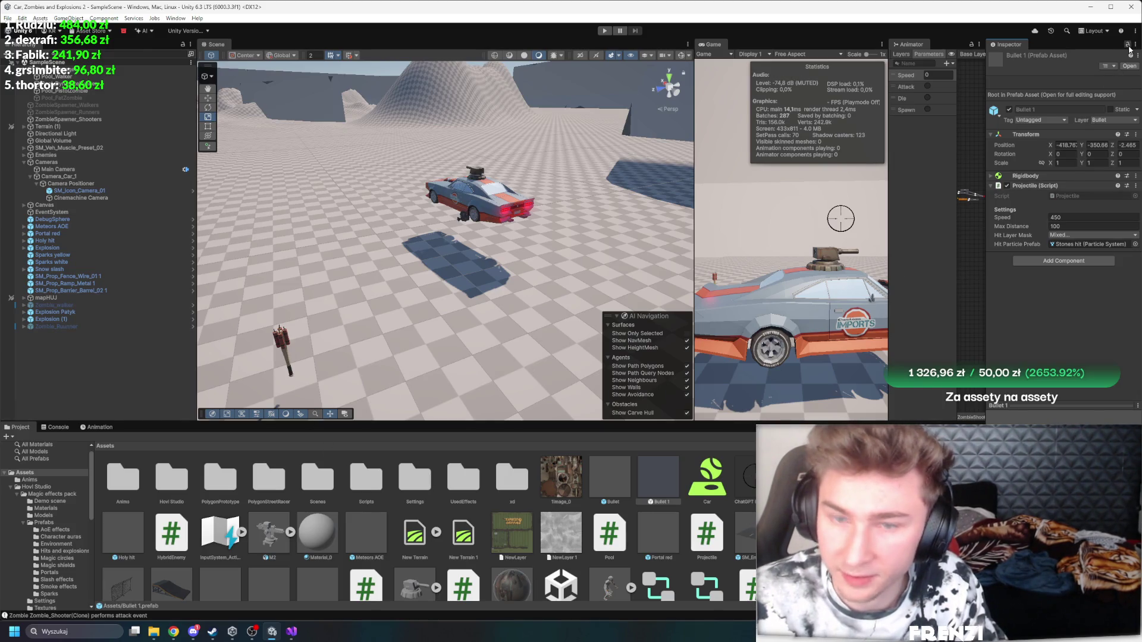
Step: Browse to Assets/Scripts/Zombies and select the Zombie_Shooter prefab
{"action": "double_click", "coordinate": [416, 472]}
{"action": "left_click", "coordinate": [105, 446]}
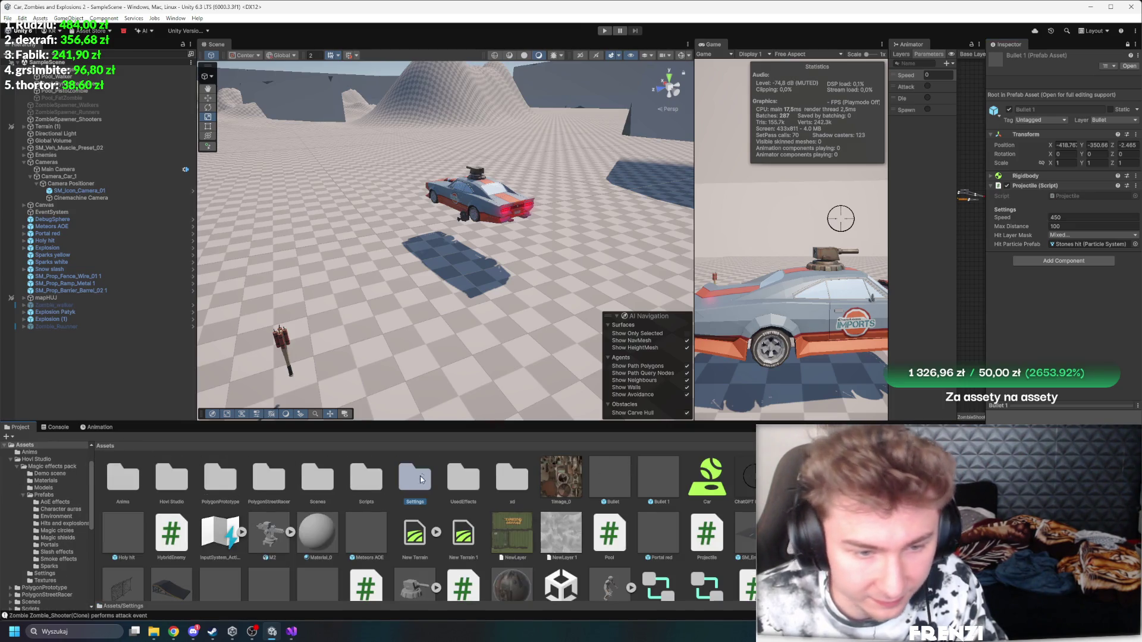
{"action": "key", "text": "Left"}
{"action": "key", "text": "Left"}
{"action": "double_click", "coordinate": [366, 478]}
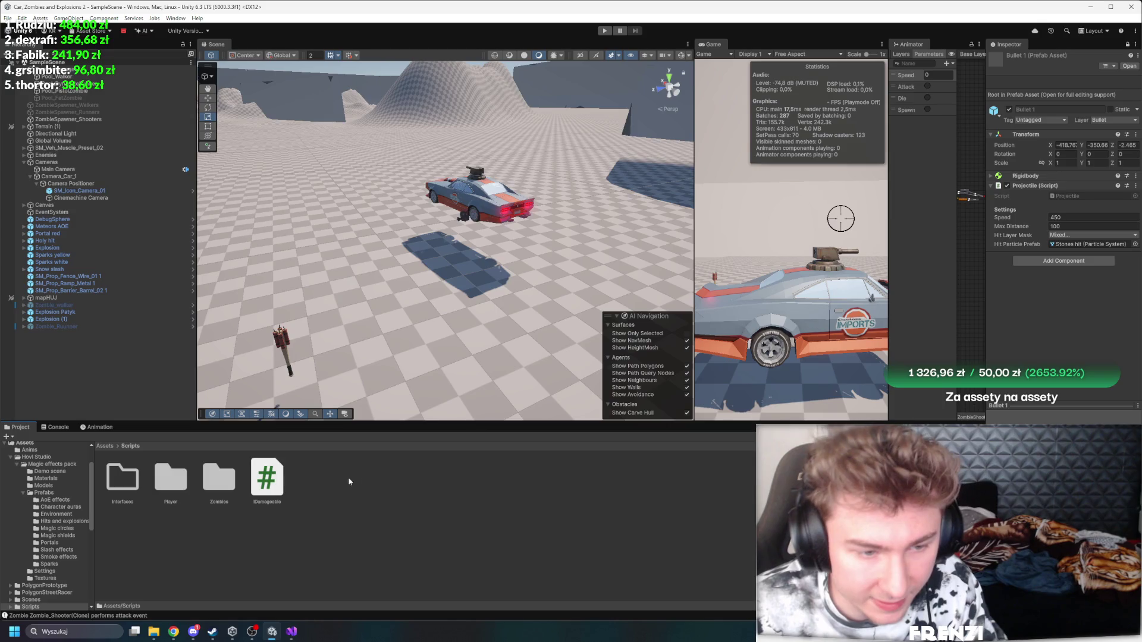
{"action": "double_click", "coordinate": [221, 476]}
{"action": "left_click", "coordinate": [359, 479]}
{"action": "left_click", "coordinate": [309, 485]}
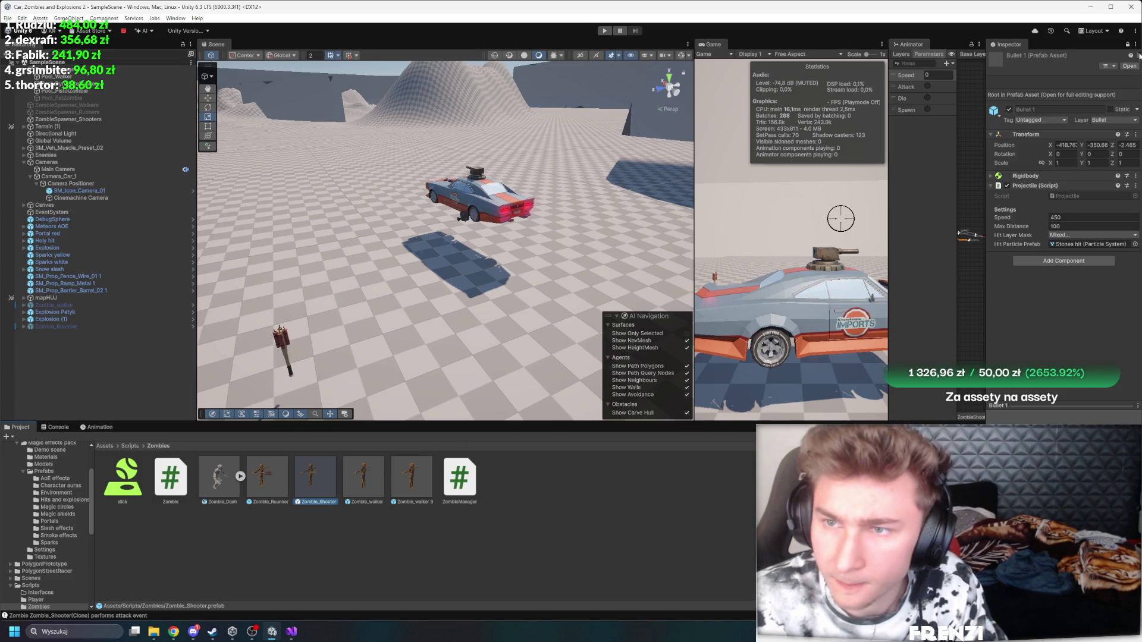
Step: Assign Bullet 1 from the Assets picker as Zombie_Shooter's Bullet Prefab
{"action": "scroll", "coordinate": [1102, 261], "scroll_direction": "down", "scroll_amount": 10}
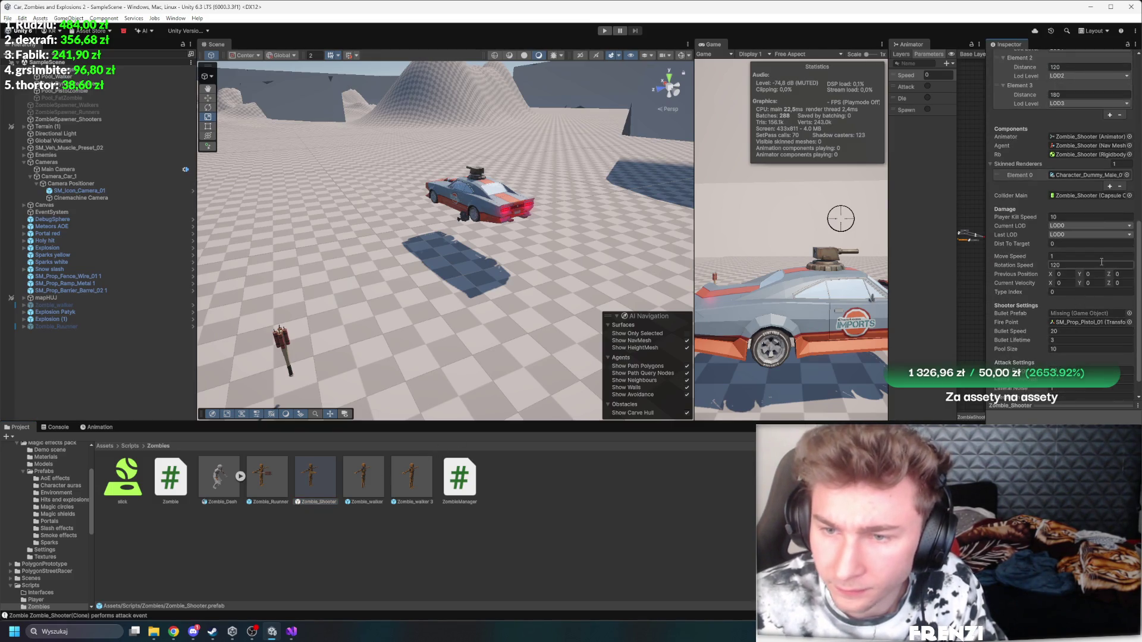
{"action": "left_click", "coordinate": [1129, 314]}
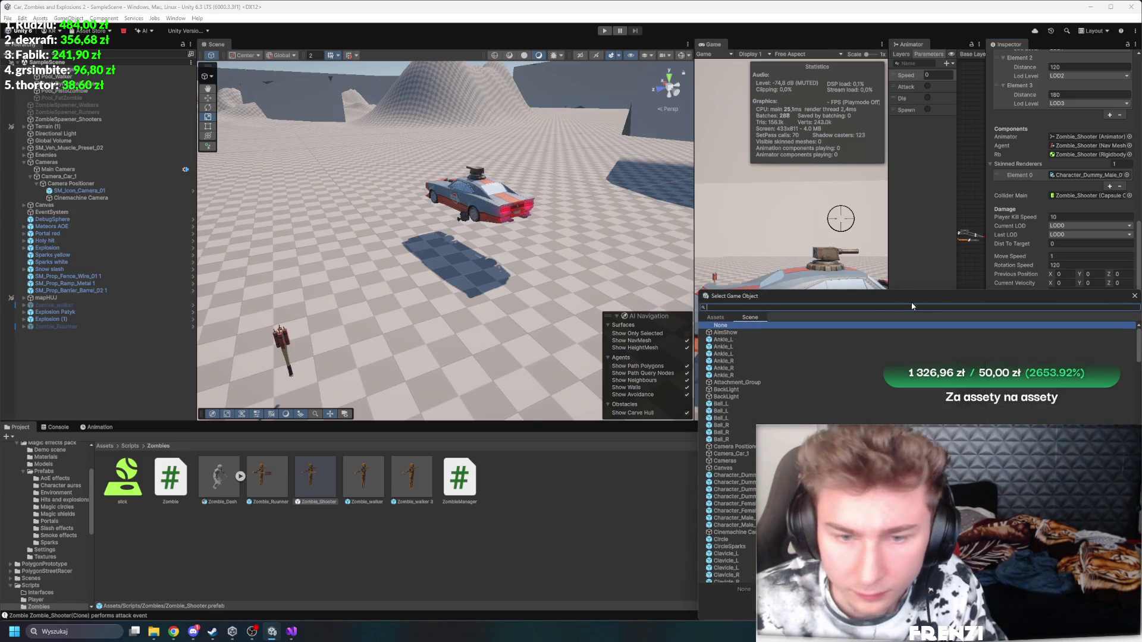
{"action": "left_click", "coordinate": [716, 316]}
{"action": "type", "text": "bu"}
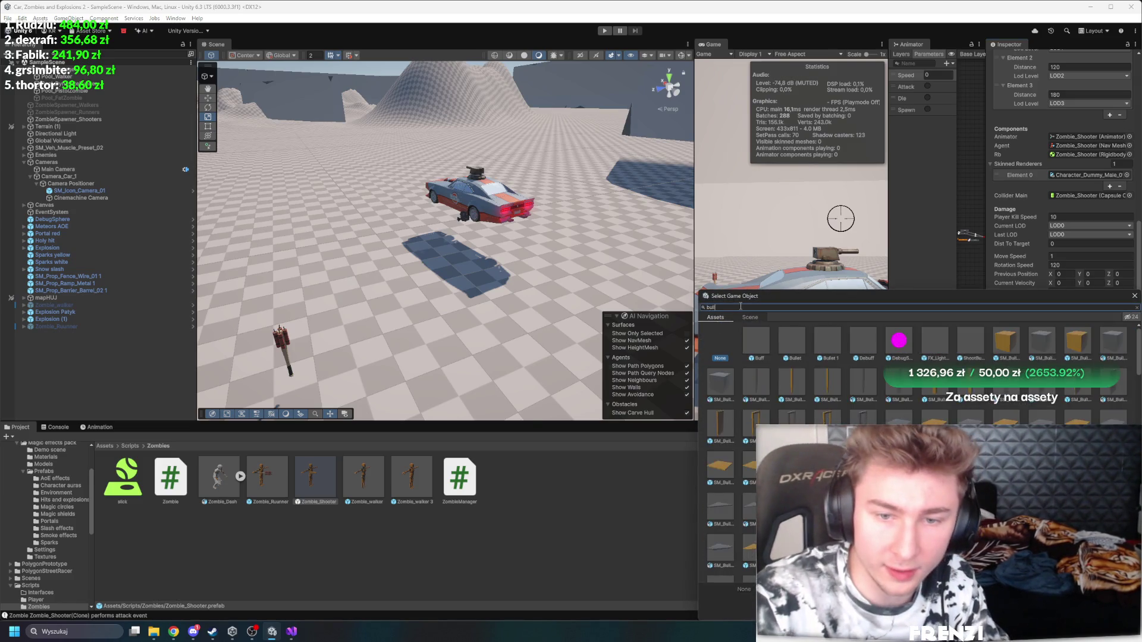
{"action": "type", "text": "ll"}
{"action": "double_click", "coordinate": [753, 342]}
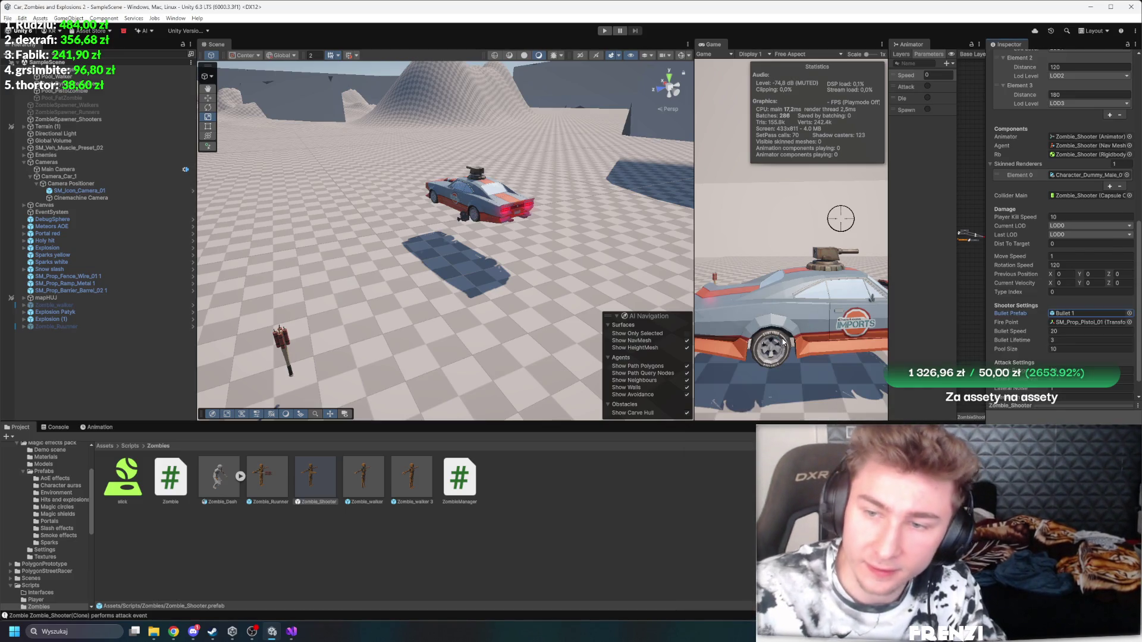
{"action": "scroll", "coordinate": [1140, 279], "scroll_direction": "up", "scroll_amount": 2}
{"action": "scroll", "coordinate": [1092, 292], "scroll_direction": "down", "scroll_amount": 2}
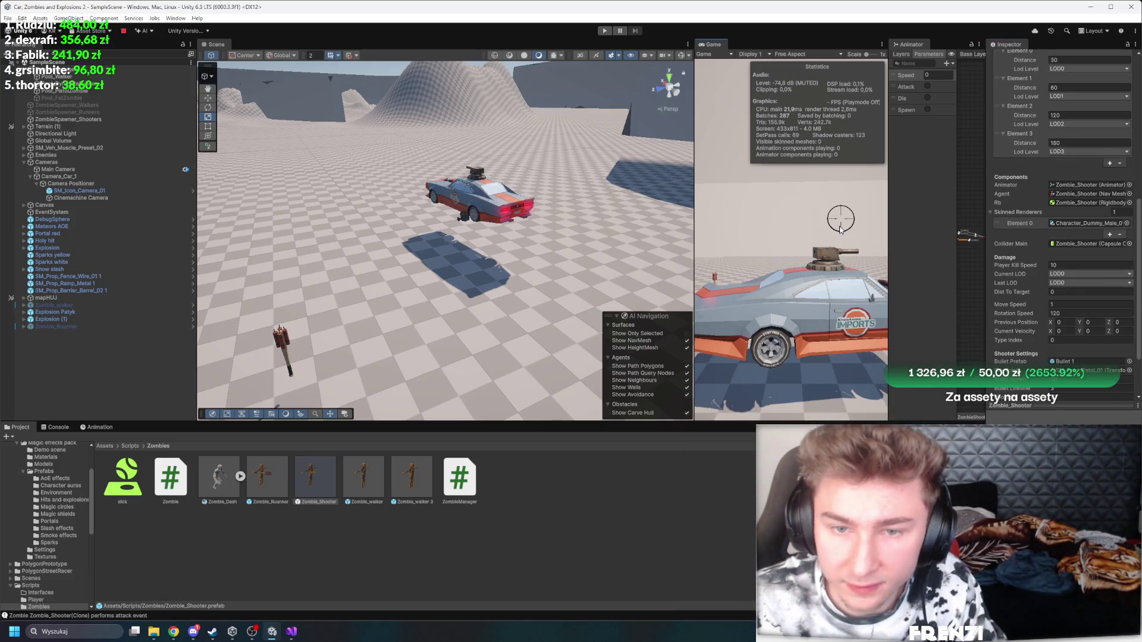
{"action": "left_click", "coordinate": [604, 30]}
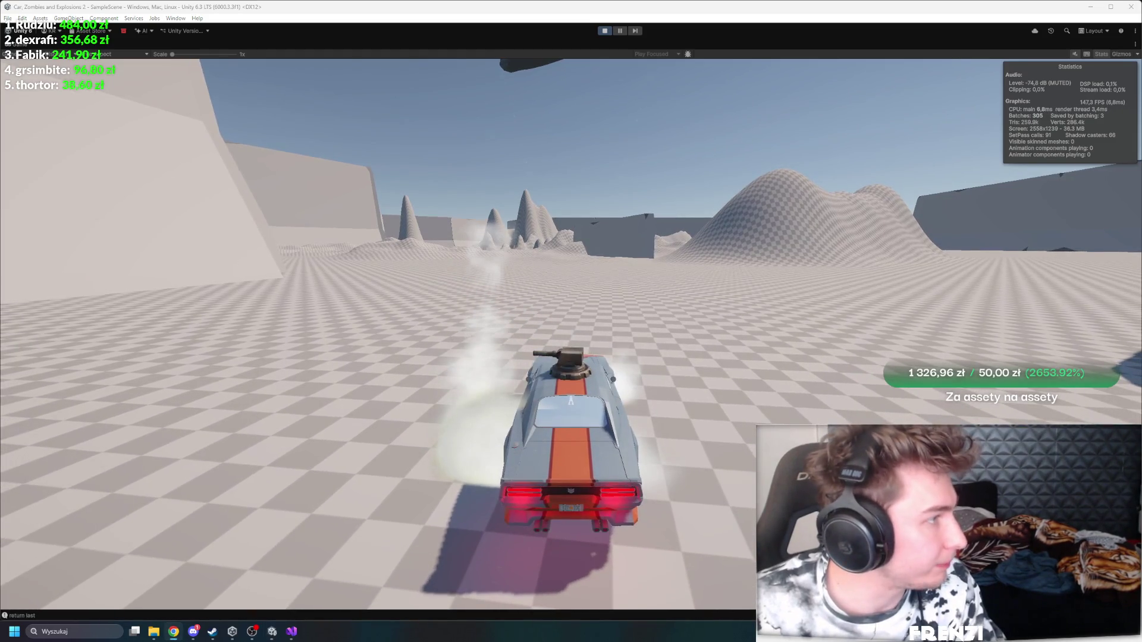
Step: Drive the turret car toward the horde while shooter zombies fire, then stop the run
{"action": "key", "text": "w"}
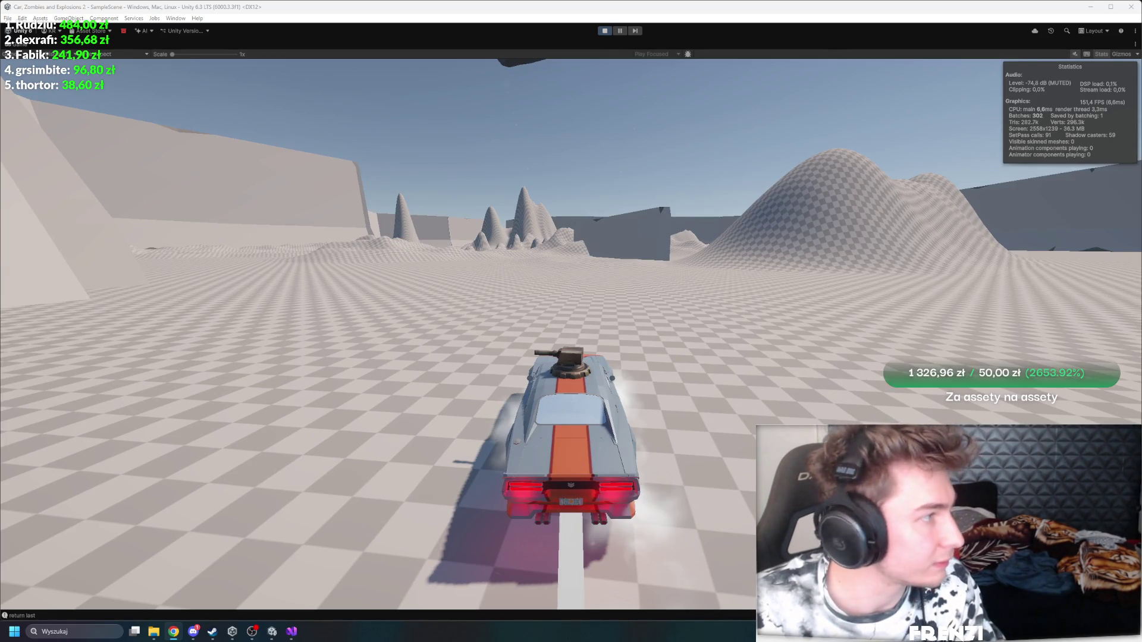
{"action": "left_click", "coordinate": [447, 274]}
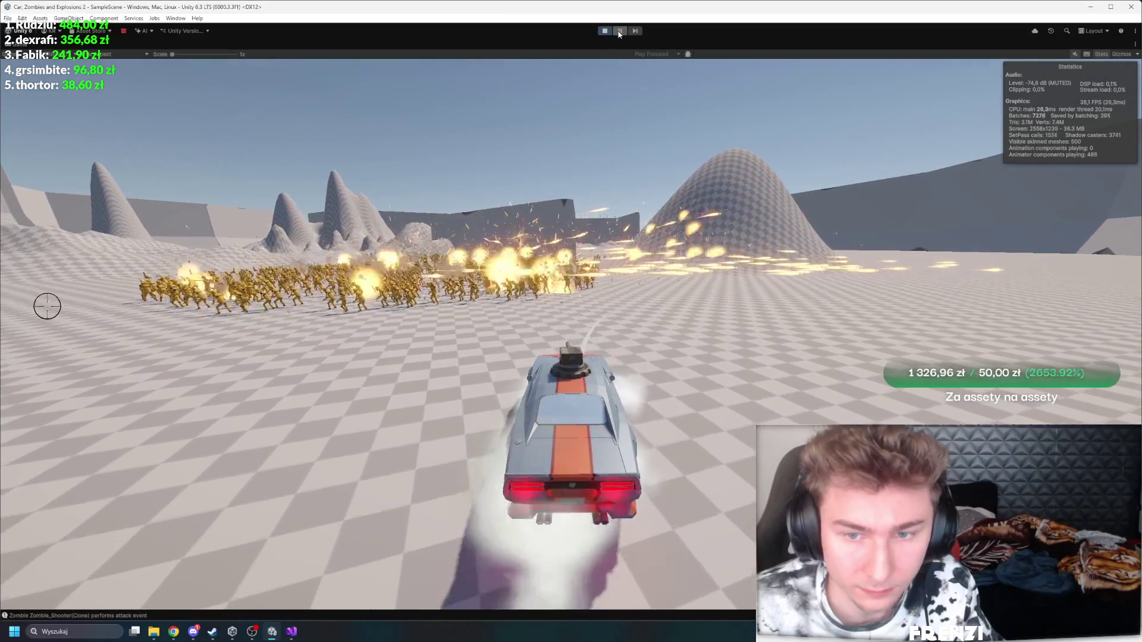
{"action": "left_click", "coordinate": [603, 31]}
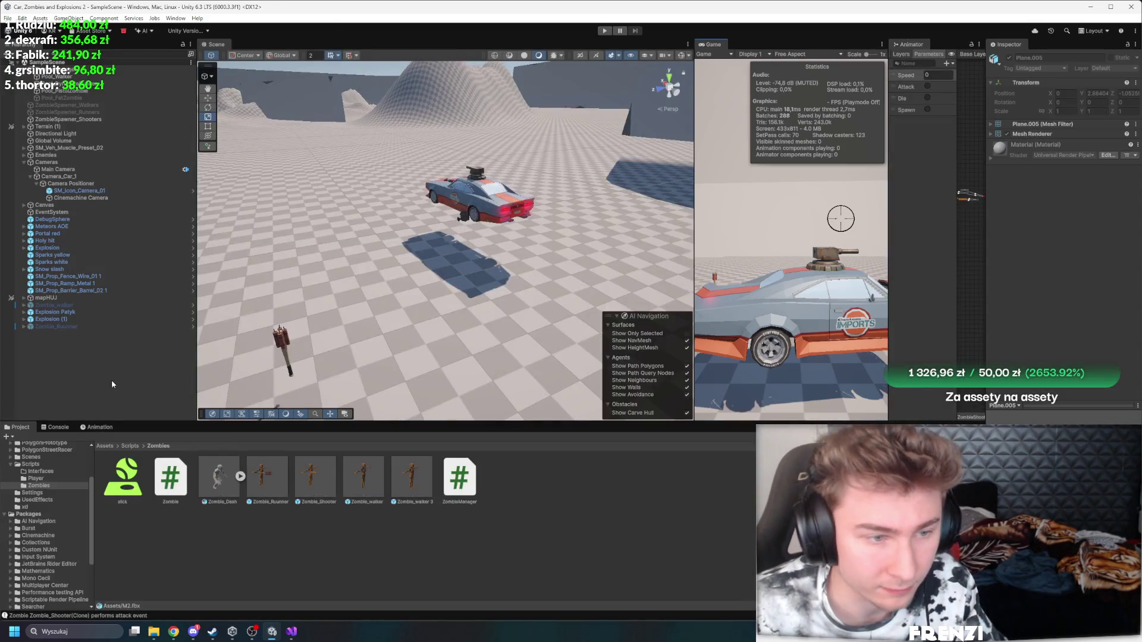
Step: Deselect everything and clear the Console log messages
{"action": "left_click", "coordinate": [48, 400]}
{"action": "key", "text": "alt+Tab"}
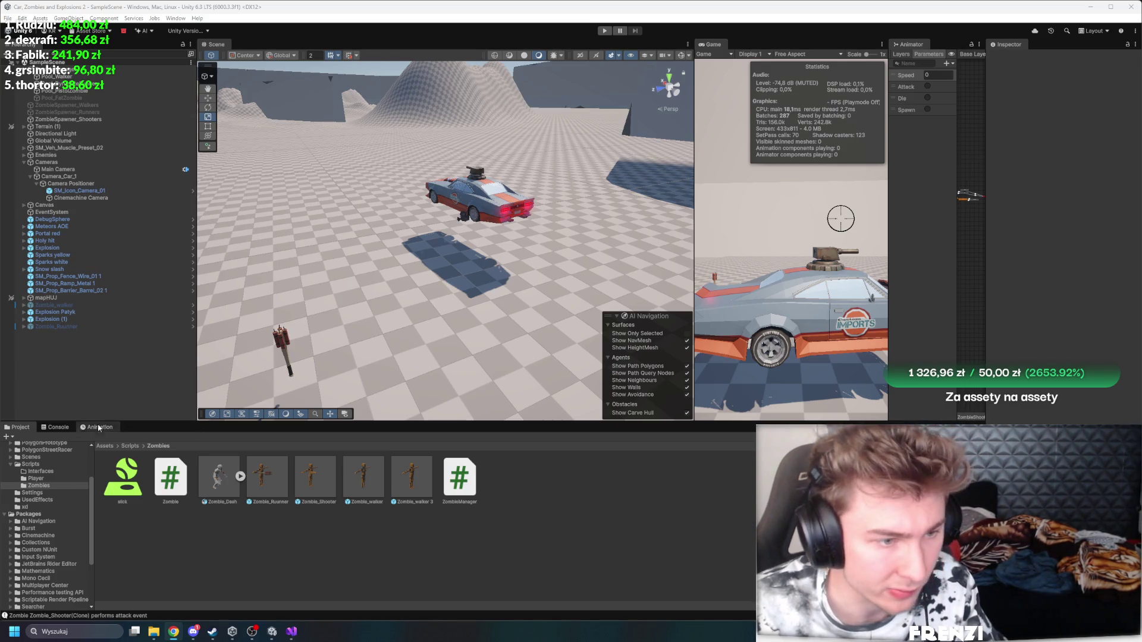
{"action": "left_click", "coordinate": [58, 427]}
{"action": "left_click", "coordinate": [14, 437]}
{"action": "left_click", "coordinate": [17, 427]}
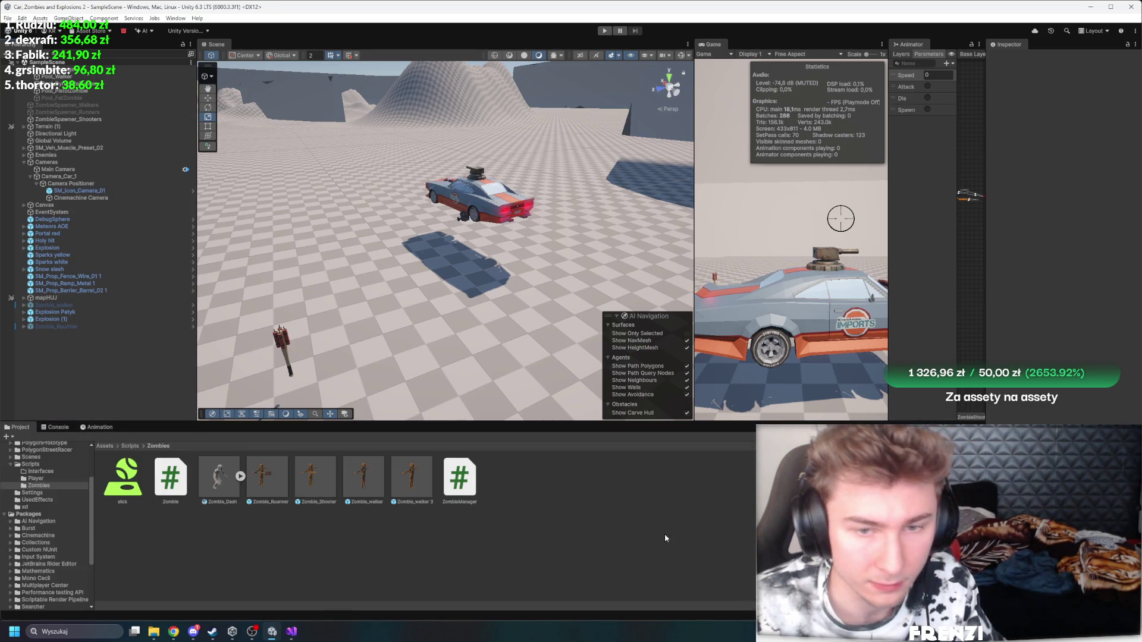
Step: Open ZombieShooter.cs in Visual Studio from the Zombie_Shooter prefab's script field
{"action": "left_click", "coordinate": [312, 495]}
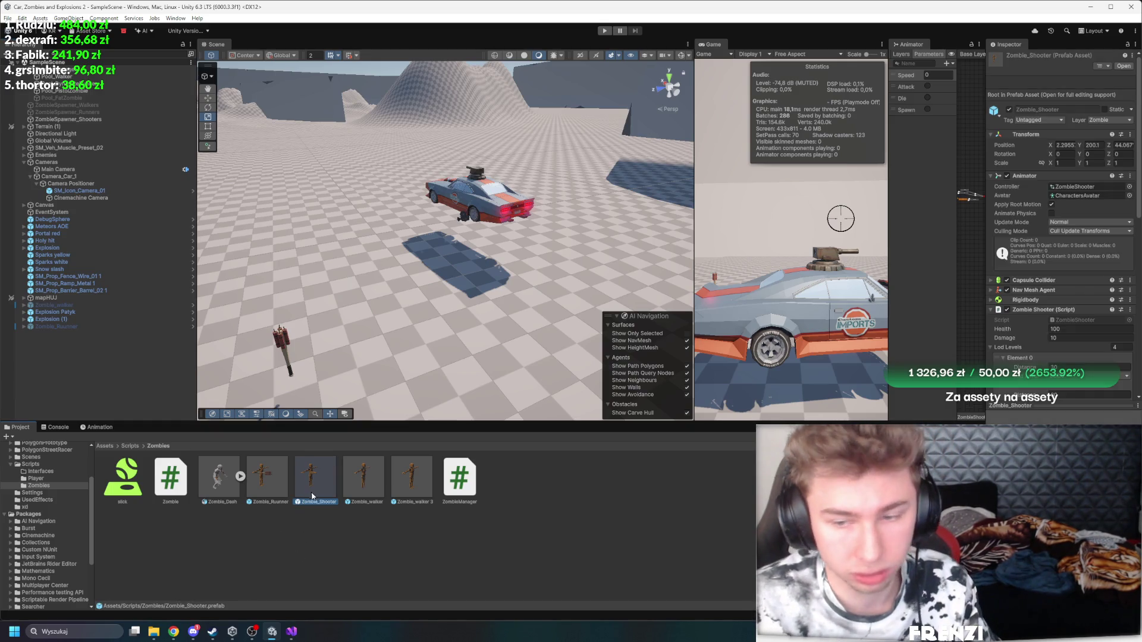
{"action": "scroll", "coordinate": [1088, 345], "scroll_direction": "down", "scroll_amount": 10}
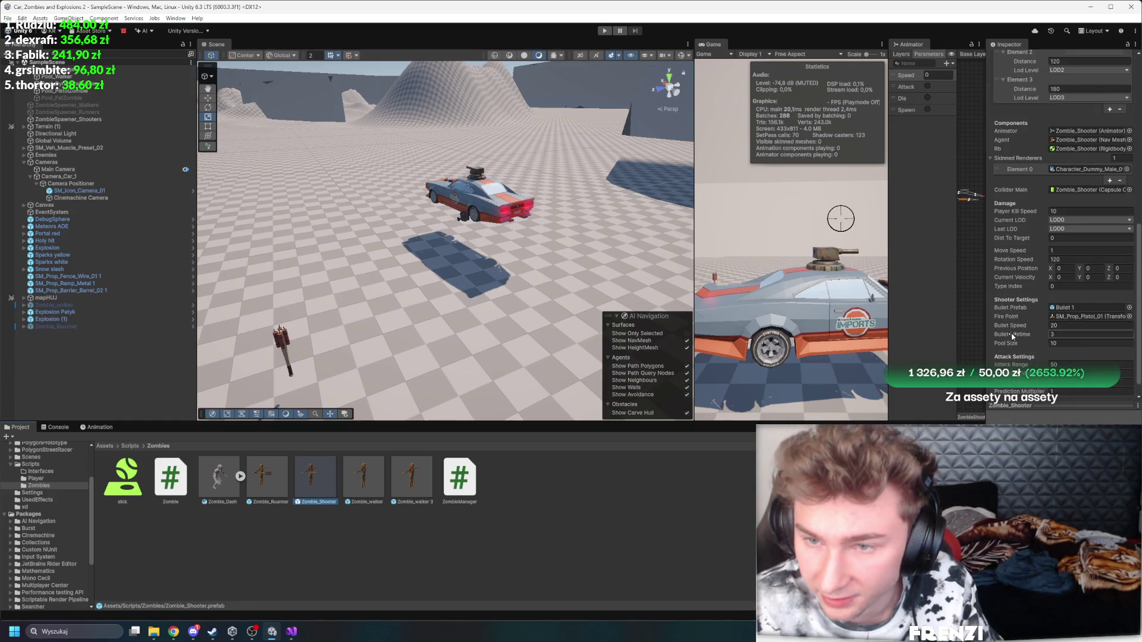
{"action": "scroll", "coordinate": [1013, 336], "scroll_direction": "down", "scroll_amount": 1}
{"action": "scroll", "coordinate": [1070, 268], "scroll_direction": "up", "scroll_amount": 10}
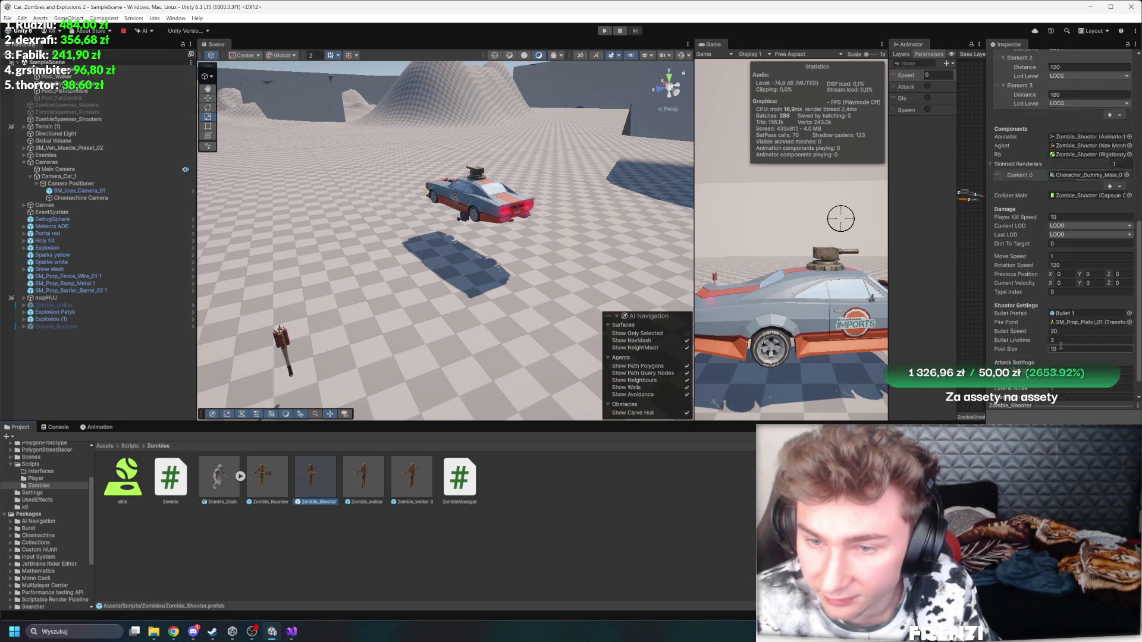
{"action": "double_click", "coordinate": [1077, 134]}
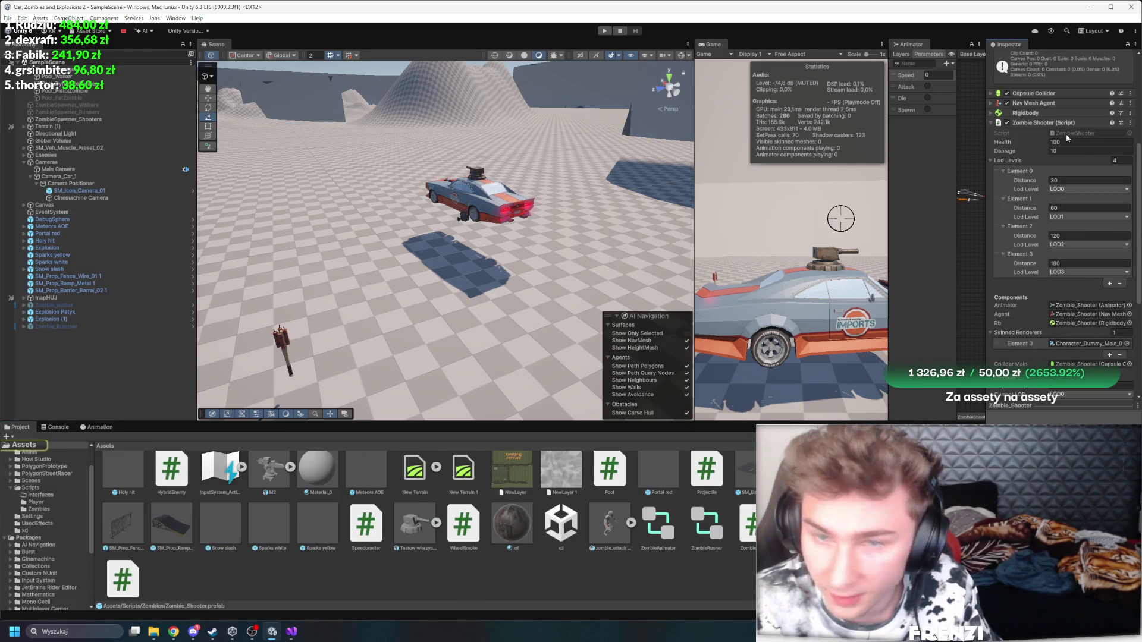
{"action": "scroll", "coordinate": [401, 321], "scroll_direction": "up", "scroll_amount": 2, "text": "ctrl"}
{"action": "scroll", "coordinate": [401, 322], "scroll_direction": "down", "scroll_amount": 14}
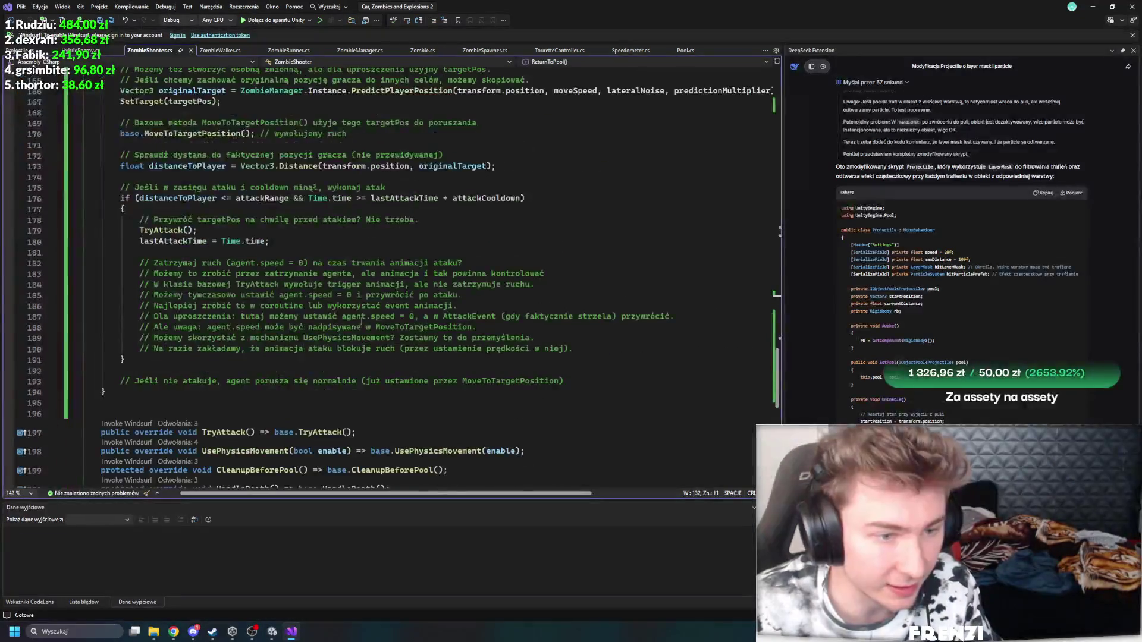
Step: Review the TryAttack call and lastAttackTime lines around line 179 of ZombieShooter.cs
{"action": "left_click", "coordinate": [179, 264]}
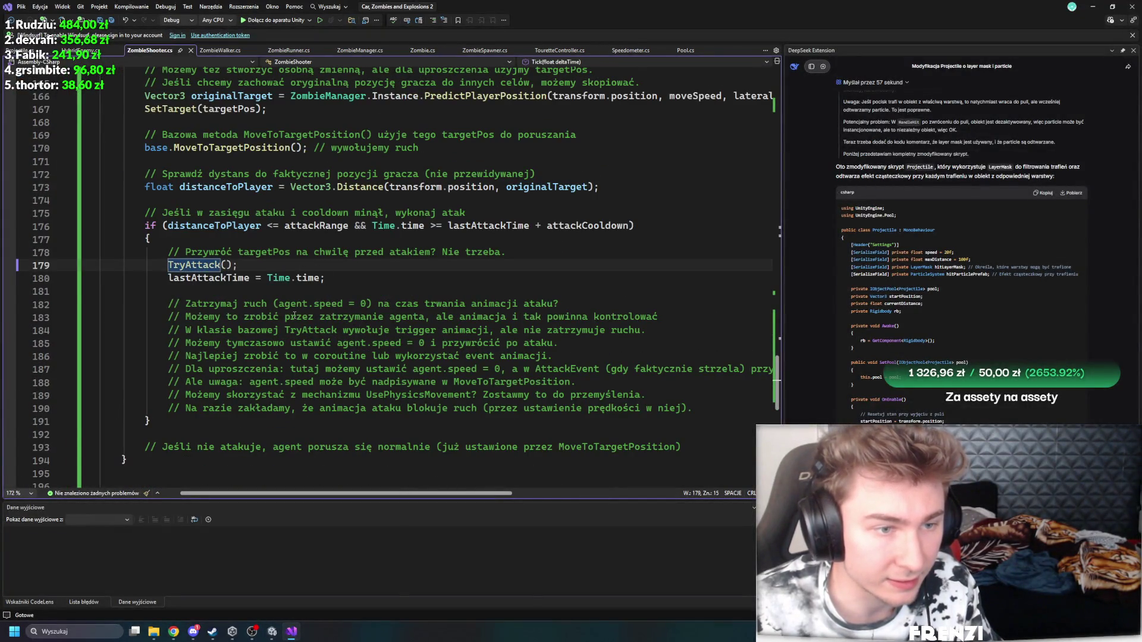
{"action": "scroll", "coordinate": [289, 331], "scroll_direction": "up", "scroll_amount": 3}
{"action": "scroll", "coordinate": [287, 330], "scroll_direction": "down", "scroll_amount": 4}
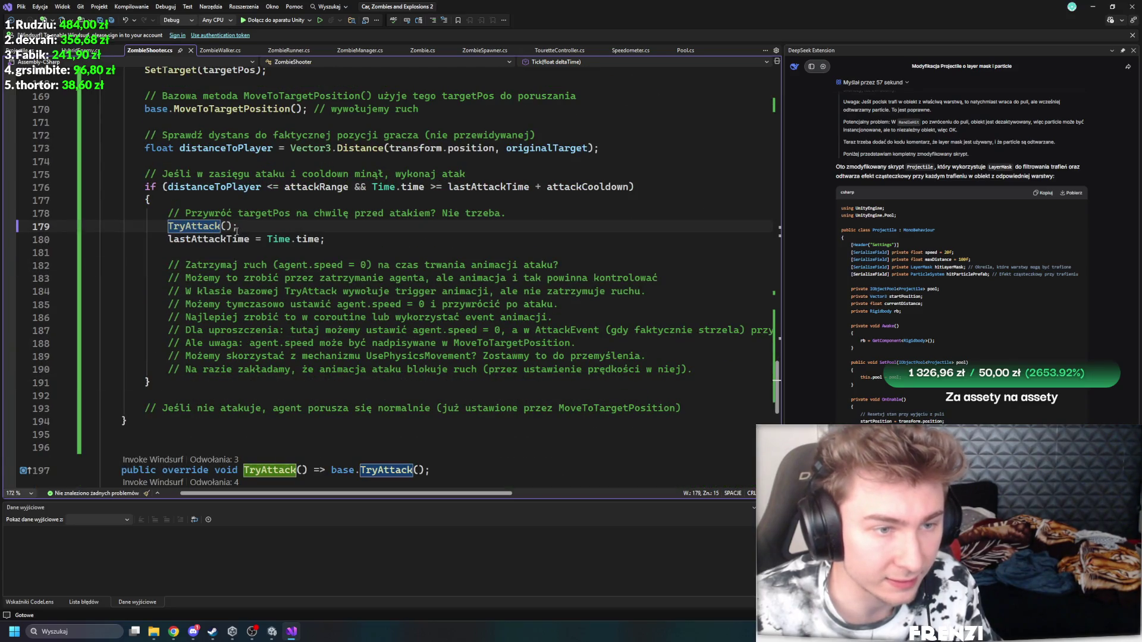
{"action": "left_click", "coordinate": [237, 238]}
{"action": "key", "text": "End"}
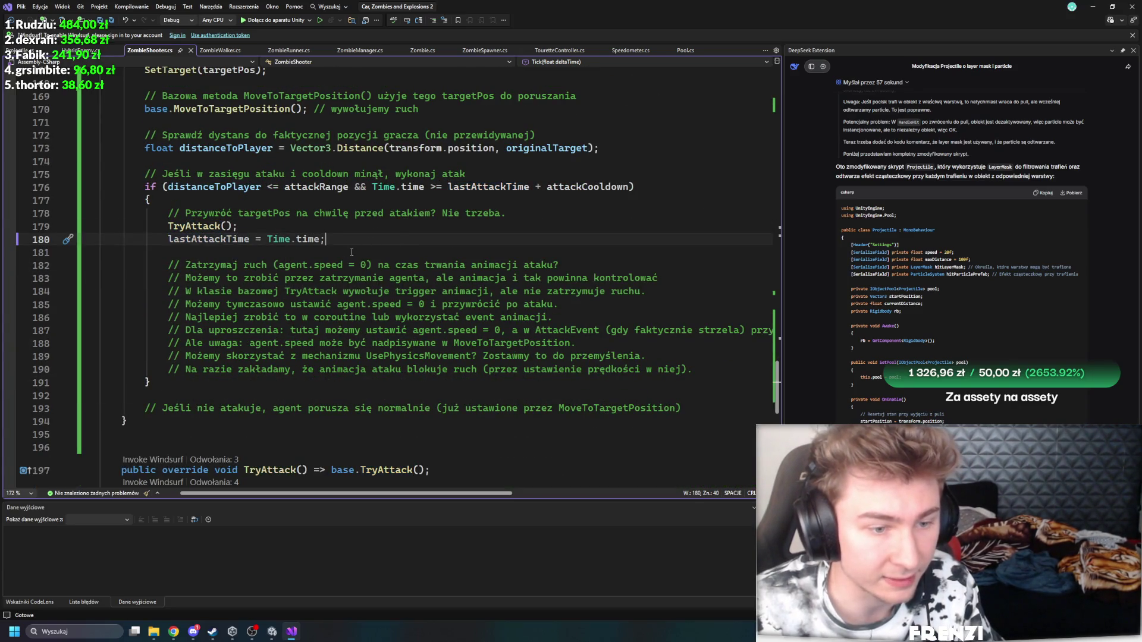
{"action": "key", "text": "Up"}
{"action": "key", "text": "Up"}
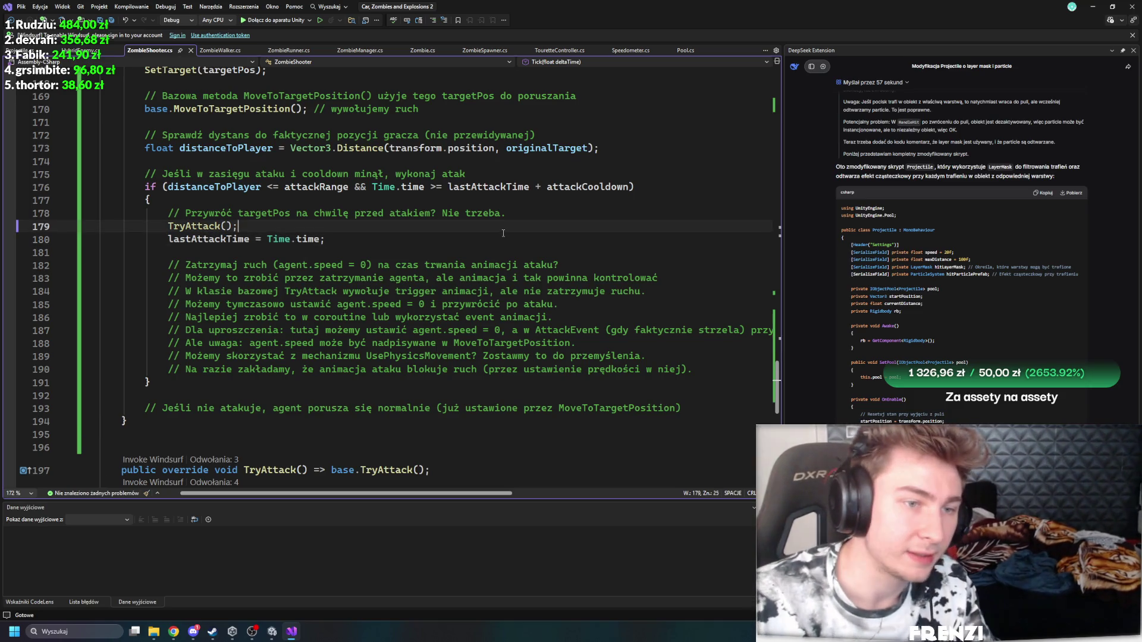
{"action": "key", "text": "Down"}
{"action": "key", "text": "Left"}
{"action": "key", "text": "Left"}
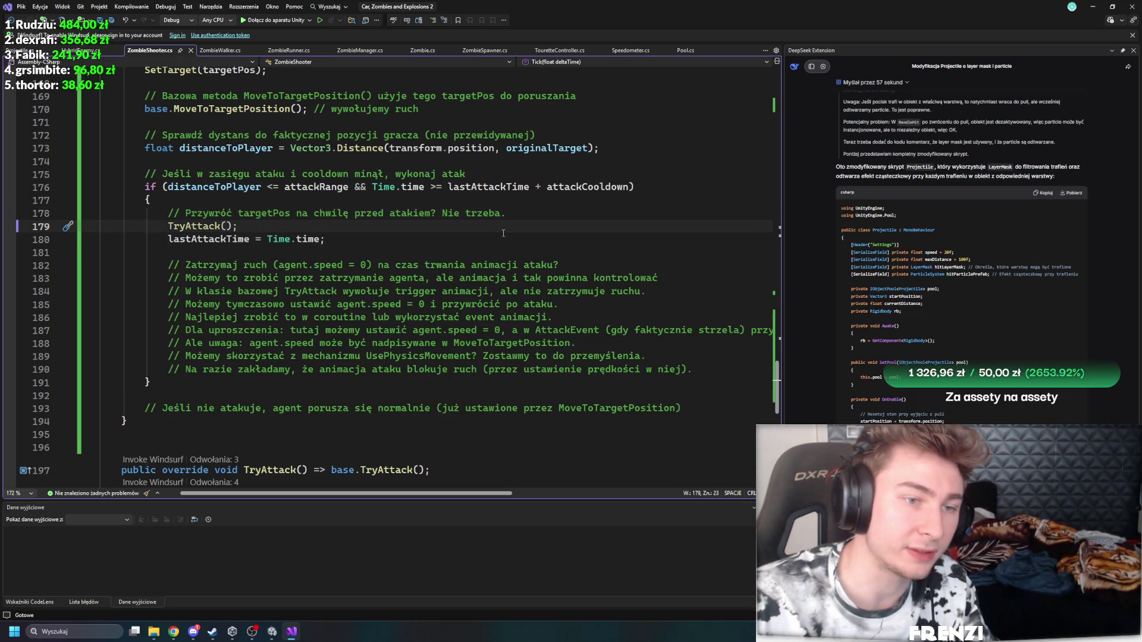
{"action": "key", "text": "ctrl+Left"}
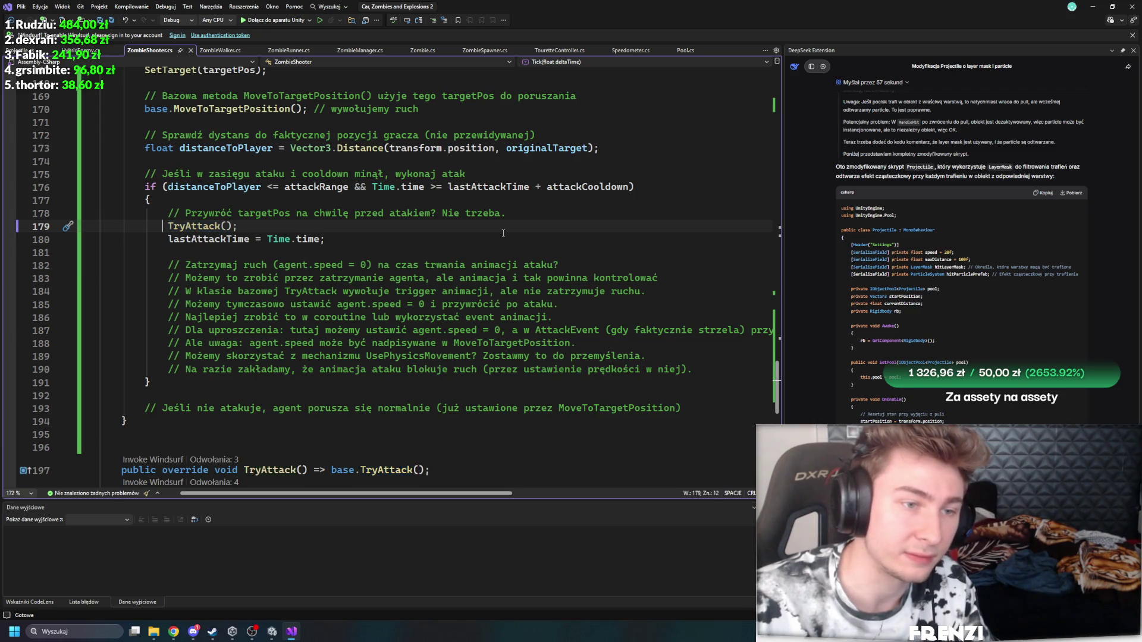
Step: Inspect the code below the attack block and TryAttack details, then switch to Zombie.cs
{"action": "scroll", "coordinate": [468, 227], "scroll_direction": "down", "scroll_amount": 2}
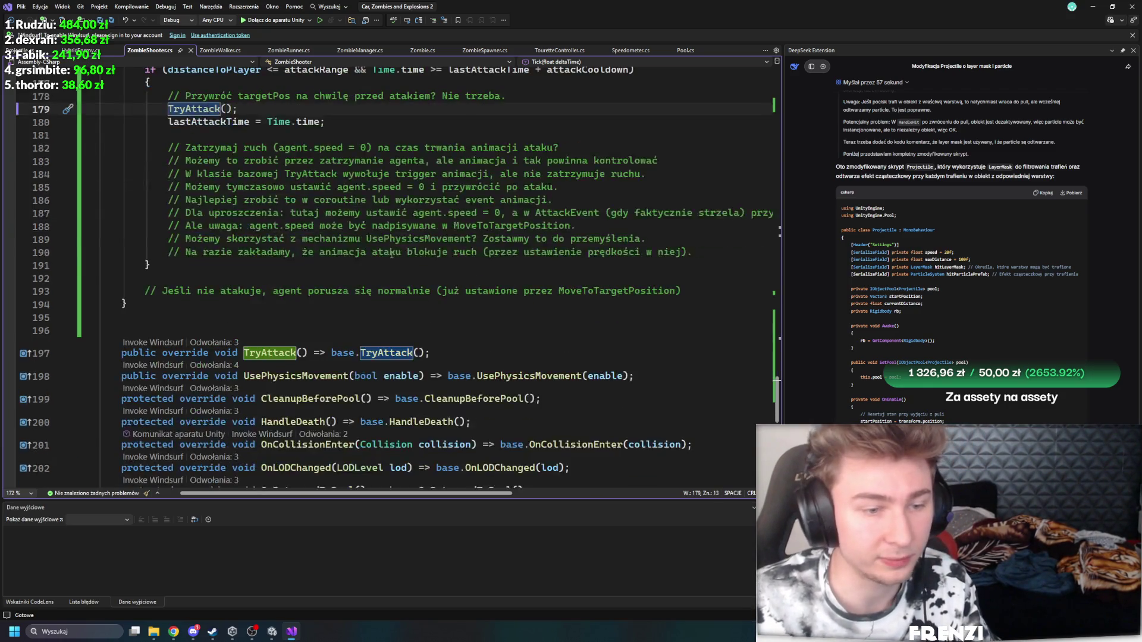
{"action": "left_click", "coordinate": [488, 389]}
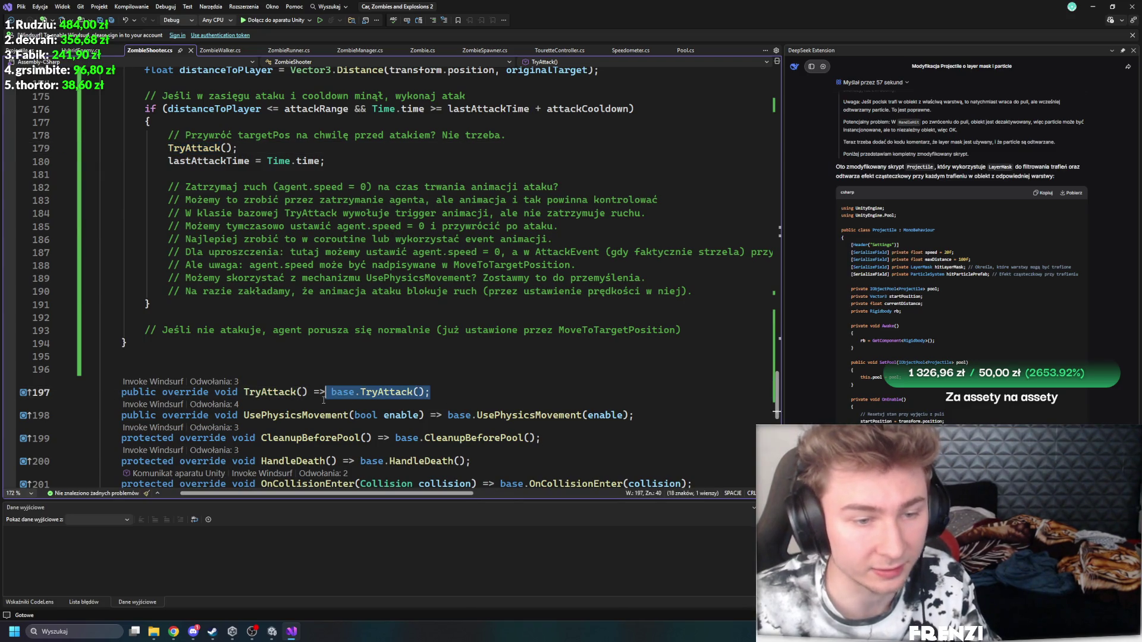
{"action": "key", "text": "Up"}
{"action": "key", "text": "Up"}
{"action": "scroll", "coordinate": [432, 326], "scroll_direction": "up", "scroll_amount": 4}
{"action": "left_click", "coordinate": [361, 294]}
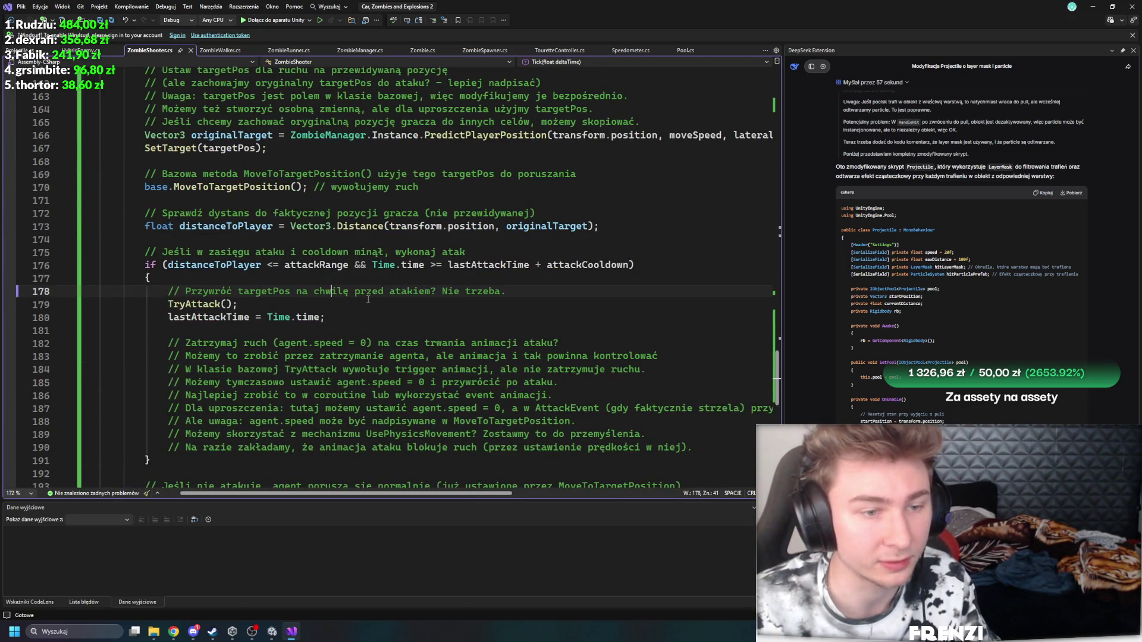
{"action": "left_click", "coordinate": [191, 304]}
{"action": "left_click", "coordinate": [547, 291]}
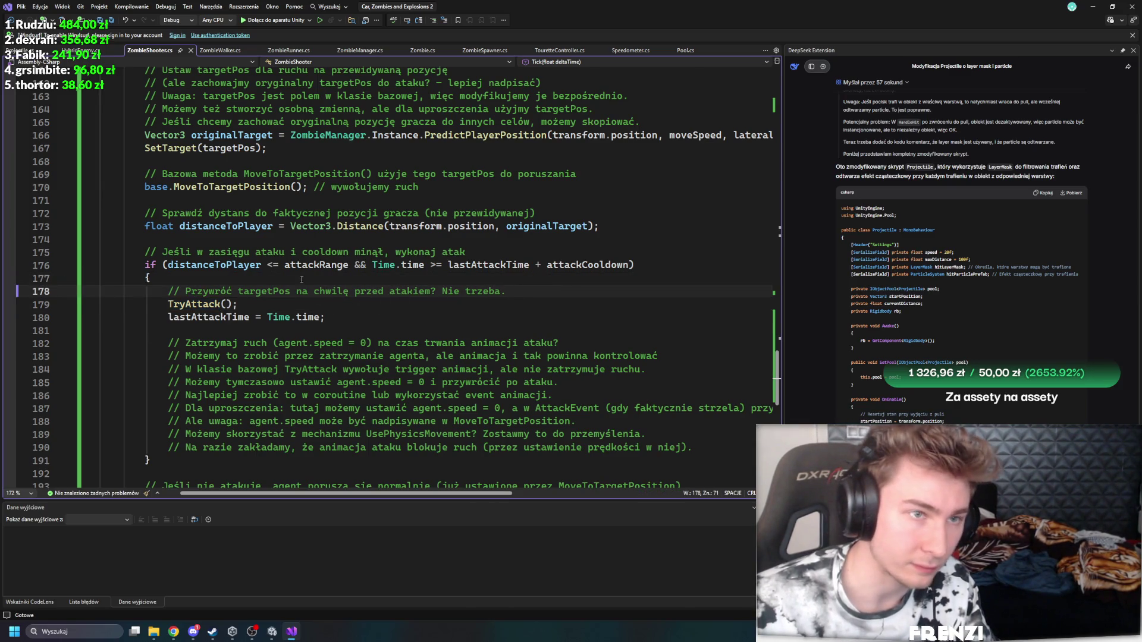
{"action": "left_click", "coordinate": [421, 50]}
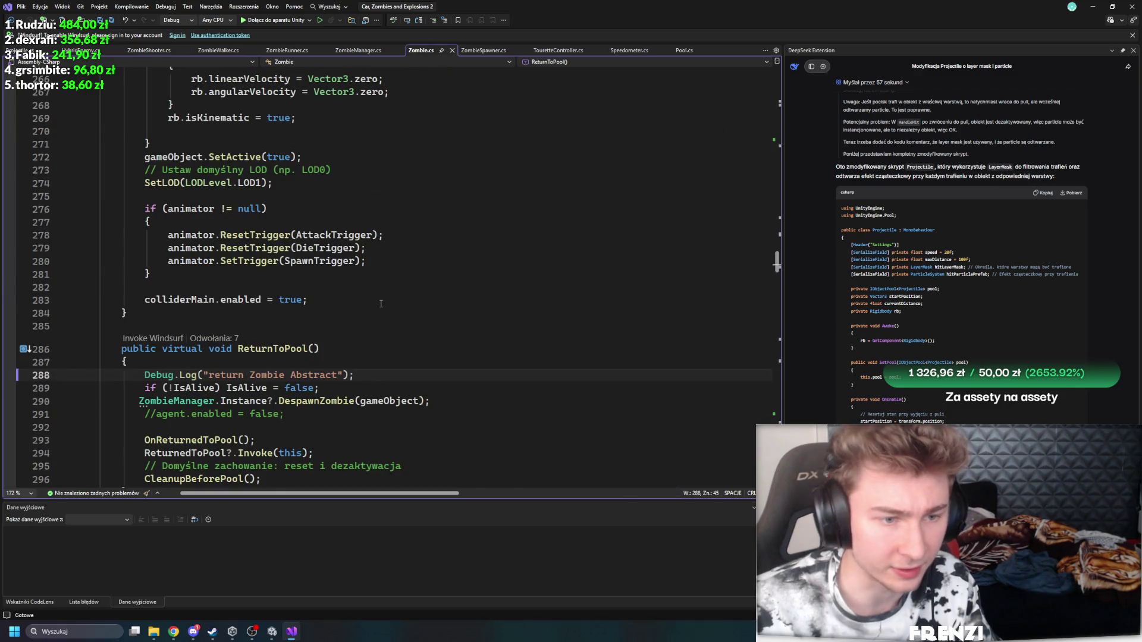
Step: Fold away the OnCollisionEnter and OnSpawn methods in Zombie.cs
{"action": "scroll", "coordinate": [380, 304], "scroll_direction": "up", "scroll_amount": 2}
{"action": "scroll", "coordinate": [381, 304], "scroll_direction": "up", "scroll_amount": 18}
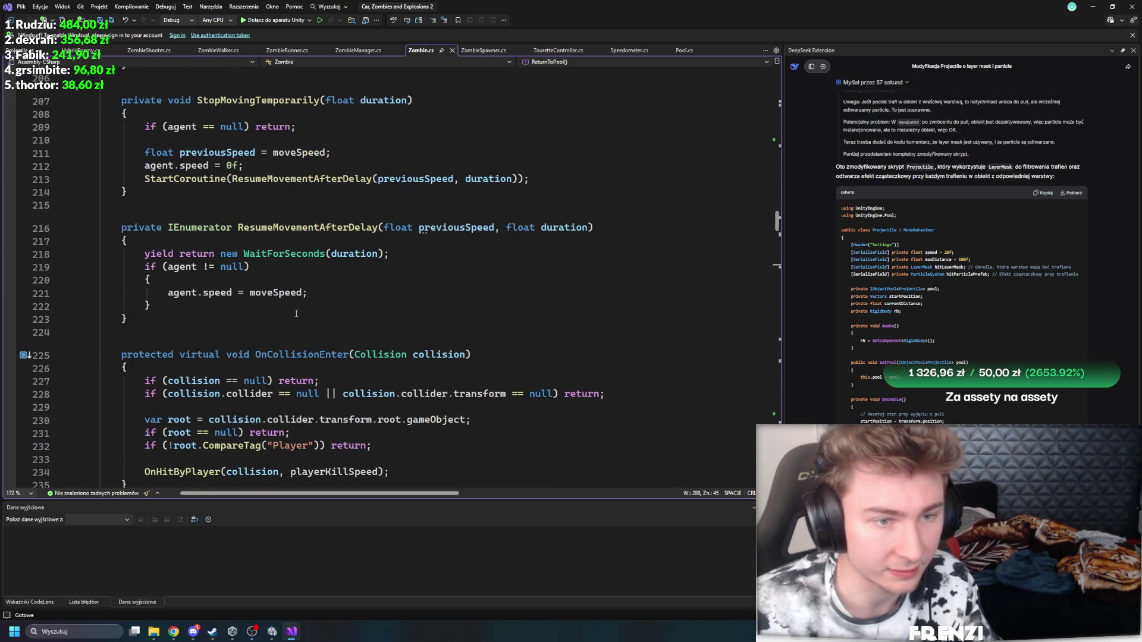
{"action": "left_click", "coordinate": [104, 353]}
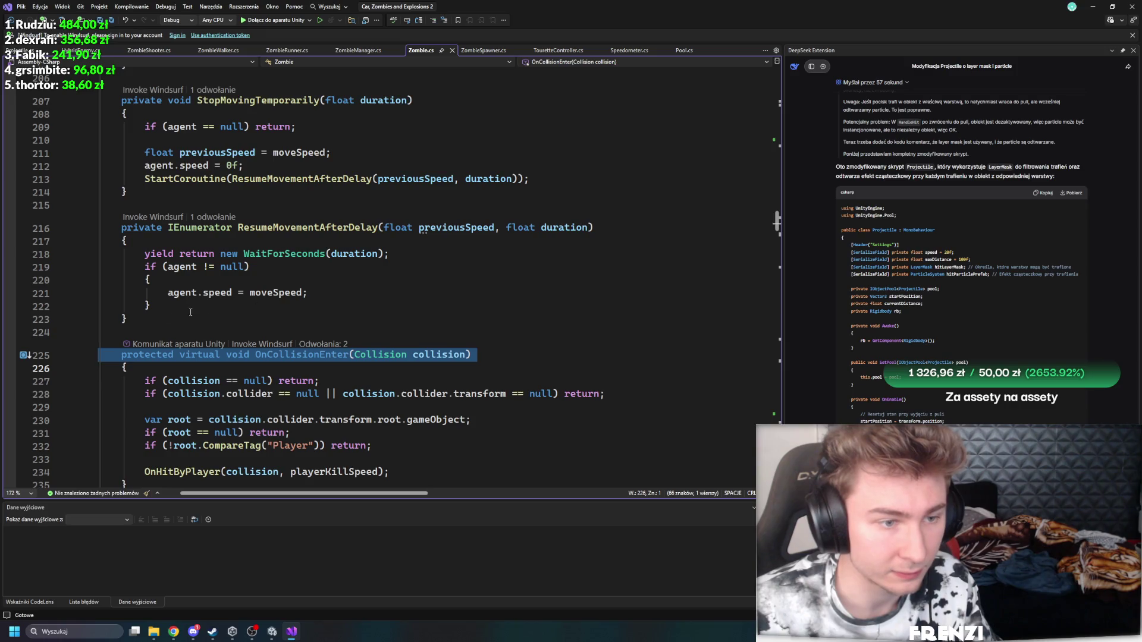
{"action": "left_click", "coordinate": [86, 357]}
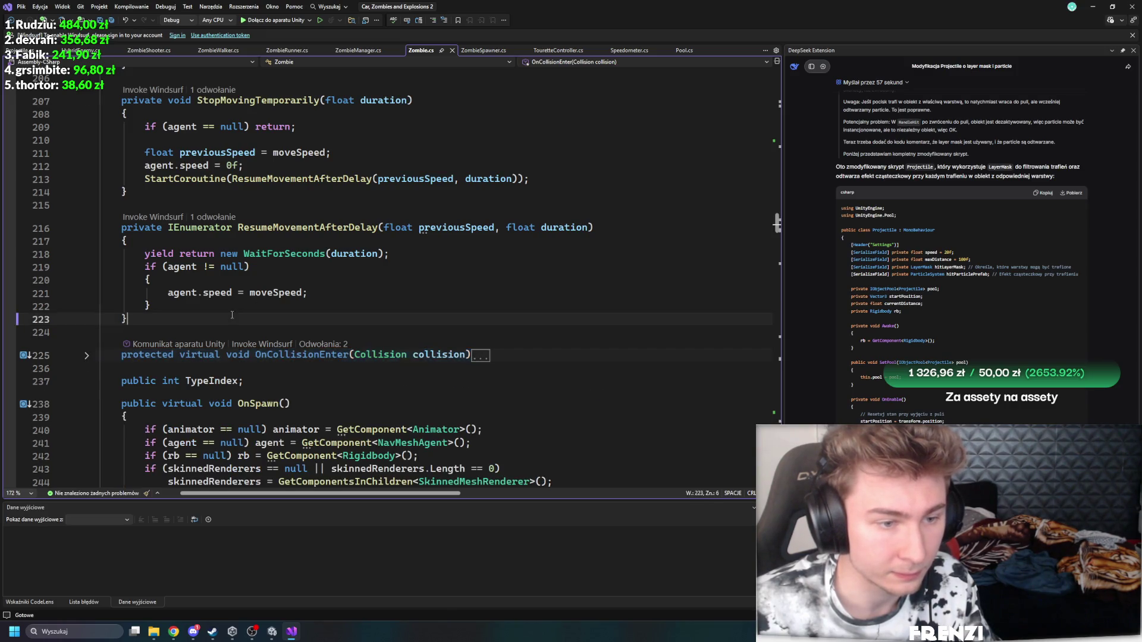
{"action": "left_click", "coordinate": [86, 405]}
Step: Cut the StopMovingTemporarily and ResumeMovementAfterDelay methods from their current spot
{"action": "scroll", "coordinate": [182, 318], "scroll_direction": "down", "scroll_amount": 3, "text": "ctrl"}
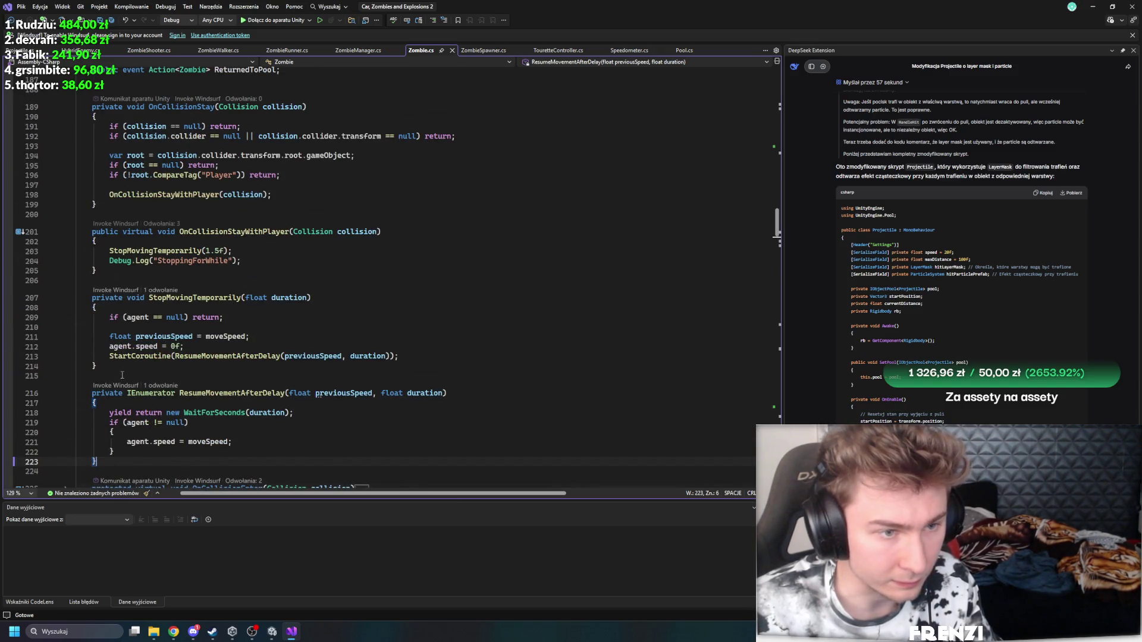
{"action": "scroll", "coordinate": [136, 353], "scroll_direction": "down", "scroll_amount": 5}
{"action": "scroll", "coordinate": [127, 329], "scroll_direction": "up", "scroll_amount": 3}
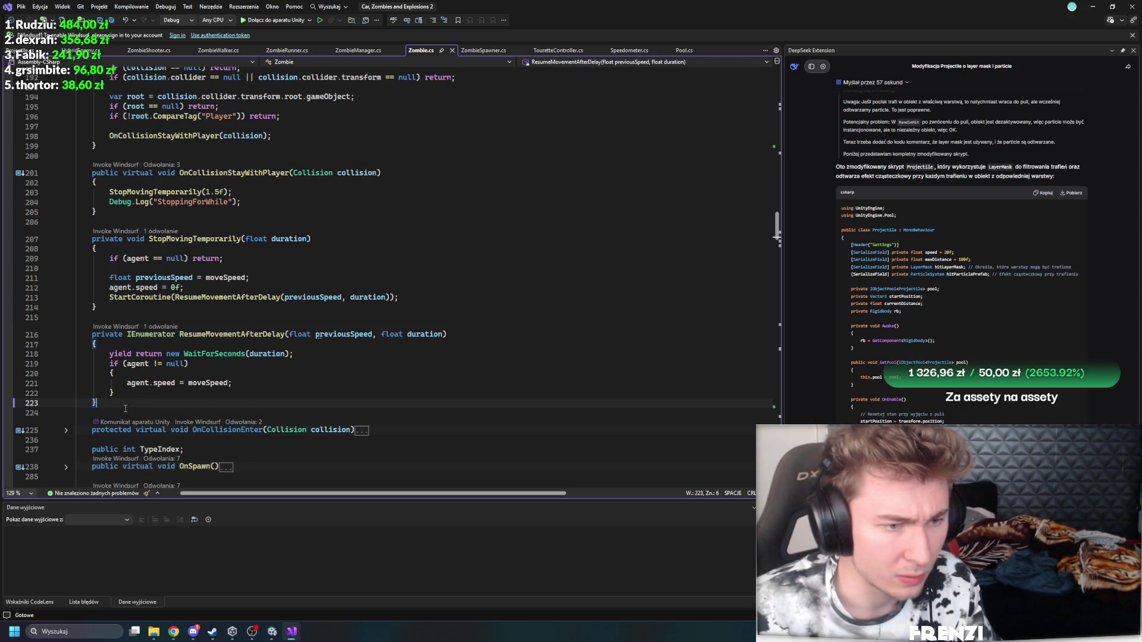
{"action": "left_click_drag", "start_coordinate": [125, 408], "coordinate": [78, 238]}
{"action": "key", "text": "Delete"}
Step: Paste both methods at the end of the class after OnDrawGizmosSelected and save
{"action": "scroll", "coordinate": [288, 350], "scroll_direction": "down", "scroll_amount": 20}
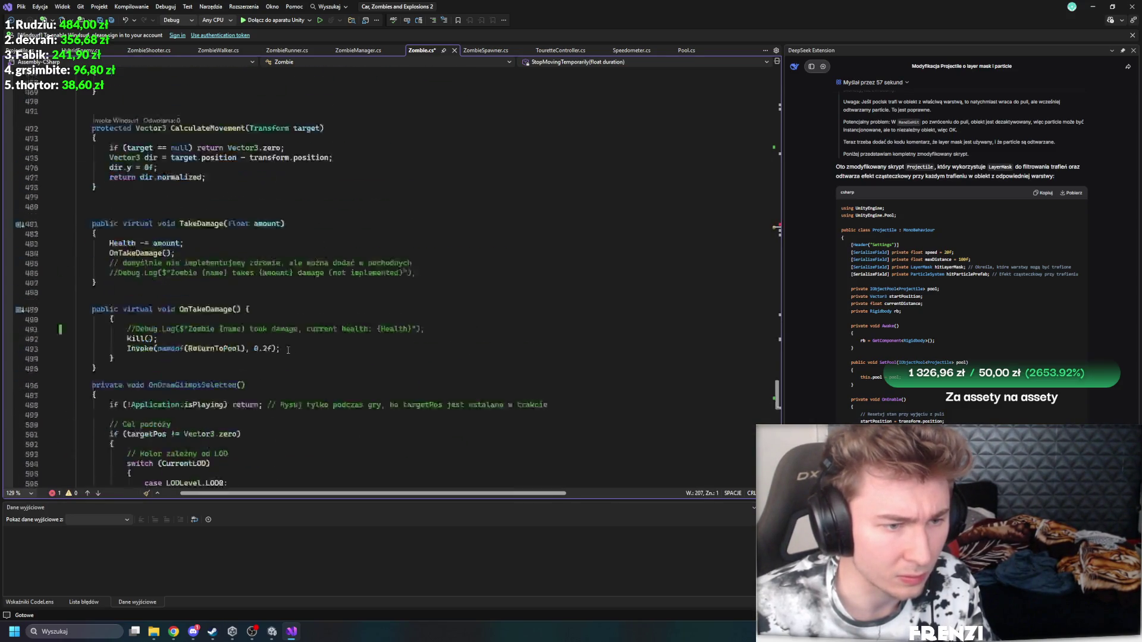
{"action": "scroll", "coordinate": [288, 349], "scroll_direction": "down", "scroll_amount": 15}
{"action": "left_click", "coordinate": [150, 411]}
{"action": "key", "text": "Return"}
{"action": "key", "text": "Return"}
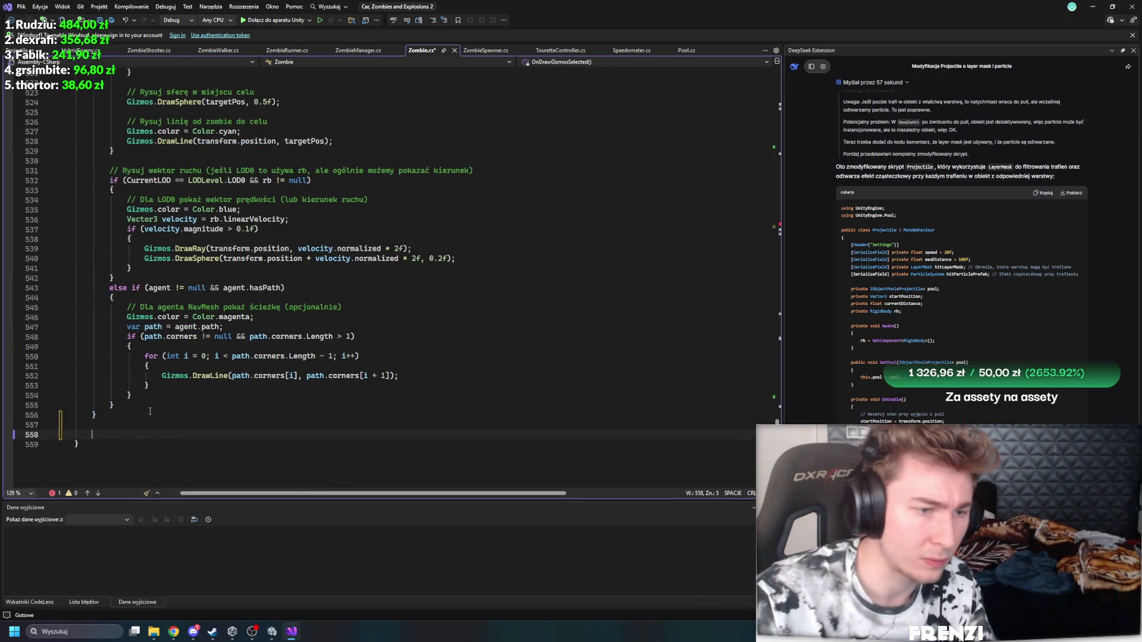
{"action": "key", "text": "ctrl+v"}
{"action": "left_click", "coordinate": [283, 297]}
{"action": "key", "text": "ctrl+s"}
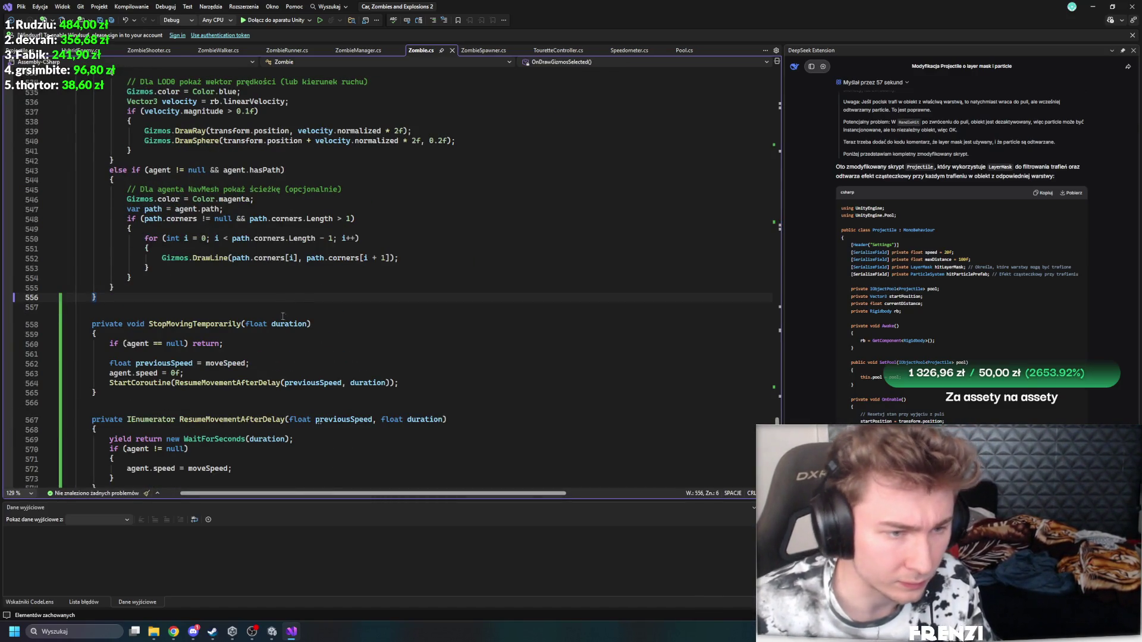
Step: Review the moved methods, checking how moveSpeed is used in StopMovingTemporarily
{"action": "left_click", "coordinate": [228, 363]}
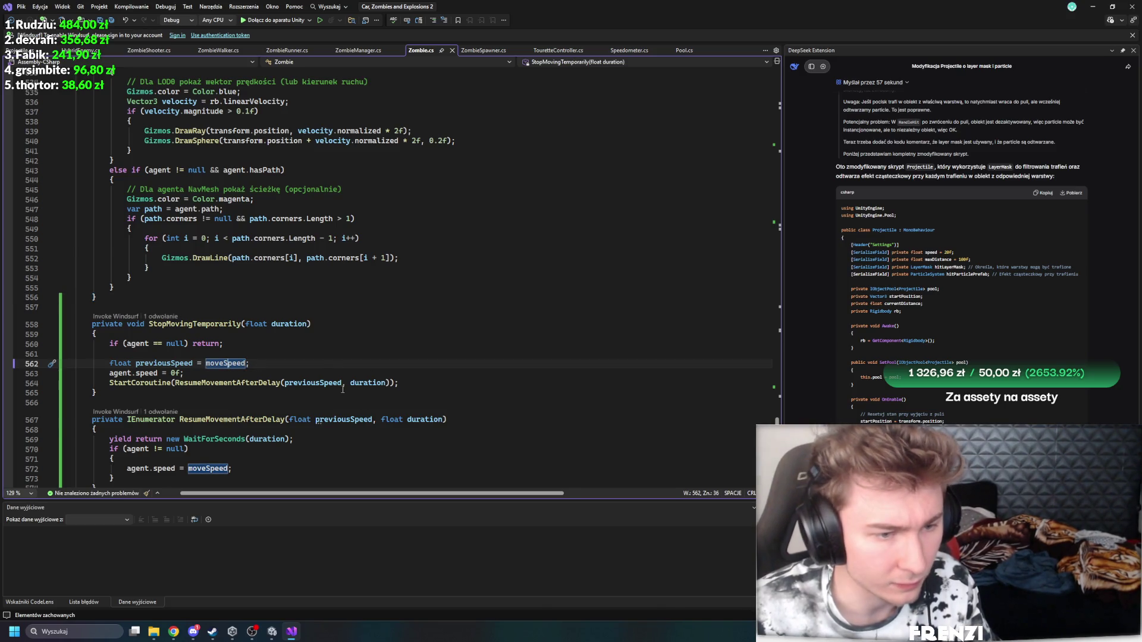
{"action": "left_click", "coordinate": [258, 419]}
{"action": "scroll", "coordinate": [337, 385], "scroll_direction": "up", "scroll_amount": 20}
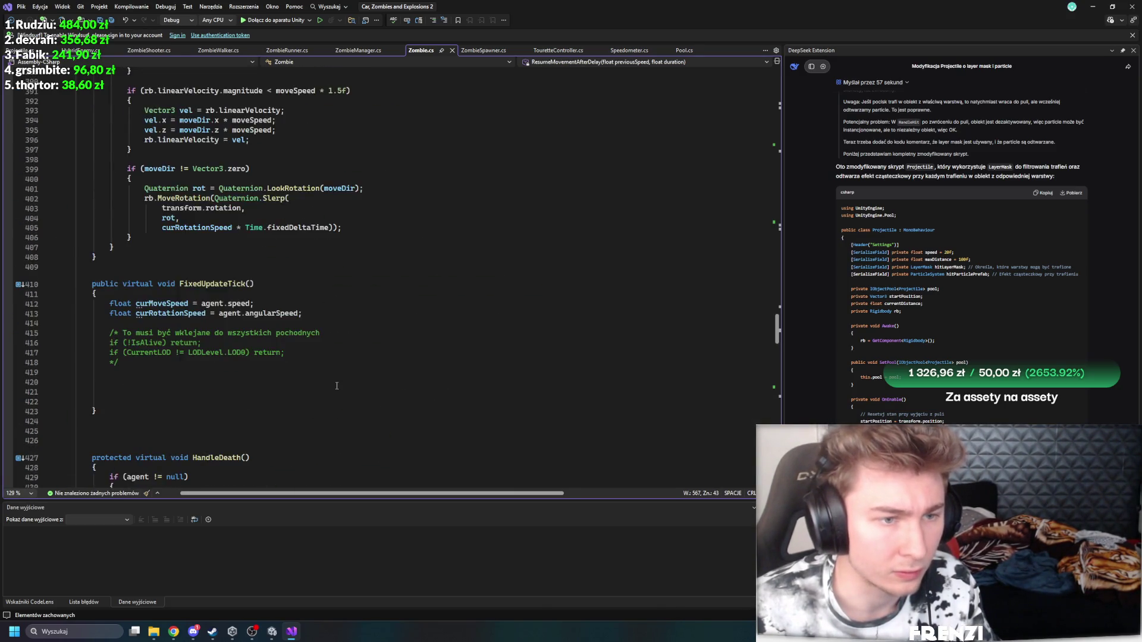
{"action": "scroll", "coordinate": [337, 386], "scroll_direction": "up", "scroll_amount": 20}
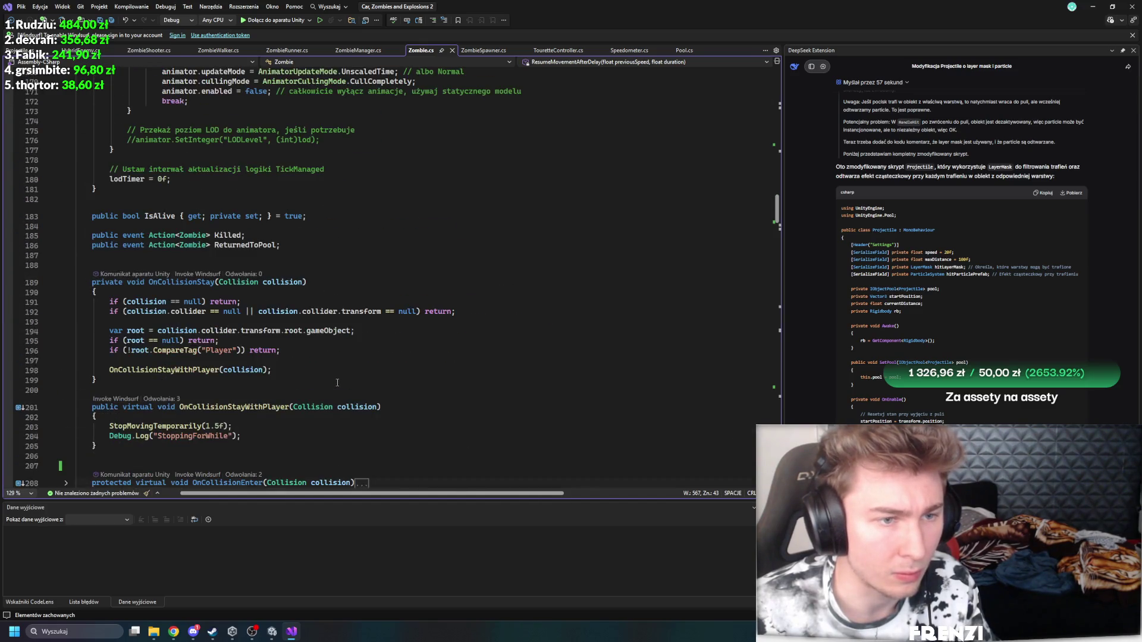
{"action": "scroll", "coordinate": [338, 382], "scroll_direction": "up", "scroll_amount": 20}
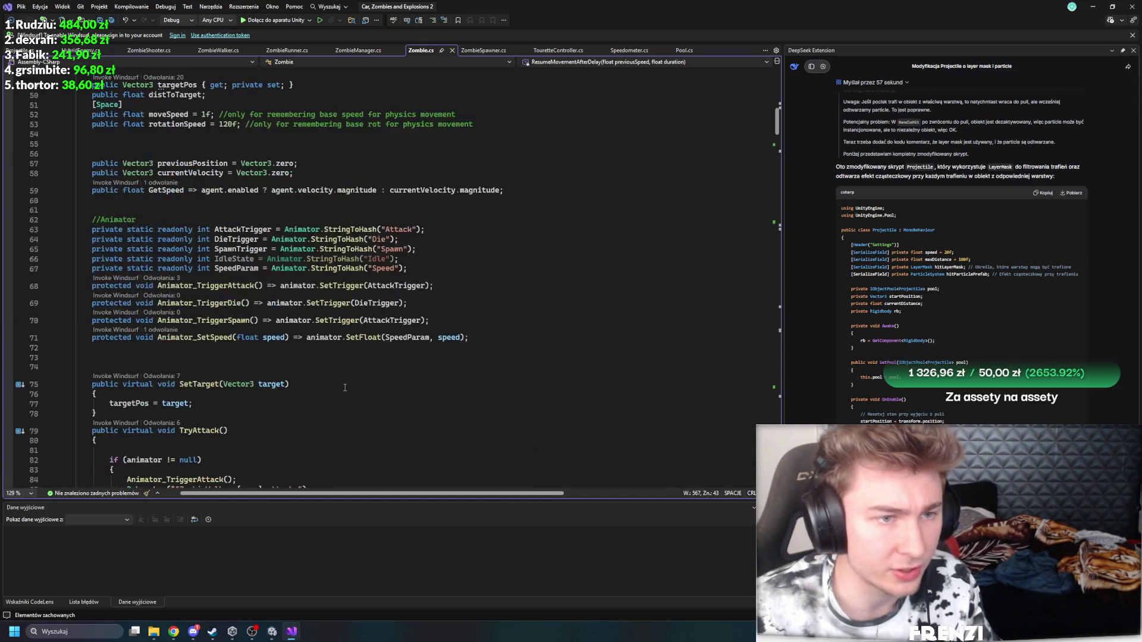
Step: Cut ChangeAngularSpeedForTime and ResumeRotationSpeedAfterDelay out of ZombieRunner.cs, then switch back to Zombie.cs
{"action": "left_click", "coordinate": [287, 50]}
{"action": "scroll", "coordinate": [321, 306], "scroll_direction": "down", "scroll_amount": 20}
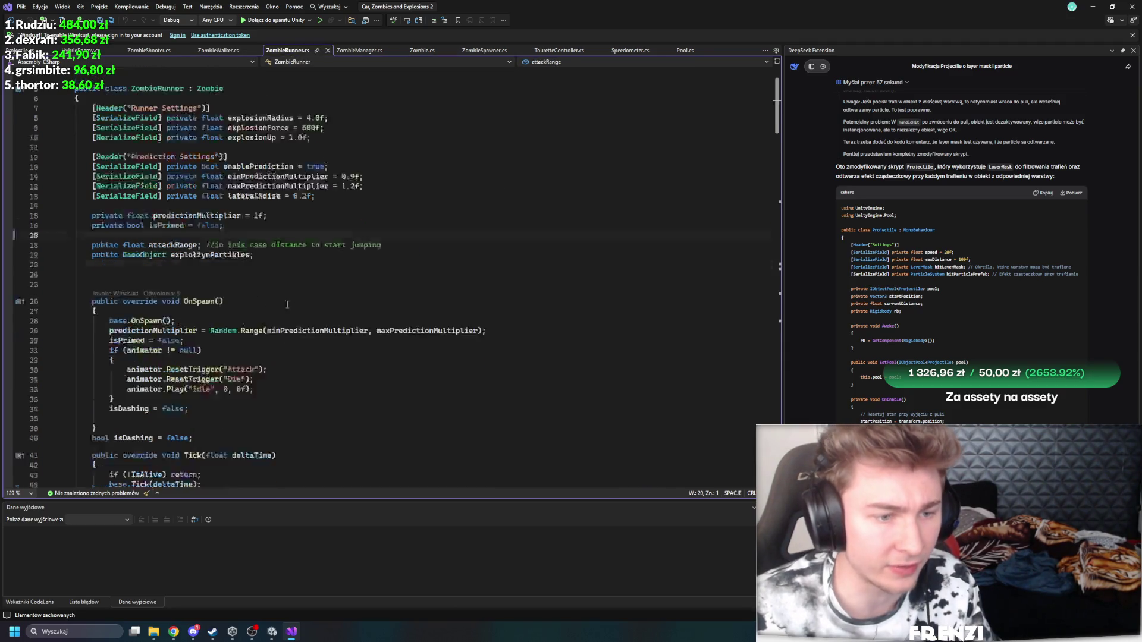
{"action": "scroll", "coordinate": [321, 307], "scroll_direction": "down", "scroll_amount": 20}
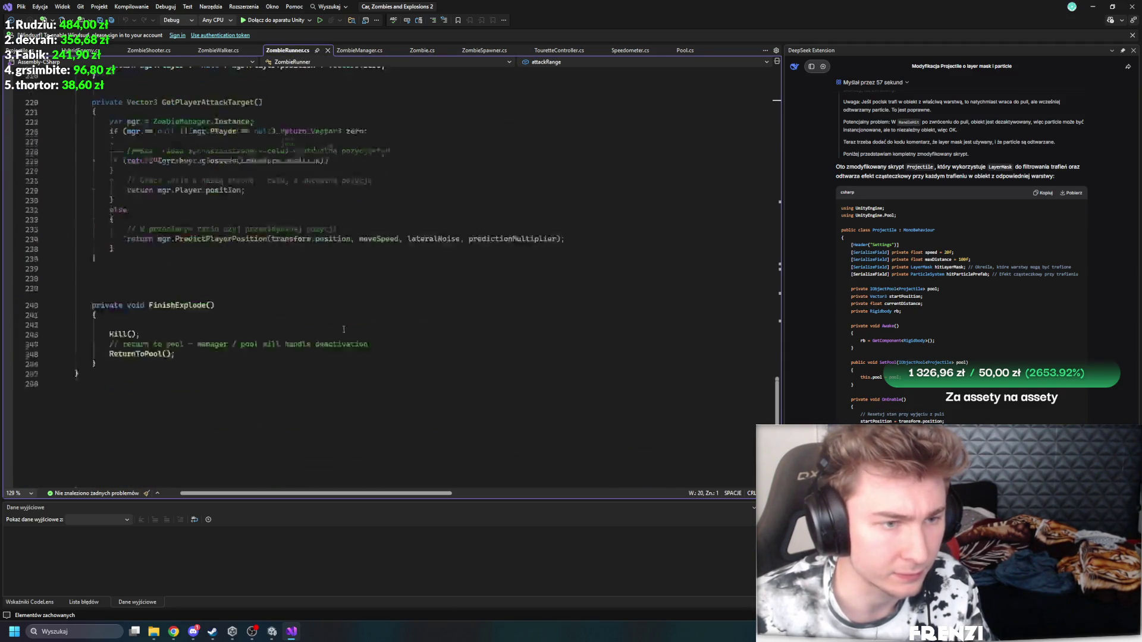
{"action": "scroll", "coordinate": [333, 345], "scroll_direction": "up", "scroll_amount": 14}
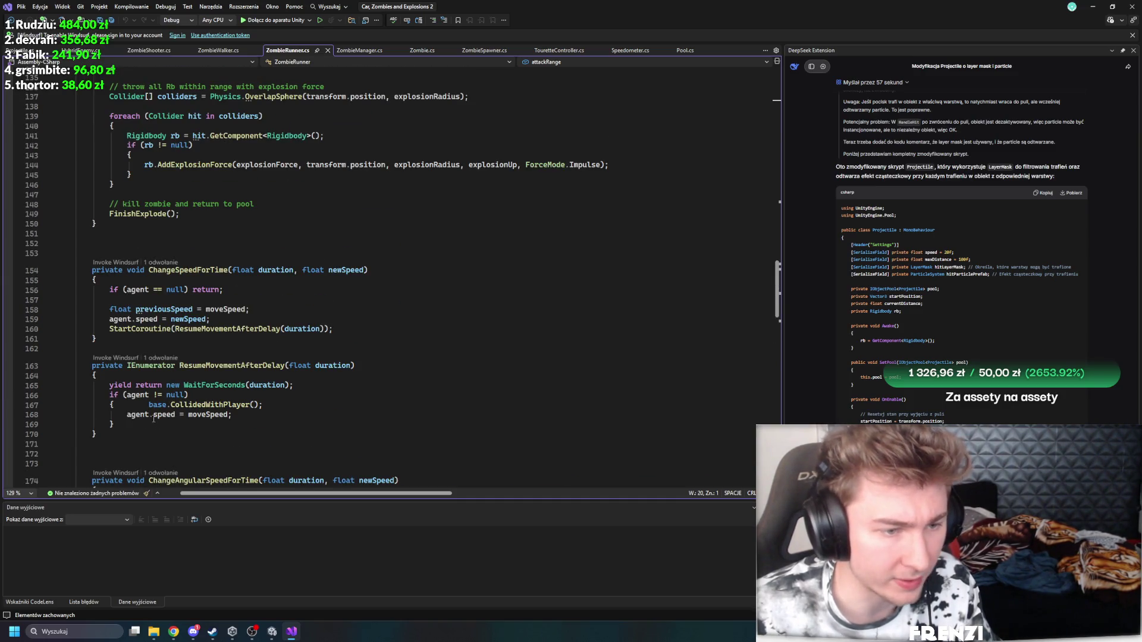
{"action": "scroll", "coordinate": [275, 385], "scroll_direction": "up", "scroll_amount": 6}
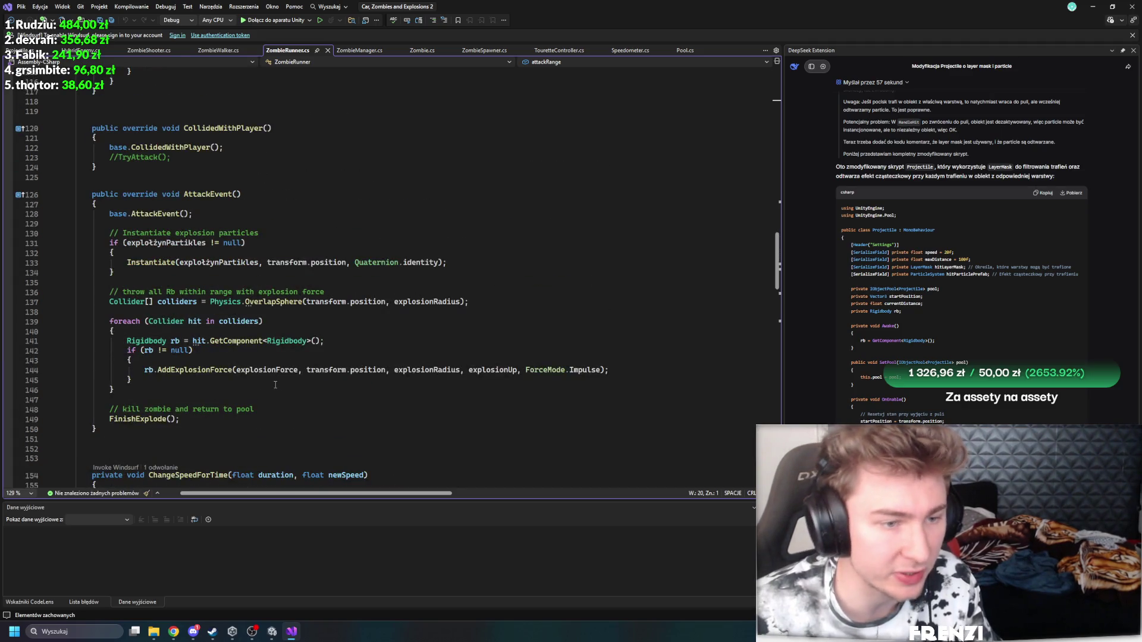
{"action": "scroll", "coordinate": [255, 294], "scroll_direction": "up", "scroll_amount": 12}
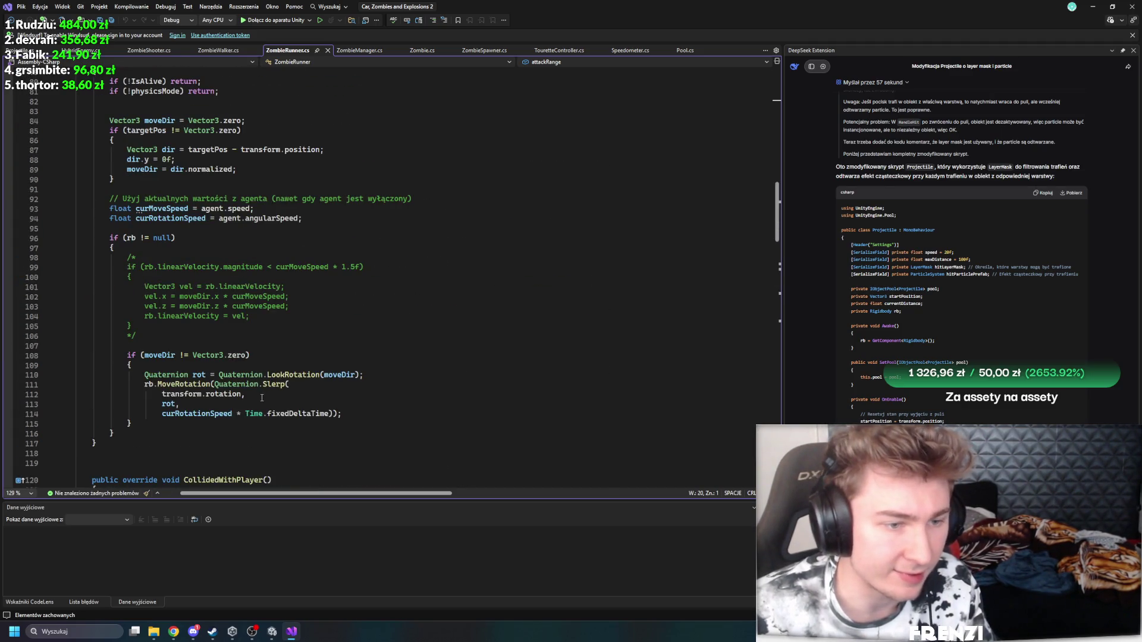
{"action": "scroll", "coordinate": [262, 397], "scroll_direction": "up", "scroll_amount": 14}
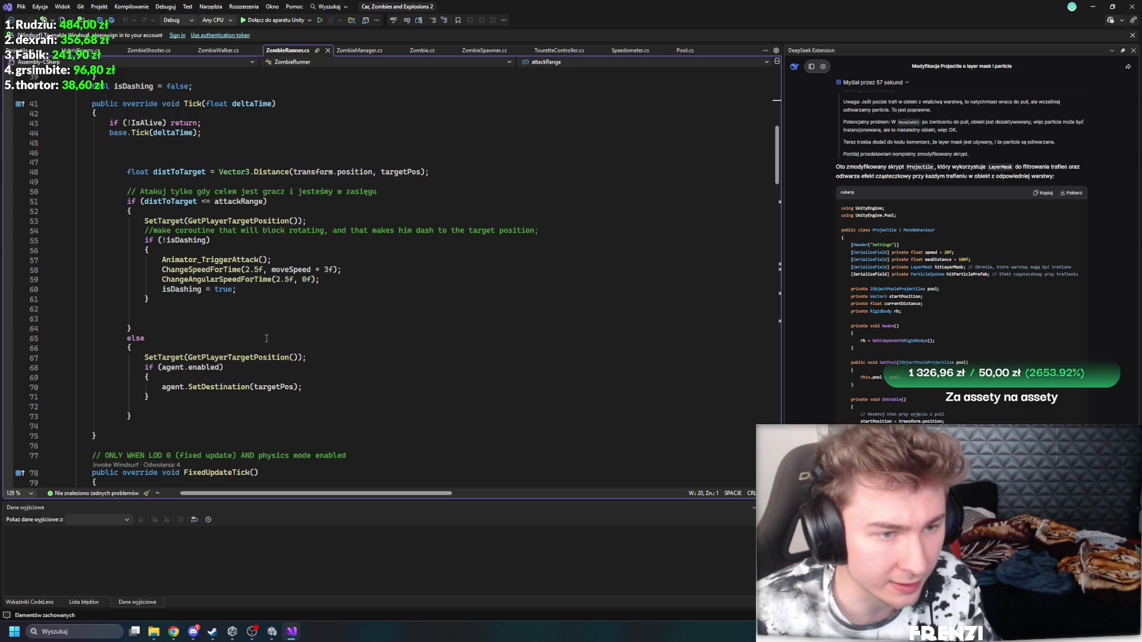
{"action": "left_click", "coordinate": [213, 278], "text": "ctrl"}
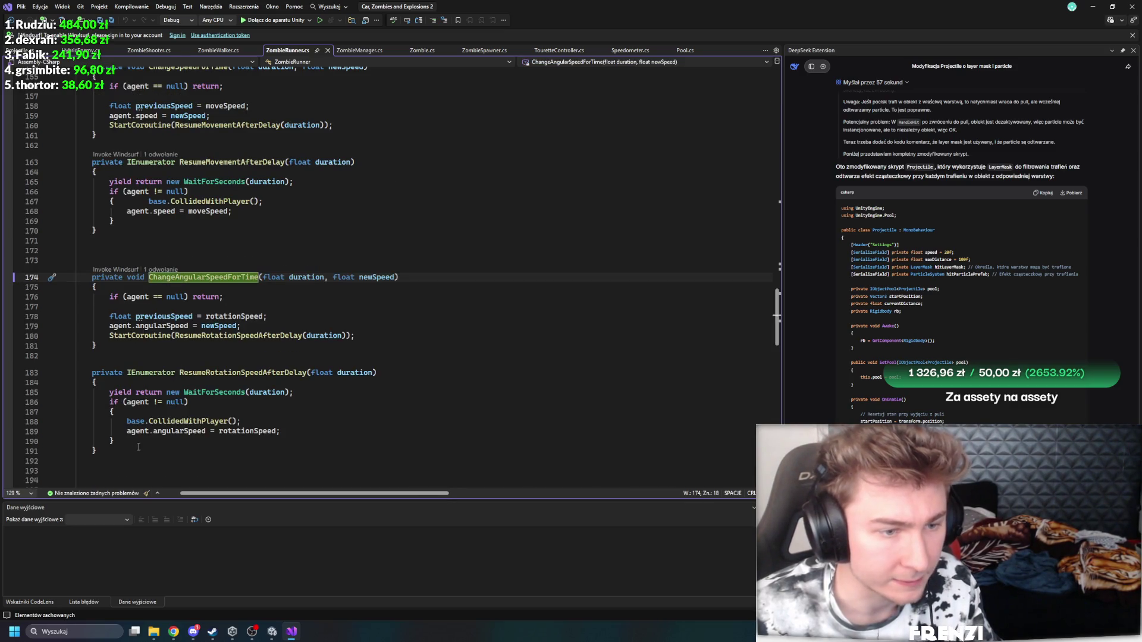
{"action": "left_click_drag", "start_coordinate": [126, 454], "coordinate": [74, 273]}
{"action": "key", "text": "ctrl+c"}
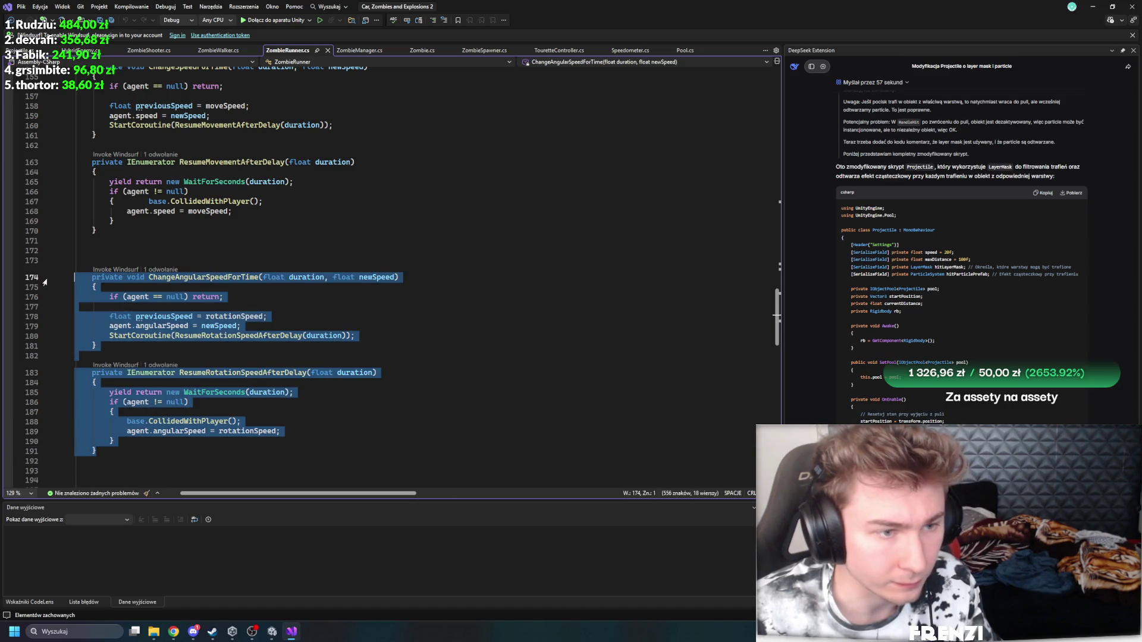
{"action": "key", "text": "Delete"}
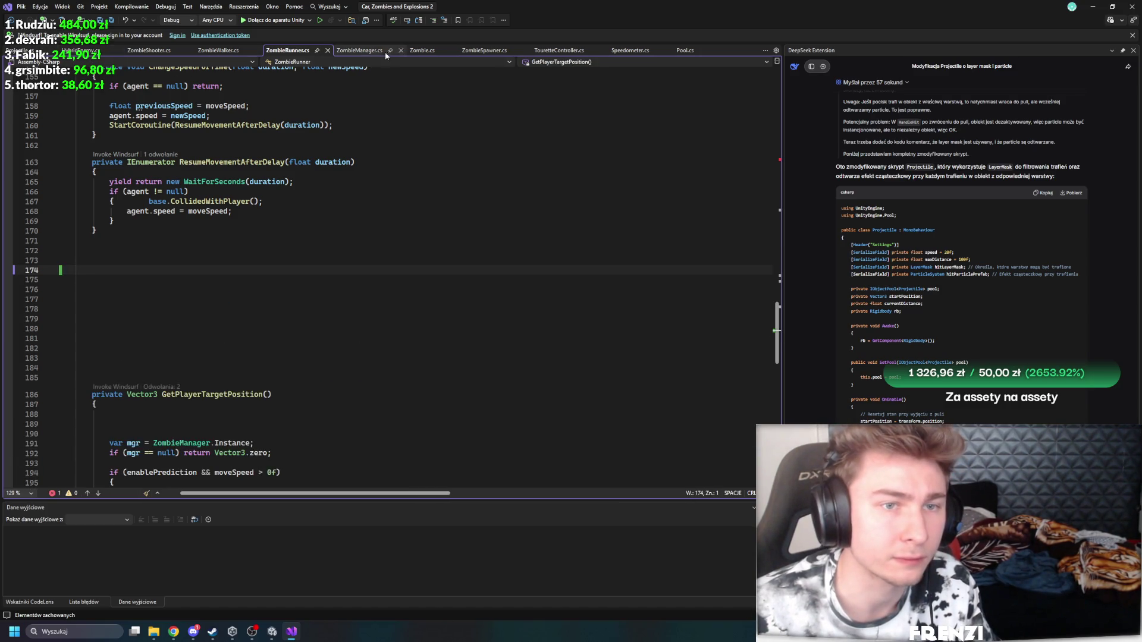
{"action": "left_click", "coordinate": [421, 49]}
{"action": "scroll", "coordinate": [277, 239], "scroll_direction": "down", "scroll_amount": 20}
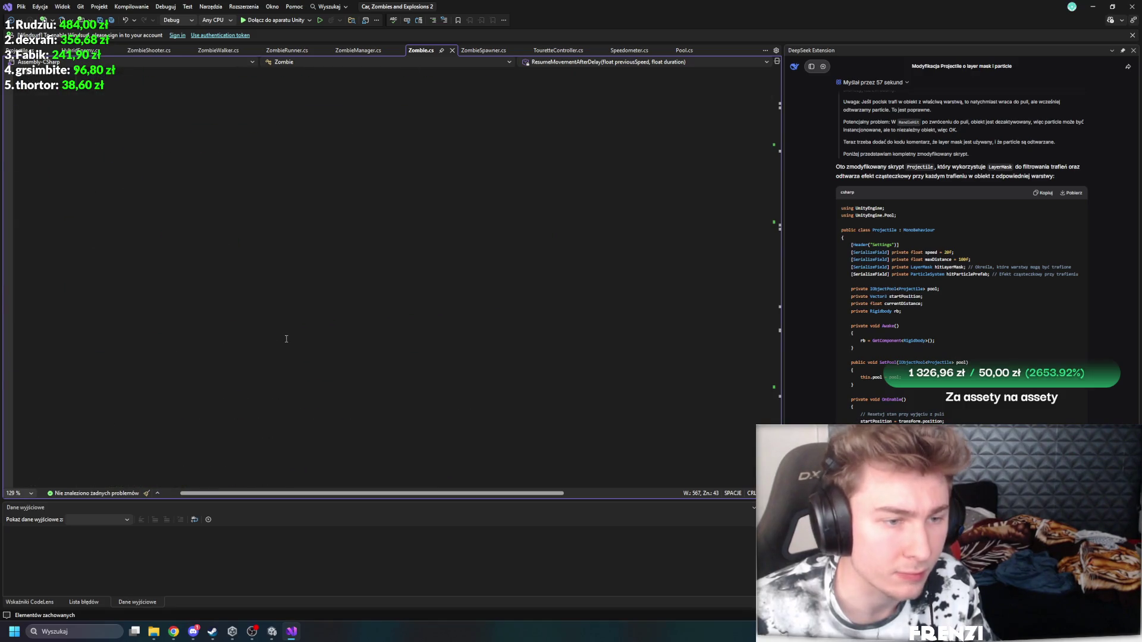
Step: Paste the two rotation methods into Zombie.cs below ResumeMovementAfterDelay
{"action": "left_click", "coordinate": [178, 289]}
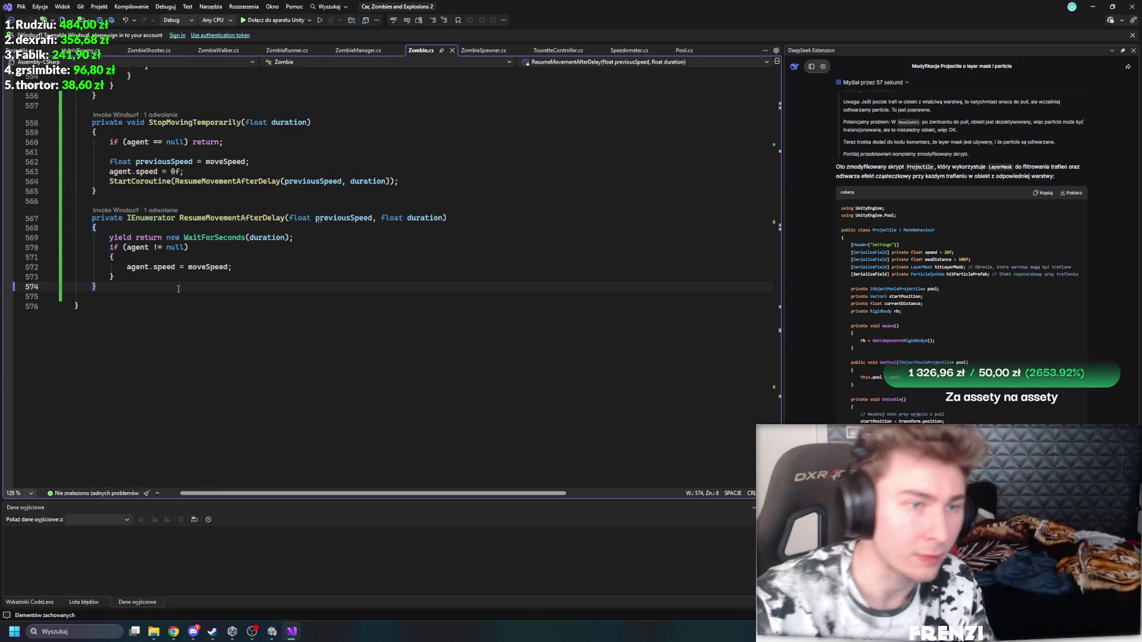
{"action": "key", "text": "Return"}
{"action": "key", "text": "ctrl+v"}
{"action": "left_click", "coordinate": [178, 289]}
{"action": "scroll", "coordinate": [211, 402], "scroll_direction": "down", "scroll_amount": 3}
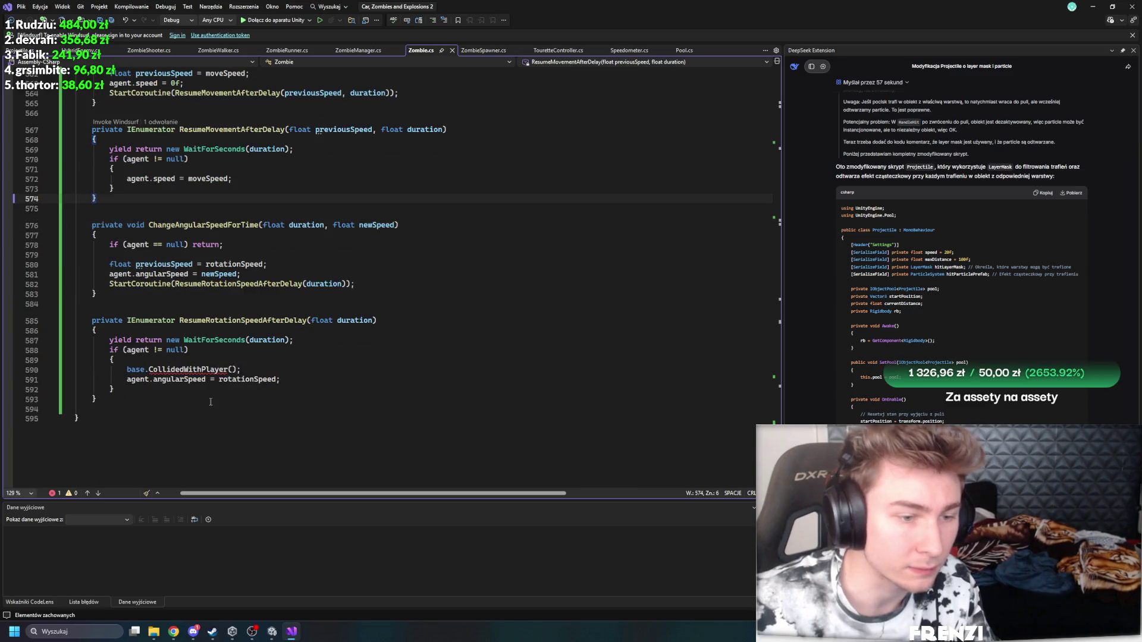
Step: Delete the stray base.CollidedWithPlayer() line from the pasted code
{"action": "left_click_drag", "start_coordinate": [149, 369], "coordinate": [128, 368]}
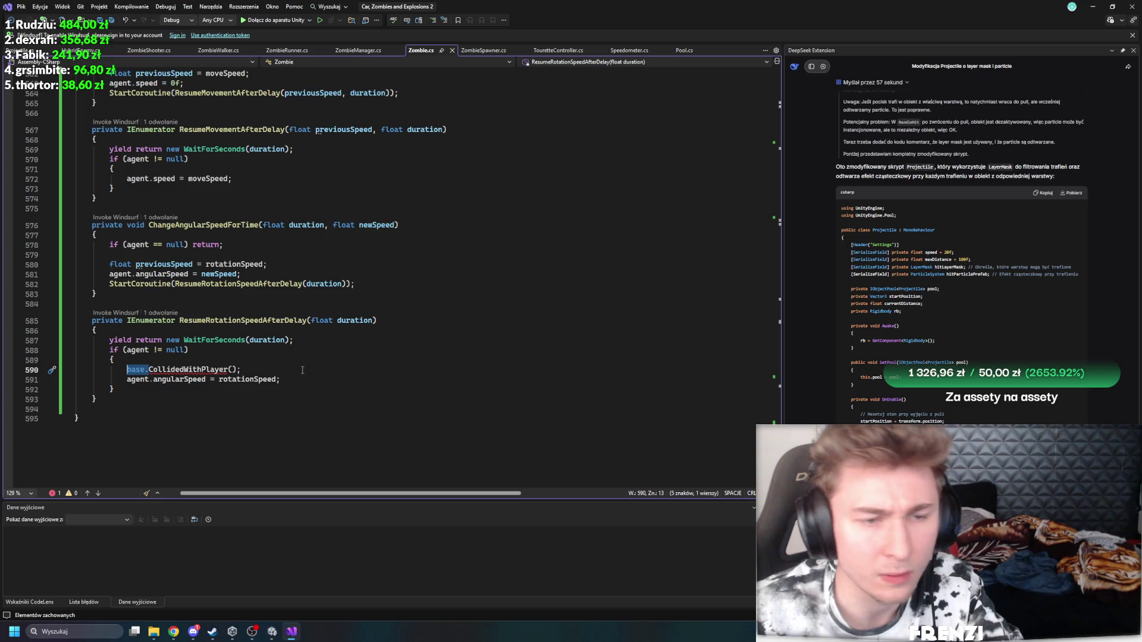
{"action": "left_click", "coordinate": [264, 370]}
{"action": "key", "text": "shift+Home"}
{"action": "key", "text": "shift+Home"}
{"action": "key", "text": "BackSpace"}
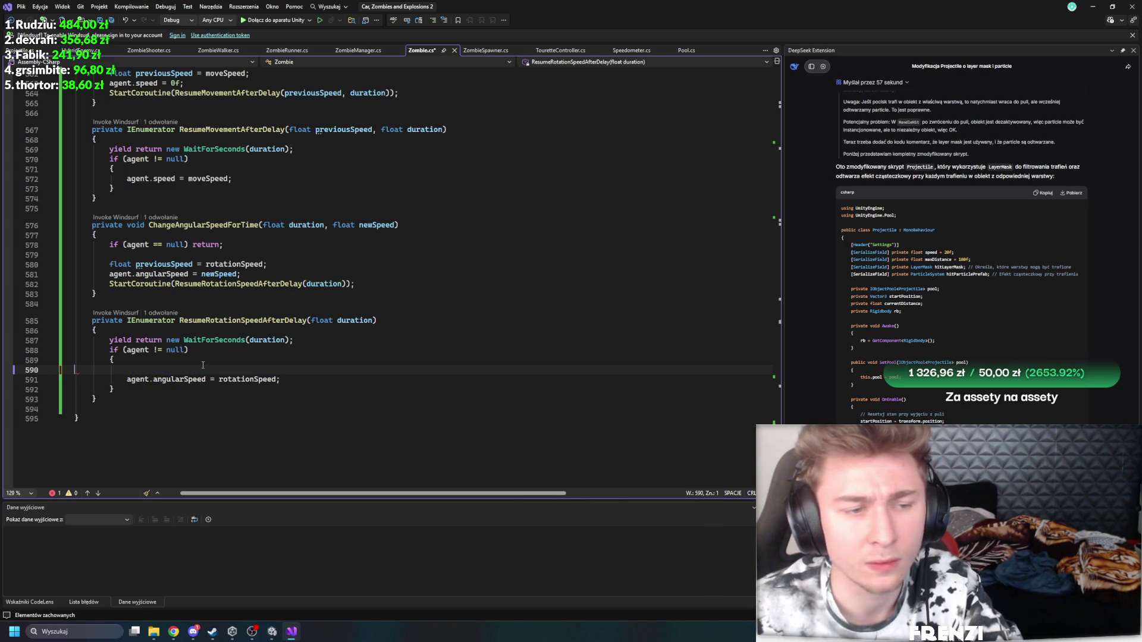
{"action": "key", "text": "BackSpace"}
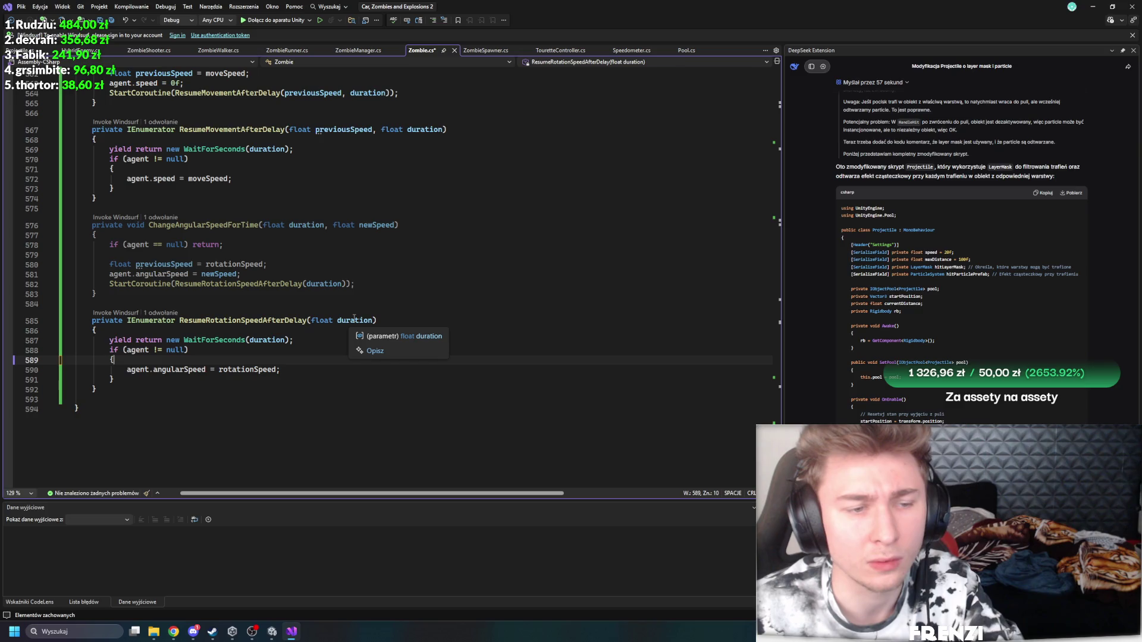
Step: Remove the lone opening brace under the if (agent != null) check in ResumeRotationSpeedAfterDelay
{"action": "left_click", "coordinate": [240, 369]}
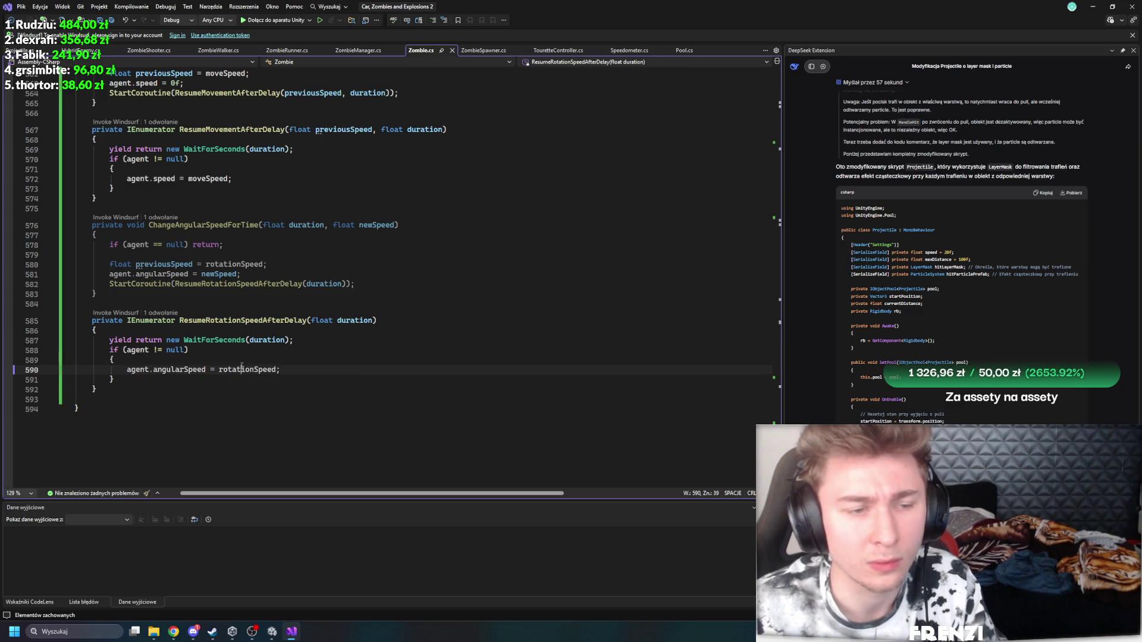
{"action": "left_click", "coordinate": [157, 360]}
{"action": "key", "text": "BackSpace"}
{"action": "key", "text": "BackSpace"}
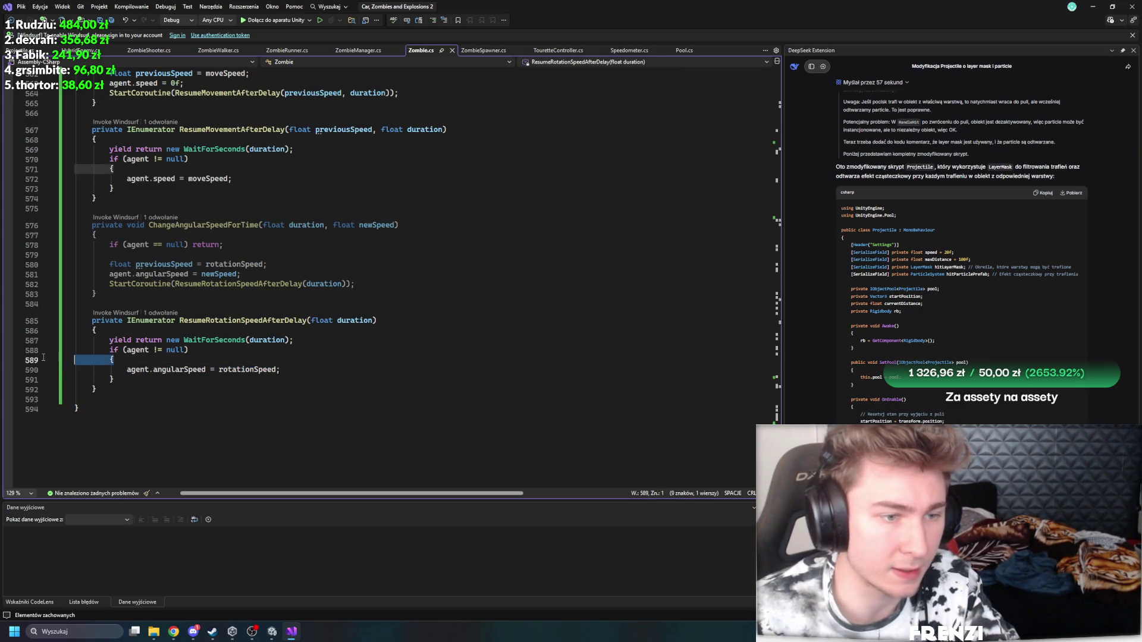
{"action": "scroll", "coordinate": [157, 299], "scroll_direction": "up", "scroll_amount": 2}
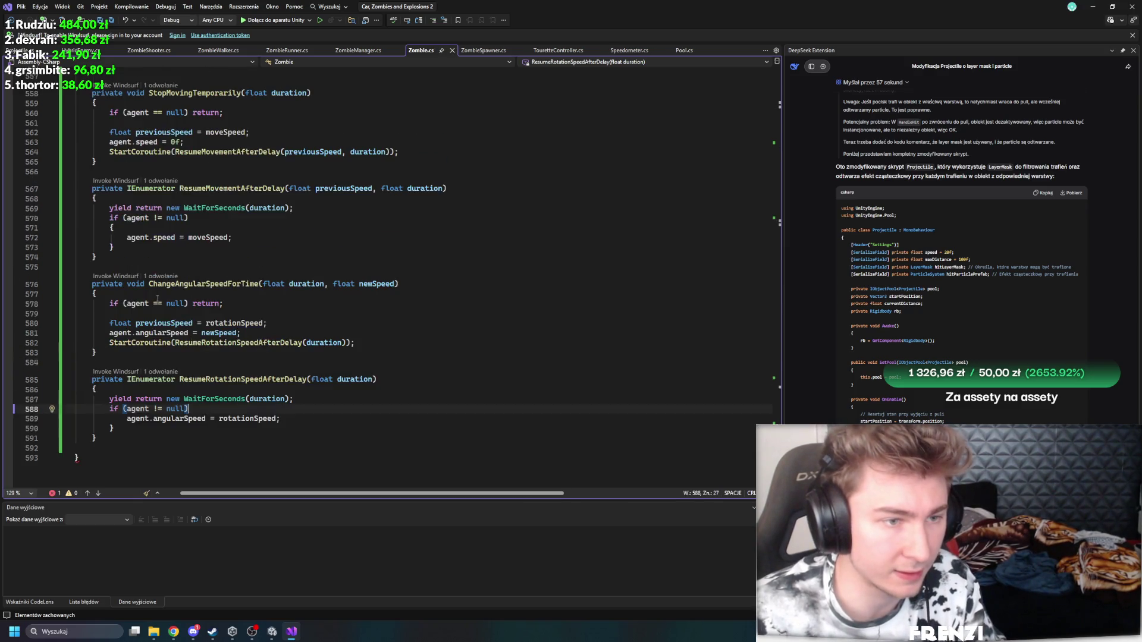
Step: Change ChangeAngularSpeedForTime and StopMovingTemporarily from private to public
{"action": "double_click", "coordinate": [121, 283]}
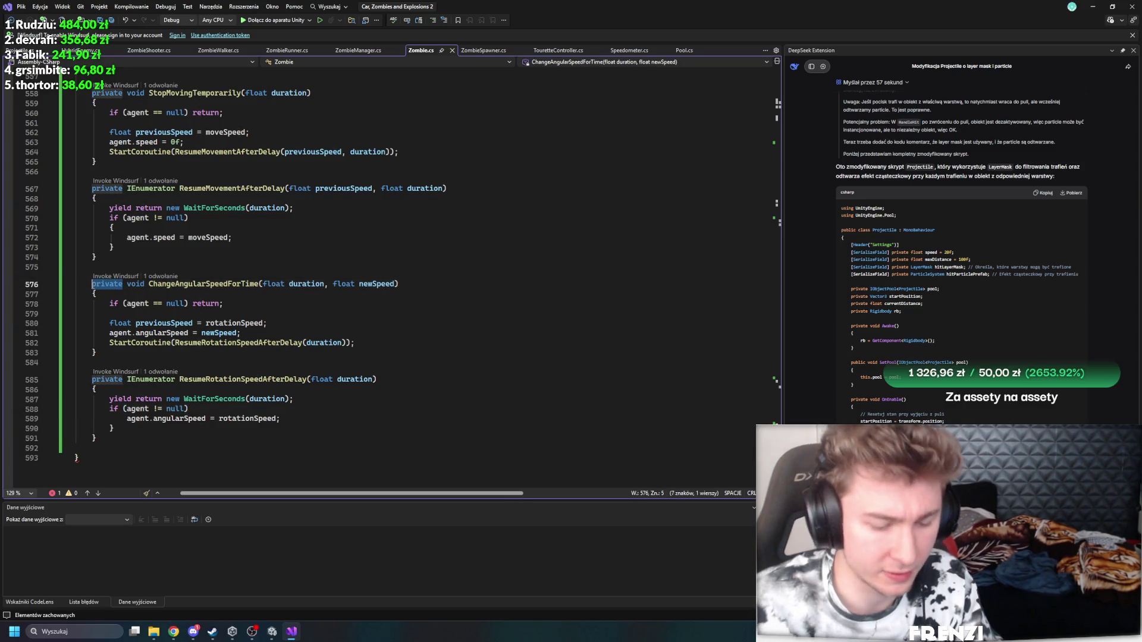
{"action": "type", "text": "publi"}
{"action": "key", "text": "Tab"}
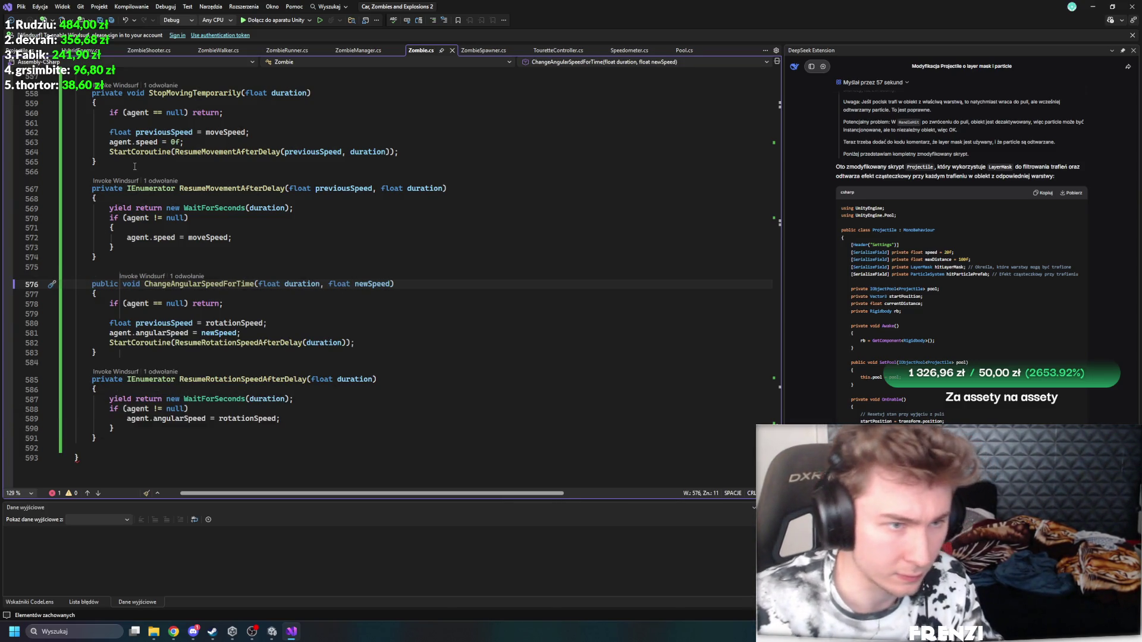
{"action": "scroll", "coordinate": [119, 190], "scroll_direction": "up", "scroll_amount": 3}
{"action": "double_click", "coordinate": [119, 181]}
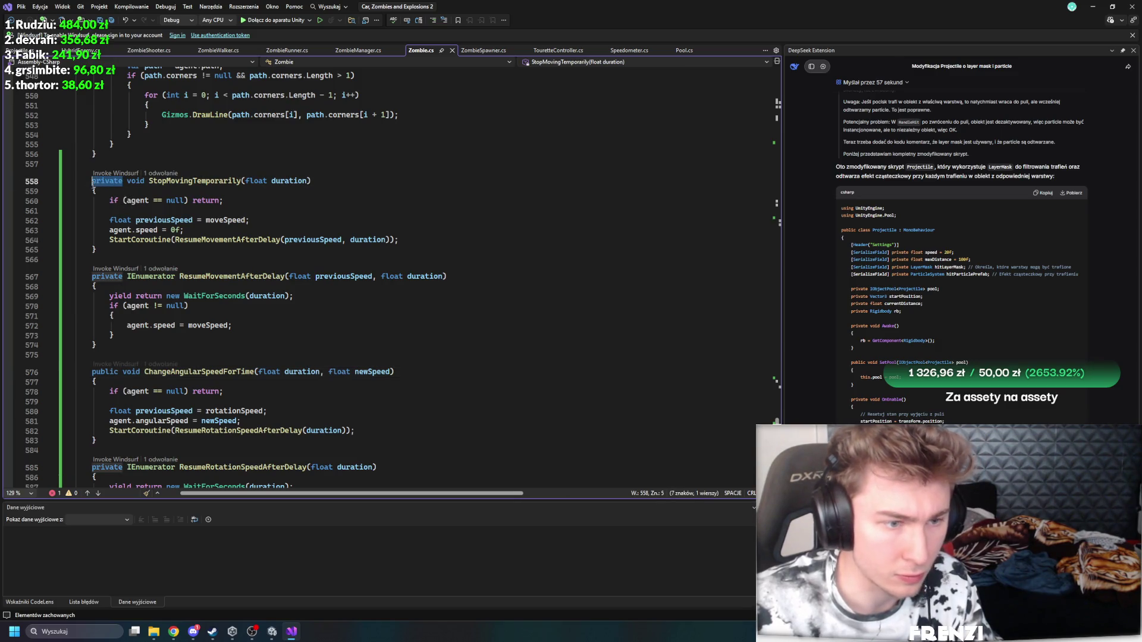
{"action": "type", "text": "pub"}
{"action": "key", "text": "Tab"}
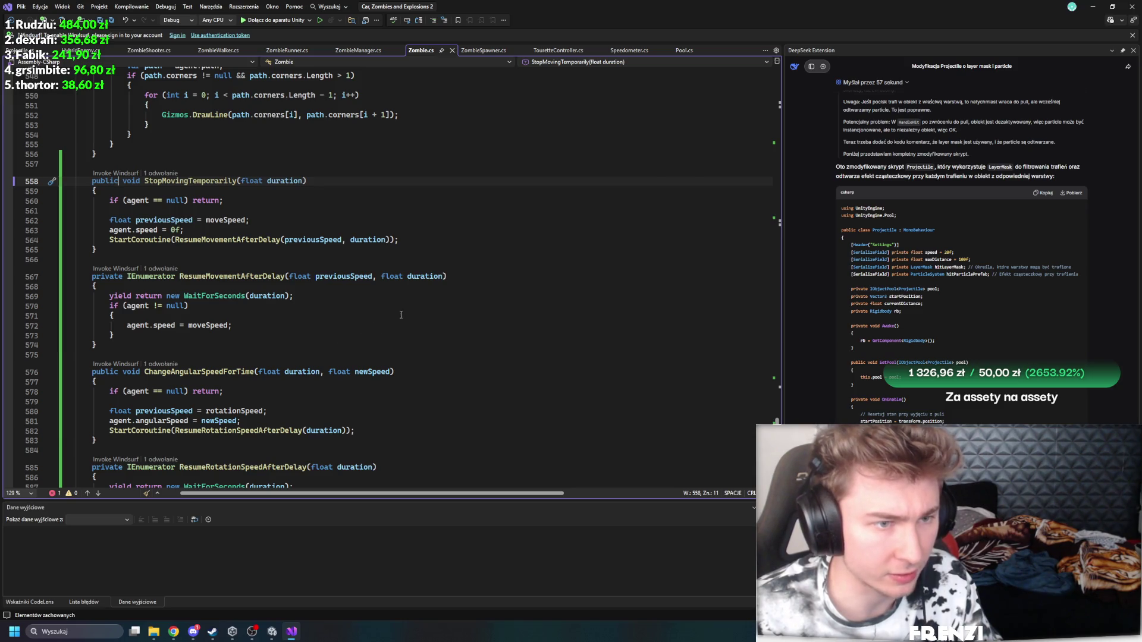
Step: Collapse the OnDrawGizmosSelected method body
{"action": "scroll", "coordinate": [401, 314], "scroll_direction": "up", "scroll_amount": 16}
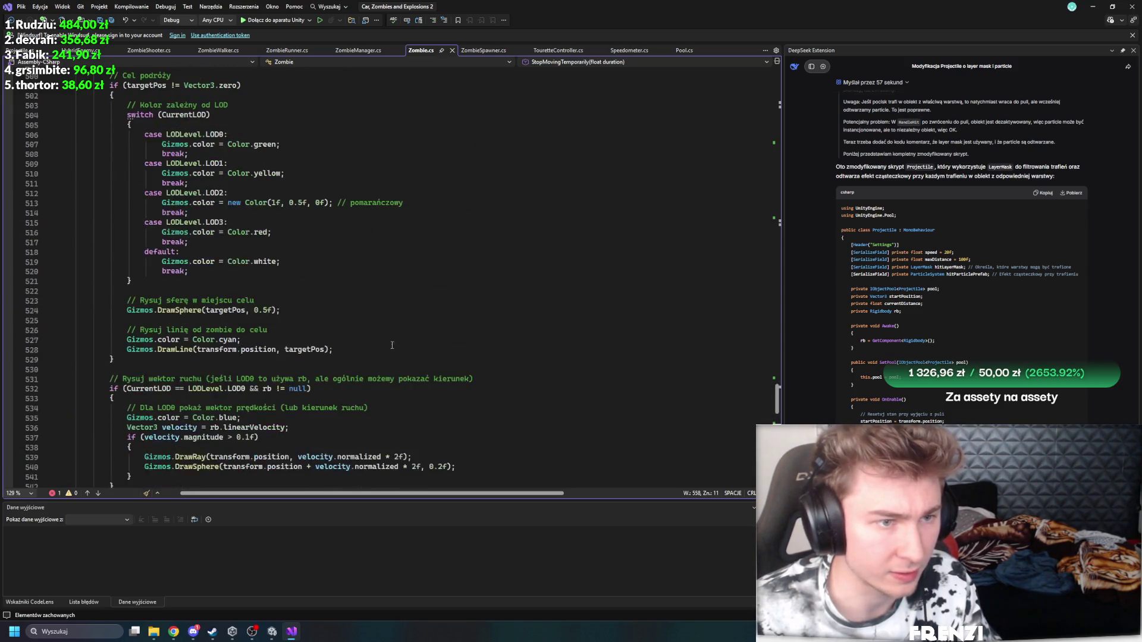
{"action": "scroll", "coordinate": [273, 307], "scroll_direction": "up", "scroll_amount": 7}
{"action": "left_click", "coordinate": [66, 243]}
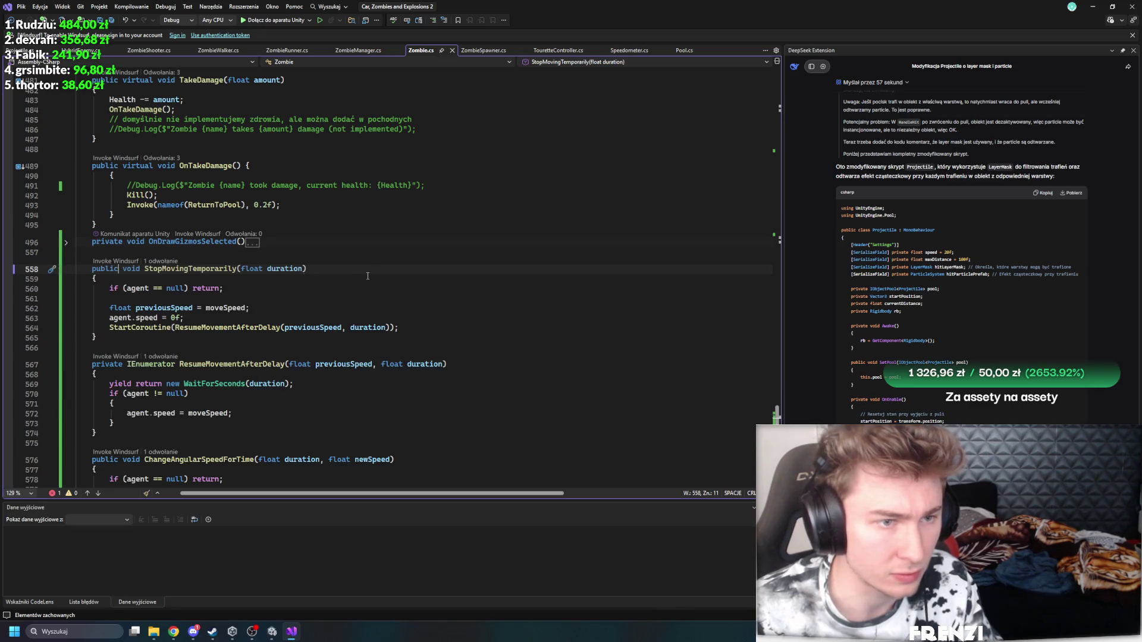
{"action": "scroll", "coordinate": [313, 276], "scroll_direction": "down", "scroll_amount": 3}
Step: Review the references to ResumeMovementAfterDelay and ResumeRotationSpeedAfterDelay
{"action": "left_click", "coordinate": [225, 276]}
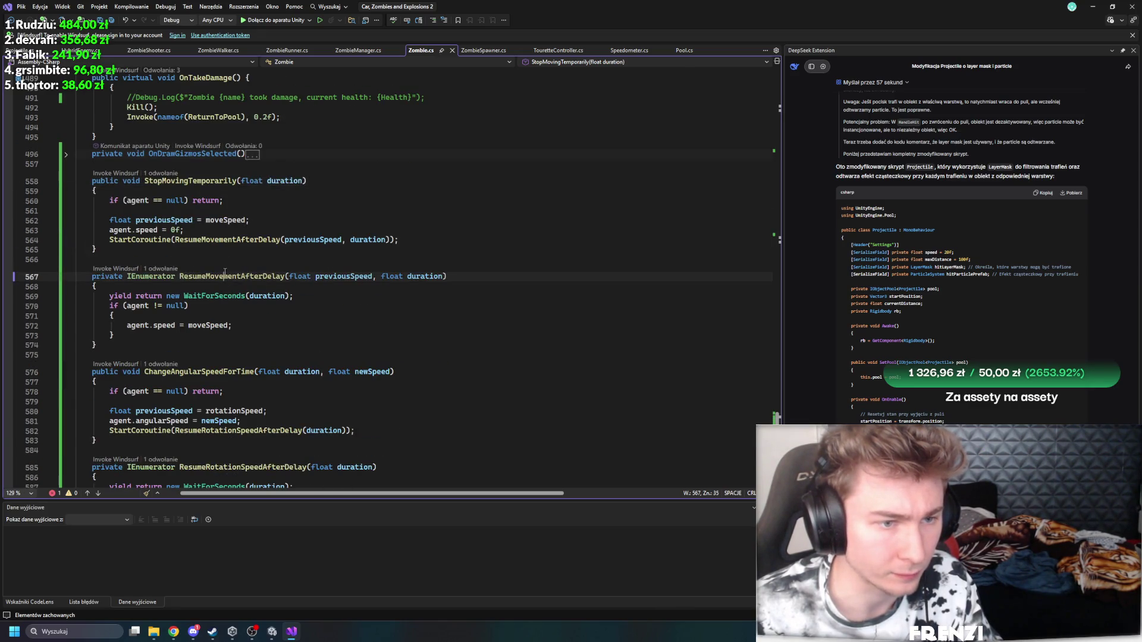
{"action": "left_click", "coordinate": [222, 379]}
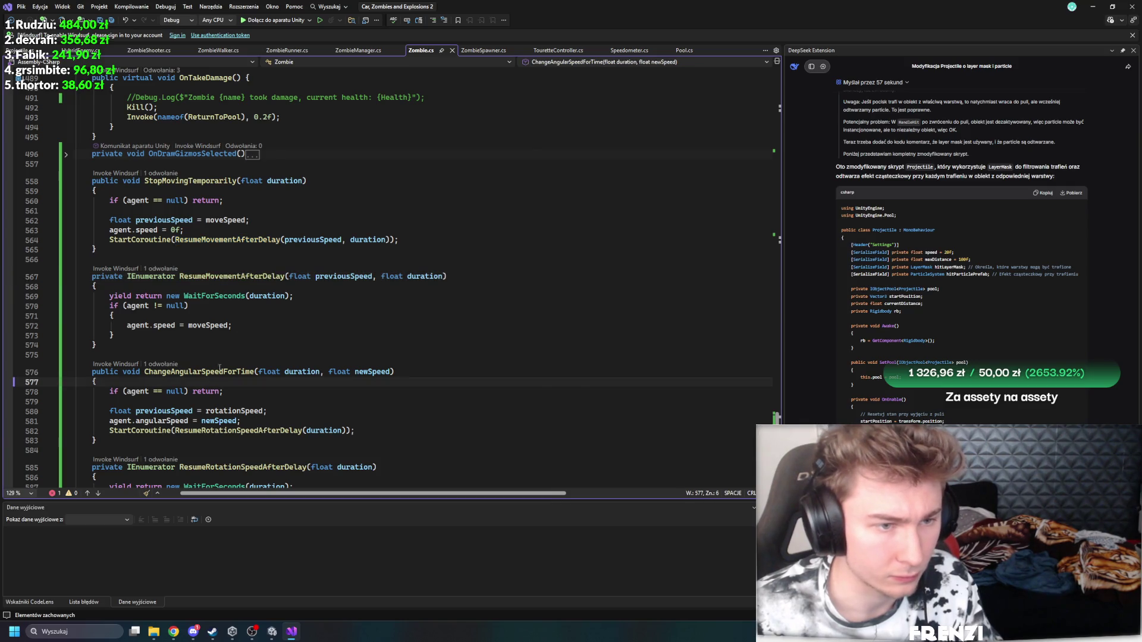
{"action": "scroll", "coordinate": [238, 372], "scroll_direction": "down", "scroll_amount": 4}
{"action": "left_click", "coordinate": [202, 254]}
{"action": "left_click", "coordinate": [231, 350]}
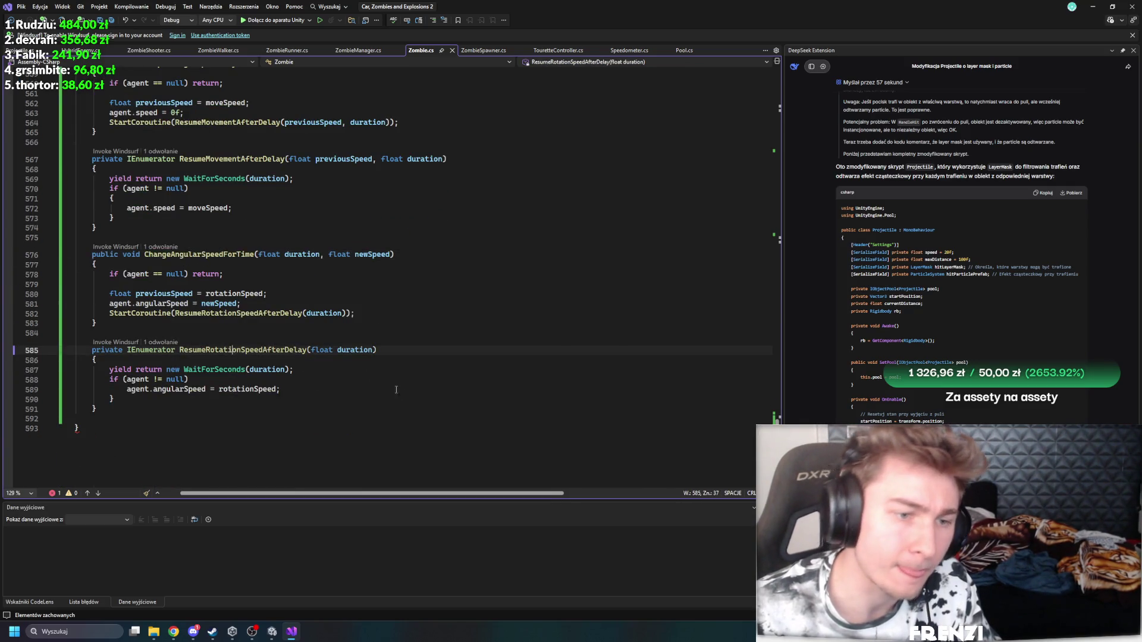
{"action": "scroll", "coordinate": [390, 386], "scroll_direction": "up", "scroll_amount": 4}
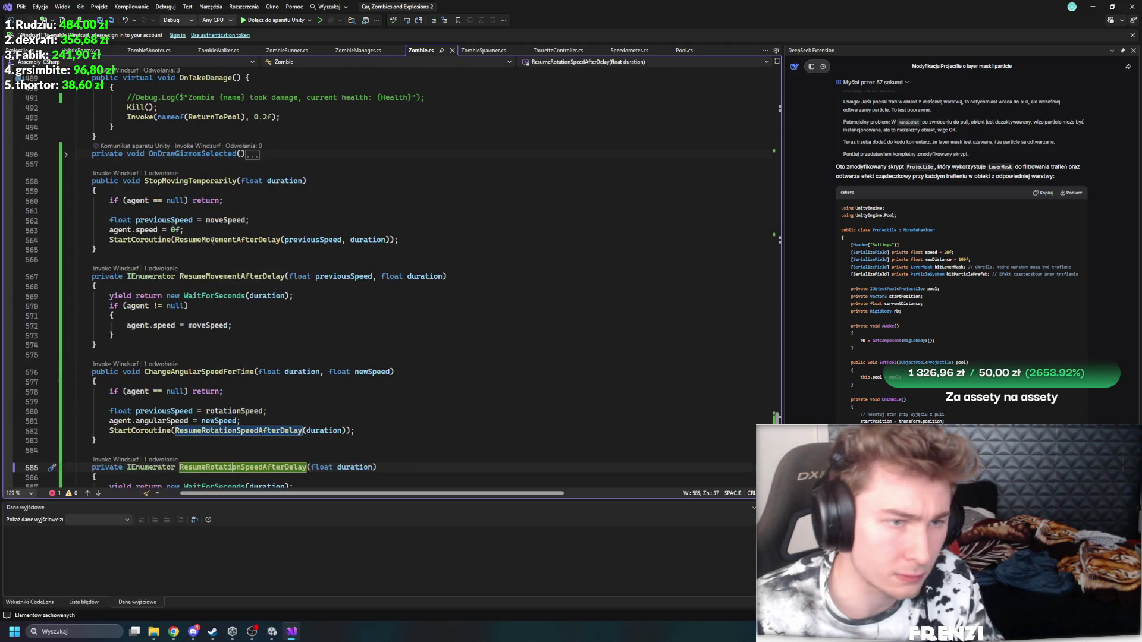
{"action": "left_click", "coordinate": [172, 182]}
{"action": "left_click", "coordinate": [209, 276]}
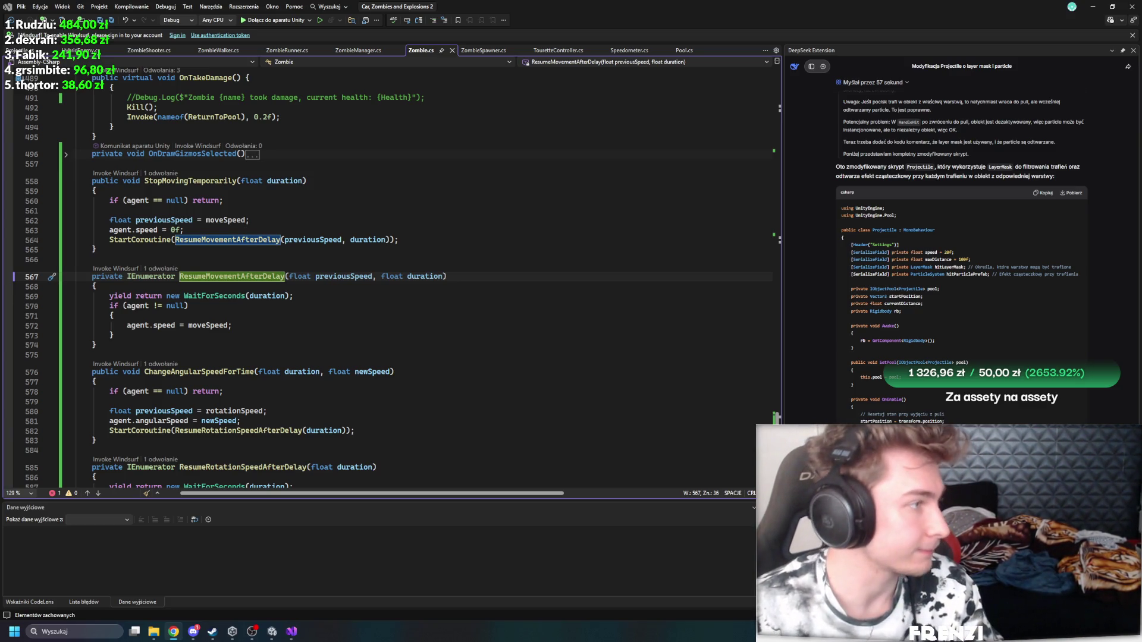
{"action": "left_click", "coordinate": [116, 296]}
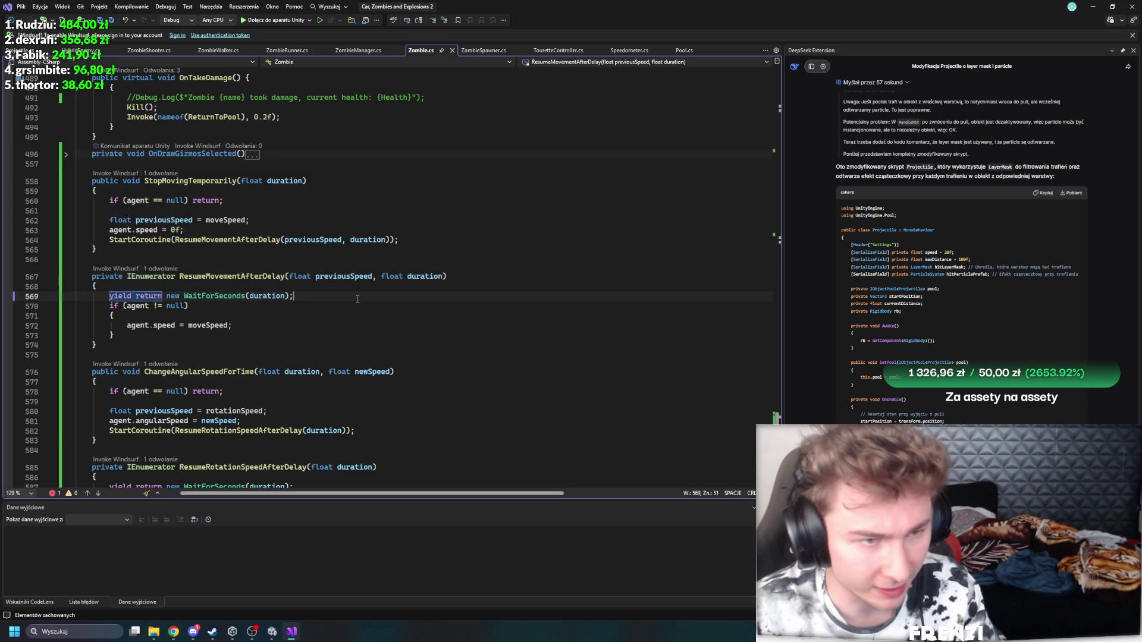
Step: Insert blank lines below OnDrawGizmosSelected
{"action": "scroll", "coordinate": [62, 254], "scroll_direction": "up", "scroll_amount": 6}
{"action": "scroll", "coordinate": [62, 254], "scroll_direction": "down", "scroll_amount": 7}
{"action": "scroll", "coordinate": [61, 254], "scroll_direction": "down", "scroll_amount": 1}
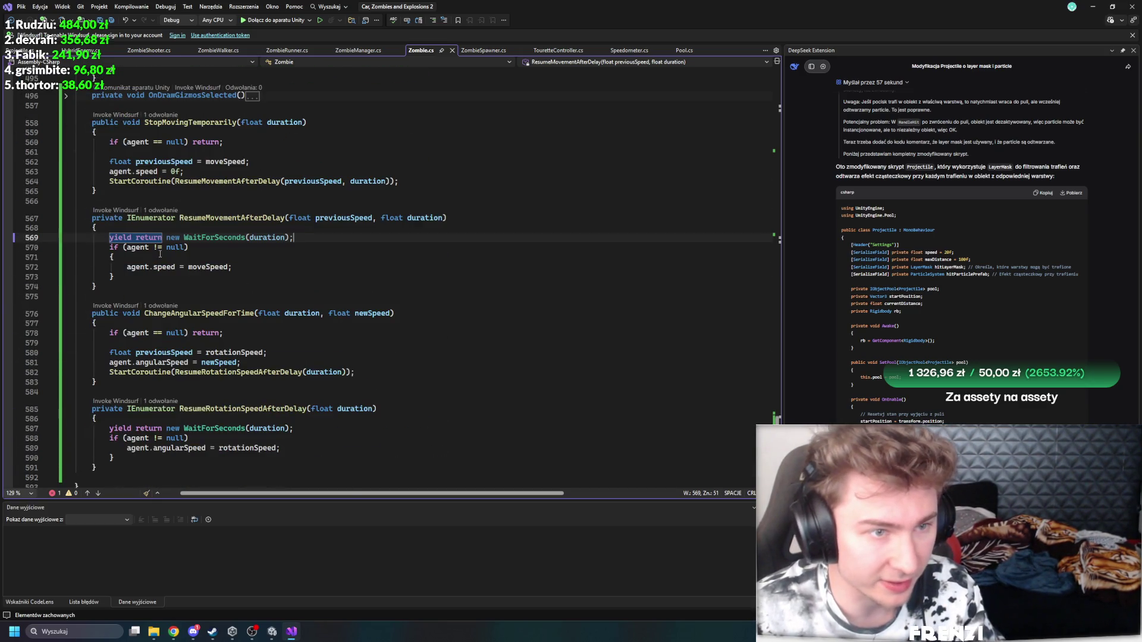
{"action": "left_click", "coordinate": [141, 199]}
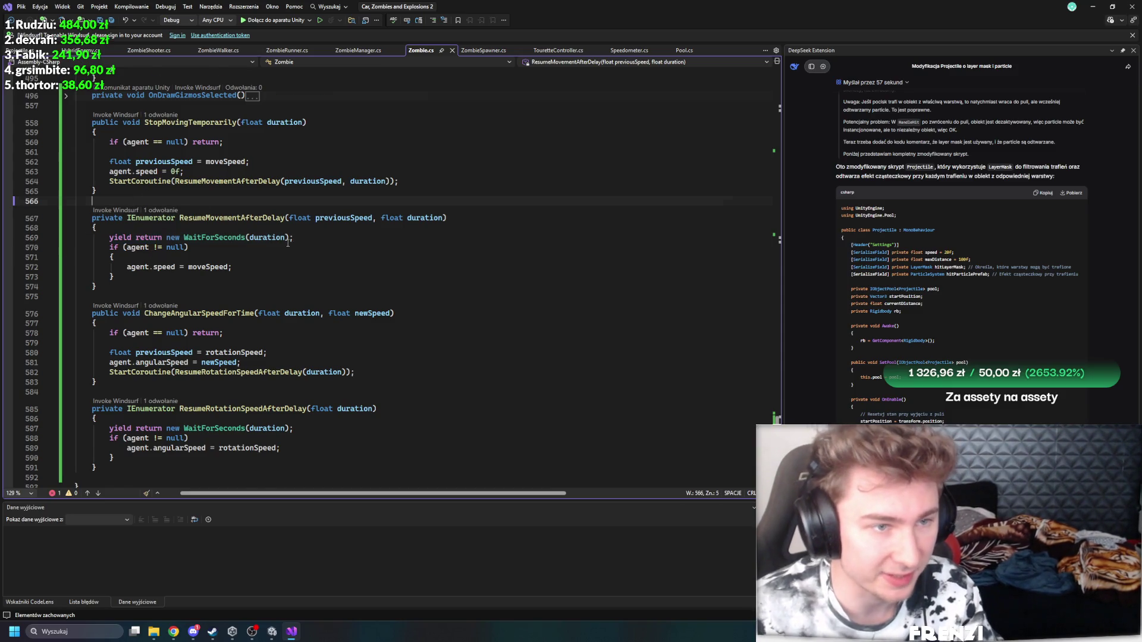
{"action": "scroll", "coordinate": [331, 141], "scroll_direction": "up", "scroll_amount": 2}
{"action": "scroll", "coordinate": [211, 236], "scroll_direction": "up", "scroll_amount": 4}
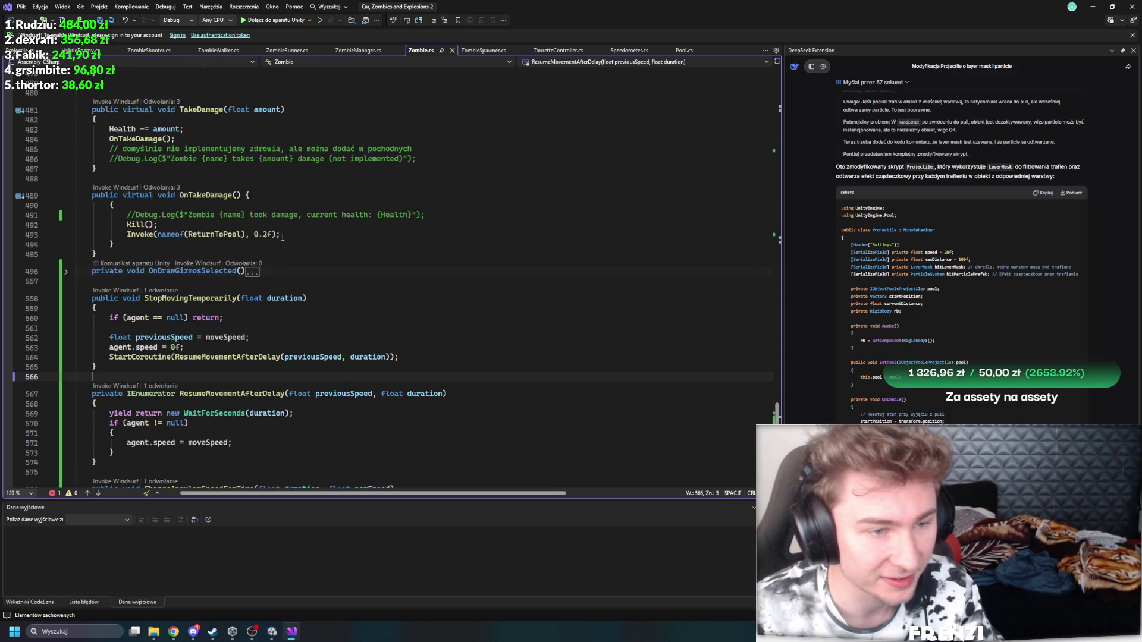
{"action": "left_click", "coordinate": [216, 281]}
{"action": "key", "text": "Return"}
{"action": "key", "text": "Return"}
{"action": "key", "text": "Return"}
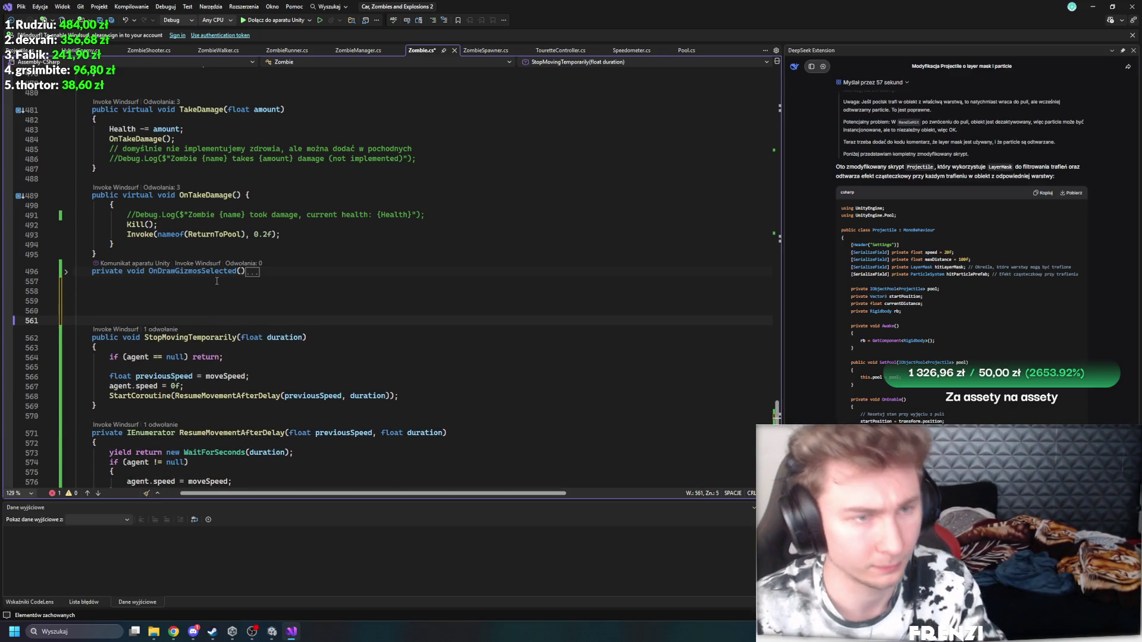
Step: Add the missing closing brace at the end of Zombie.cs, fix its indentation, and save
{"action": "scroll", "coordinate": [298, 281], "scroll_direction": "down", "scroll_amount": 12}
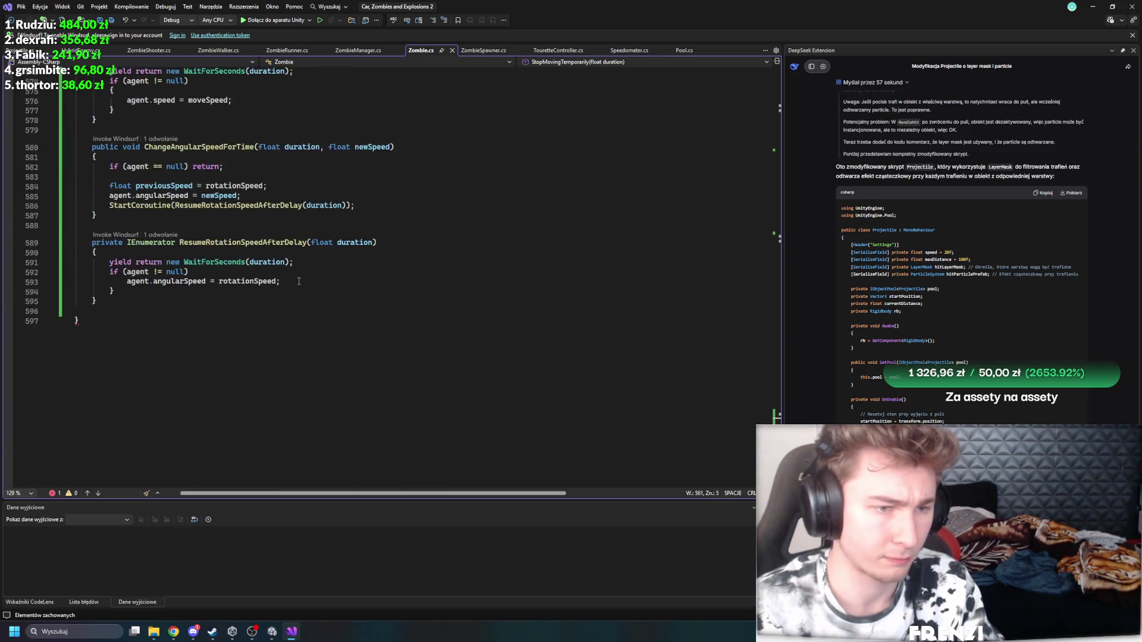
{"action": "scroll", "coordinate": [299, 281], "scroll_direction": "up", "scroll_amount": 3}
{"action": "left_click", "coordinate": [122, 411]}
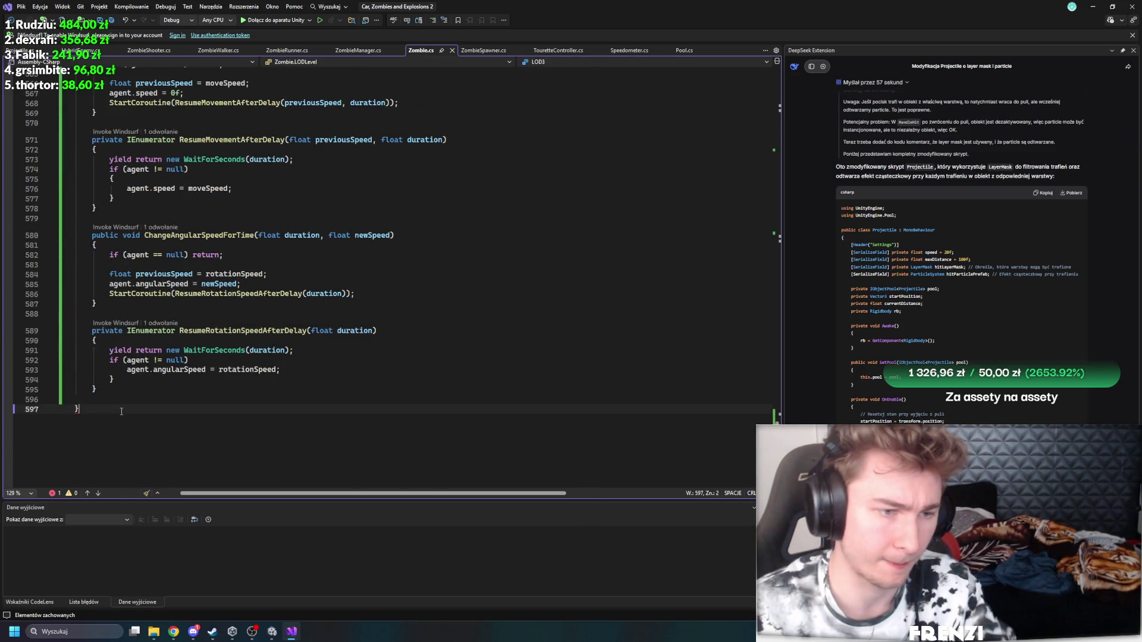
{"action": "type", "text": "}"}
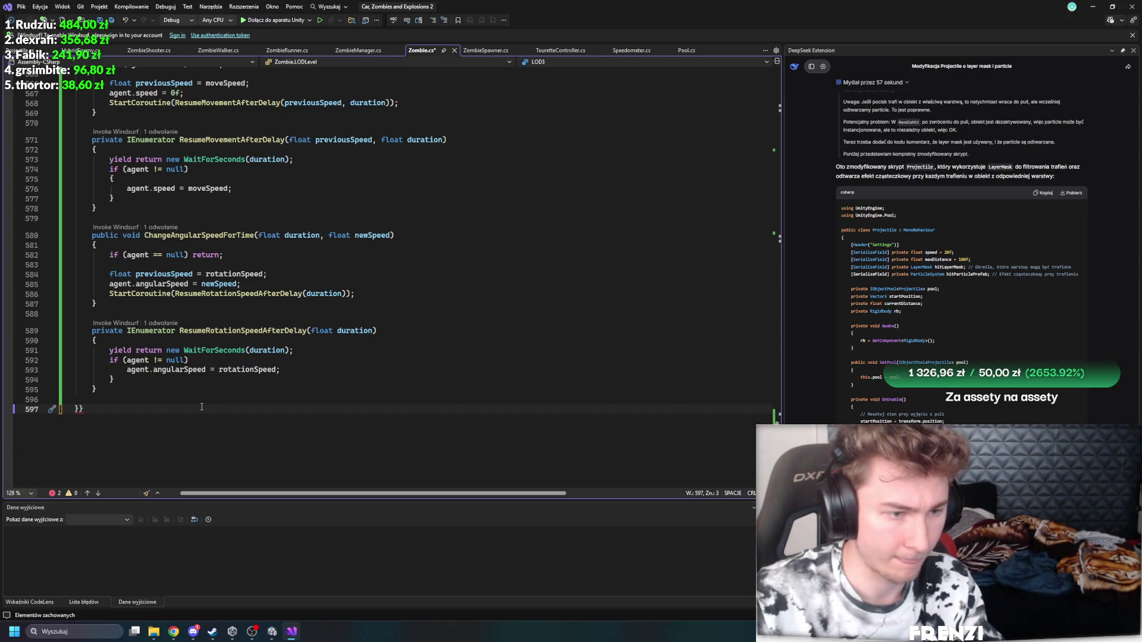
{"action": "key", "text": "ctrl+s"}
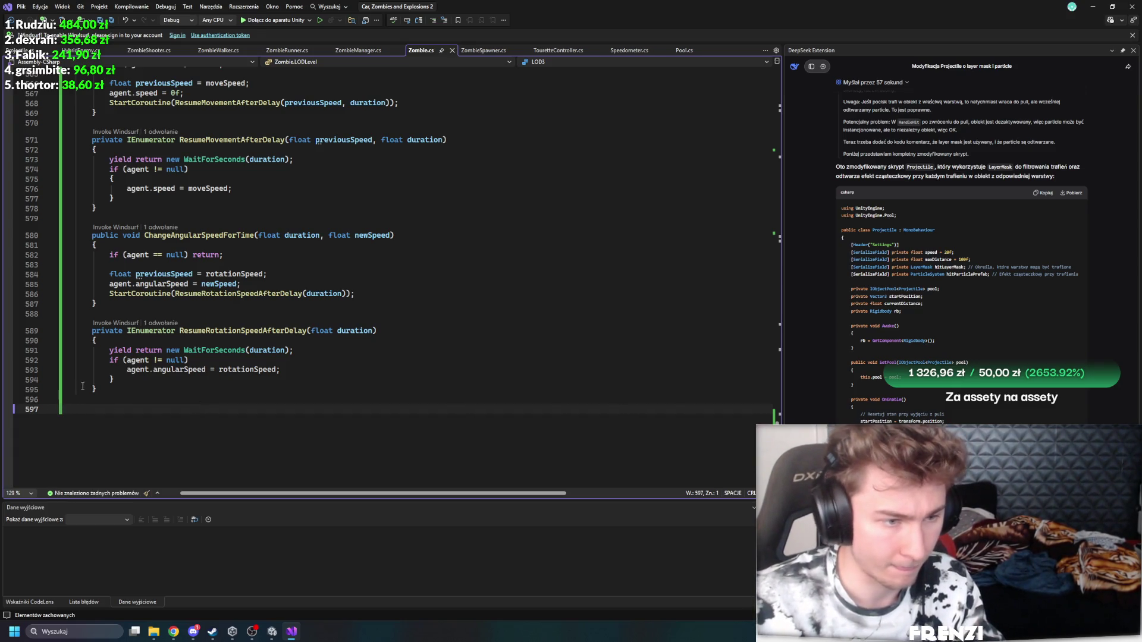
{"action": "left_click", "coordinate": [82, 387]}
{"action": "key", "text": "BackSpace"}
{"action": "key", "text": "ctrl+s"}
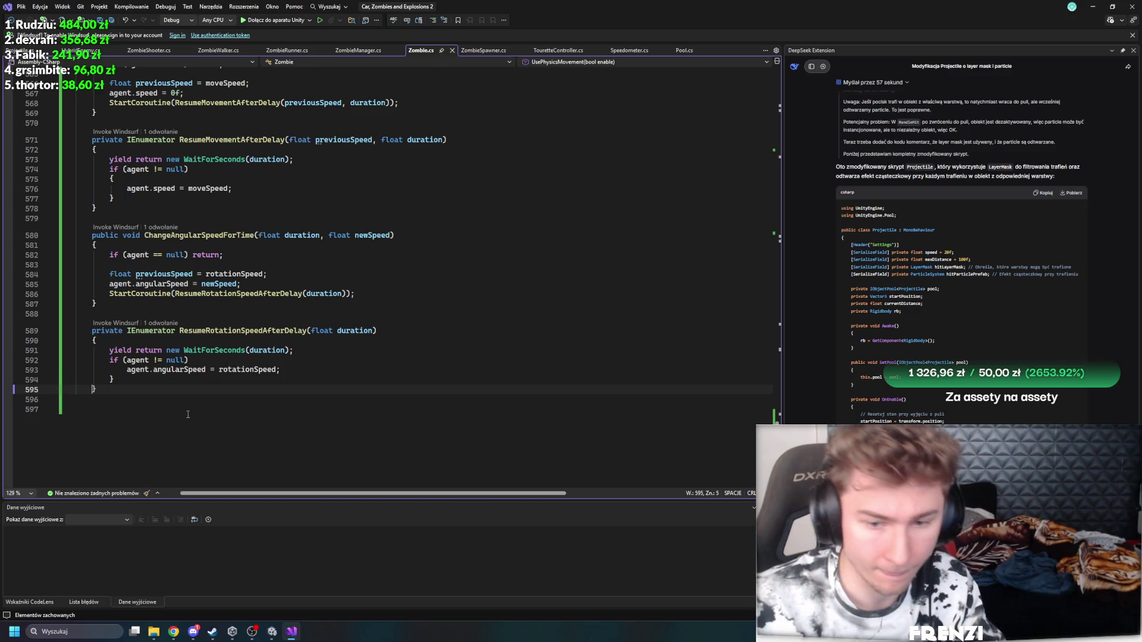
Step: Delete the commented-out IsAlive and LOD0 early-return checks and their blank lines from FixedUpdateTick
{"action": "left_click", "coordinate": [188, 415]}
{"action": "scroll", "coordinate": [222, 417], "scroll_direction": "up", "scroll_amount": 10}
{"action": "scroll", "coordinate": [222, 416], "scroll_direction": "up", "scroll_amount": 19}
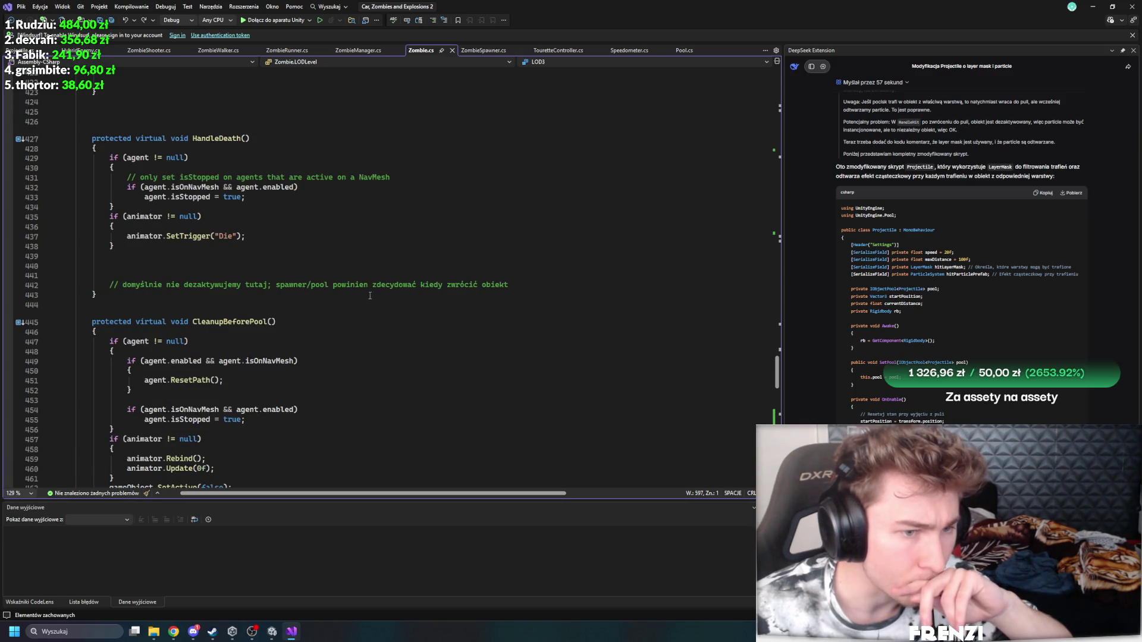
{"action": "scroll", "coordinate": [370, 295], "scroll_direction": "down", "scroll_amount": 10}
{"action": "scroll", "coordinate": [349, 281], "scroll_direction": "up", "scroll_amount": 11}
{"action": "scroll", "coordinate": [211, 290], "scroll_direction": "up", "scroll_amount": 9}
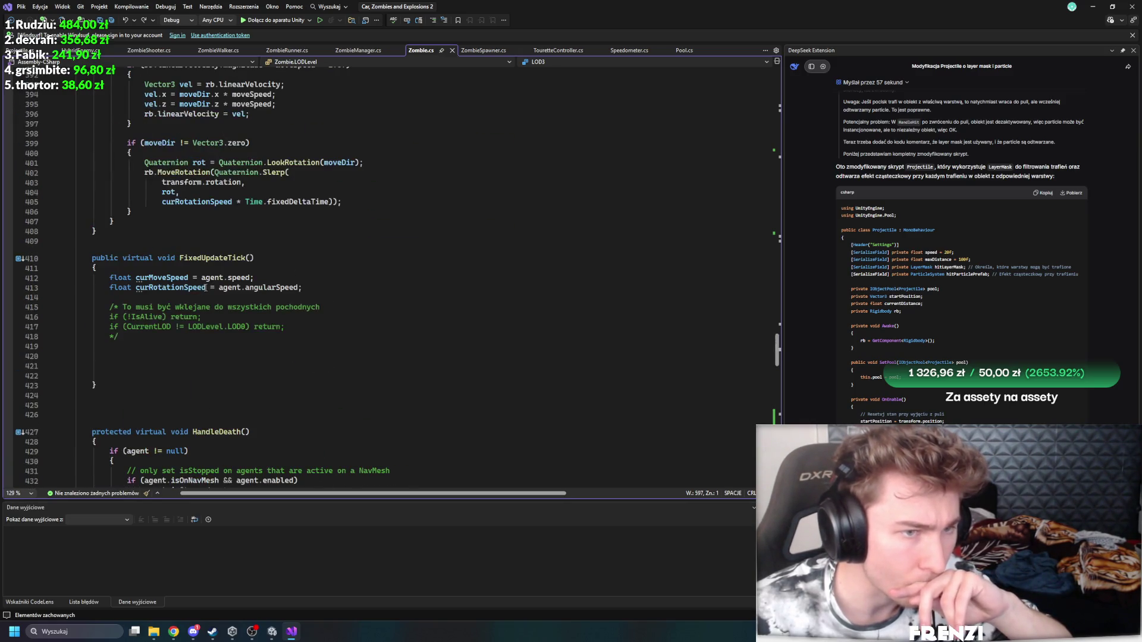
{"action": "left_click_drag", "start_coordinate": [179, 363], "coordinate": [36, 305]}
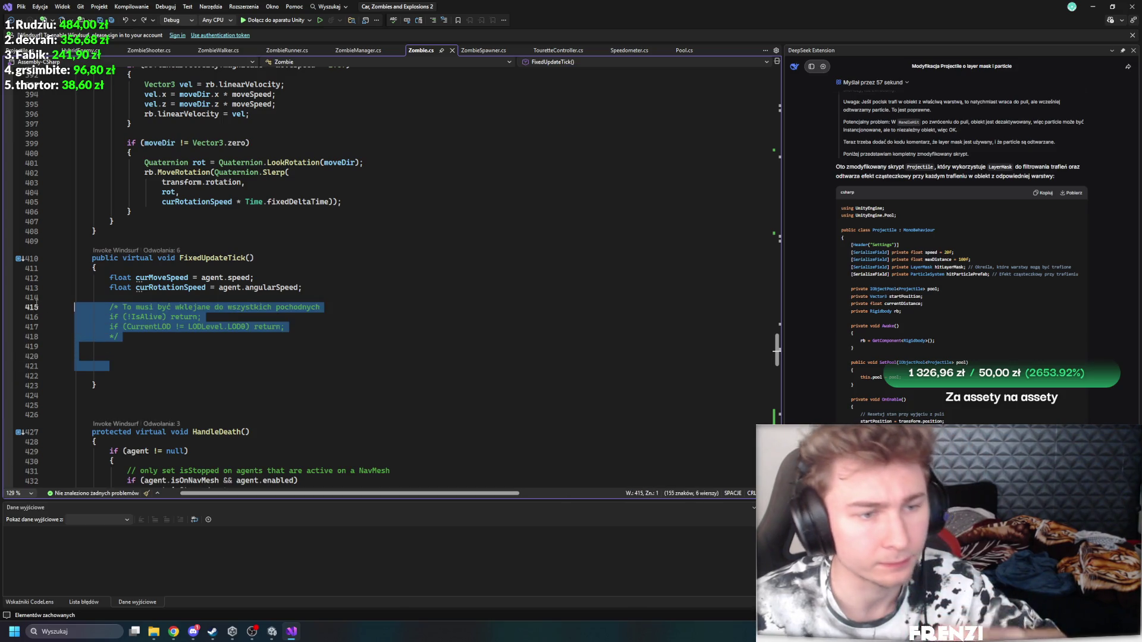
{"action": "key", "text": "Delete"}
{"action": "left_click", "coordinate": [114, 318]}
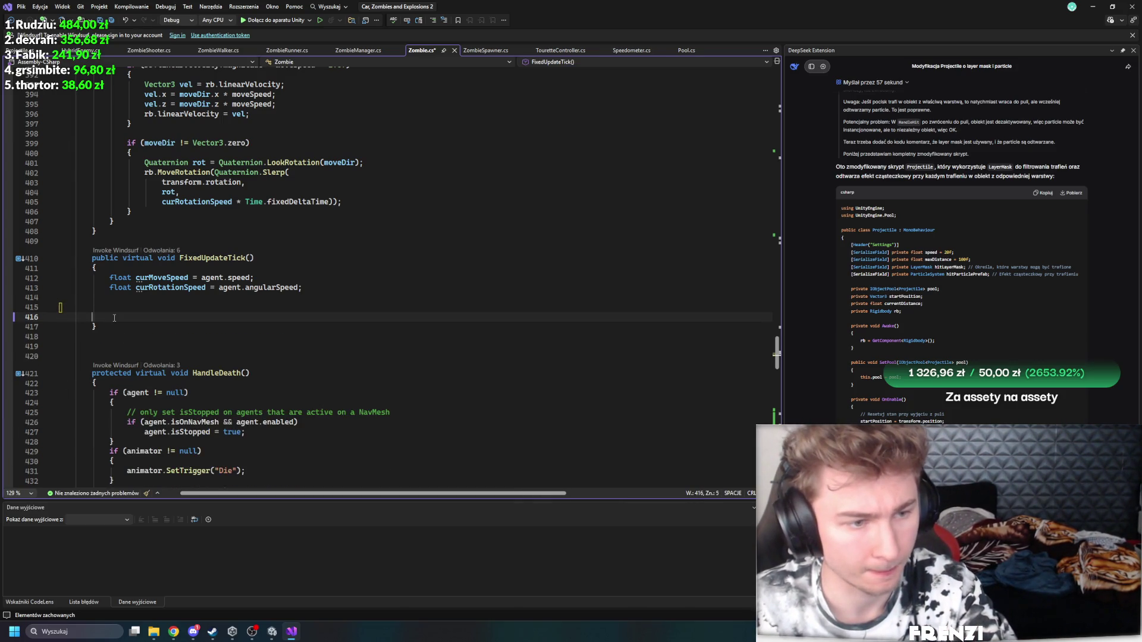
{"action": "key", "text": "BackSpace"}
{"action": "key", "text": "BackSpace"}
{"action": "key", "text": "BackSpace"}
{"action": "scroll", "coordinate": [302, 313], "scroll_direction": "up", "scroll_amount": 12}
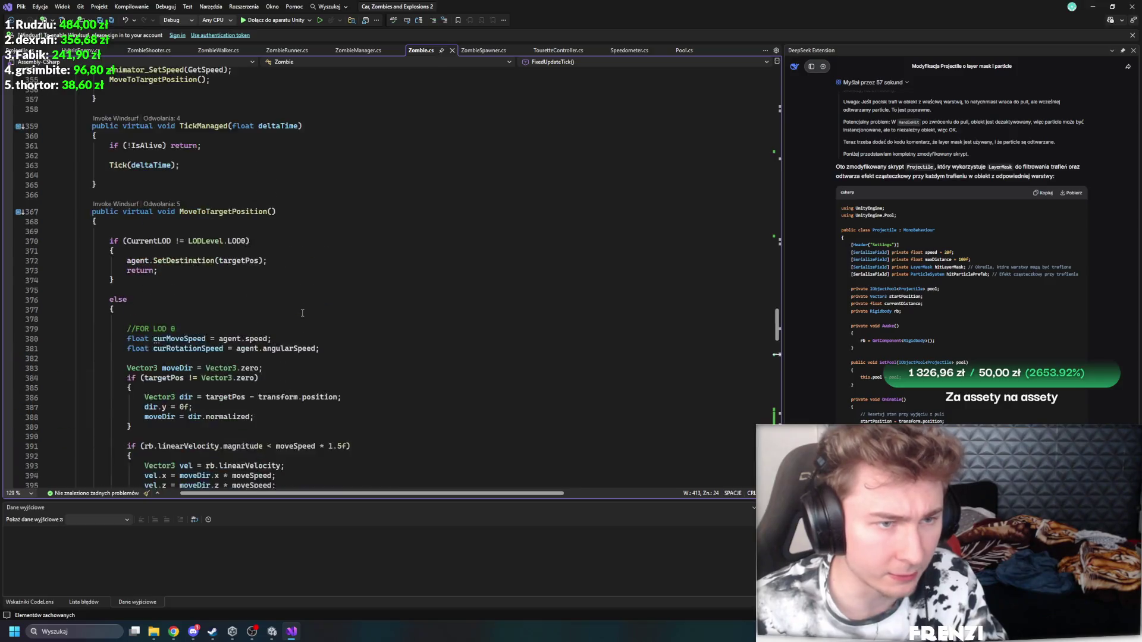
{"action": "scroll", "coordinate": [302, 313], "scroll_direction": "down", "scroll_amount": 10}
{"action": "scroll", "coordinate": [301, 317], "scroll_direction": "up", "scroll_amount": 17}
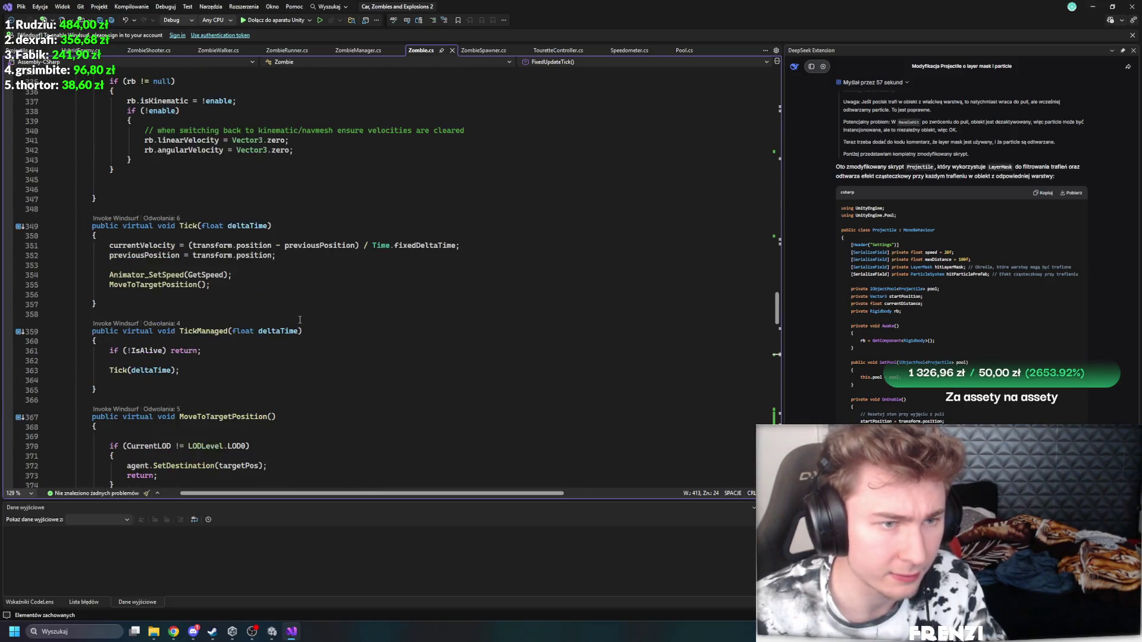
{"action": "scroll", "coordinate": [299, 320], "scroll_direction": "up", "scroll_amount": 15}
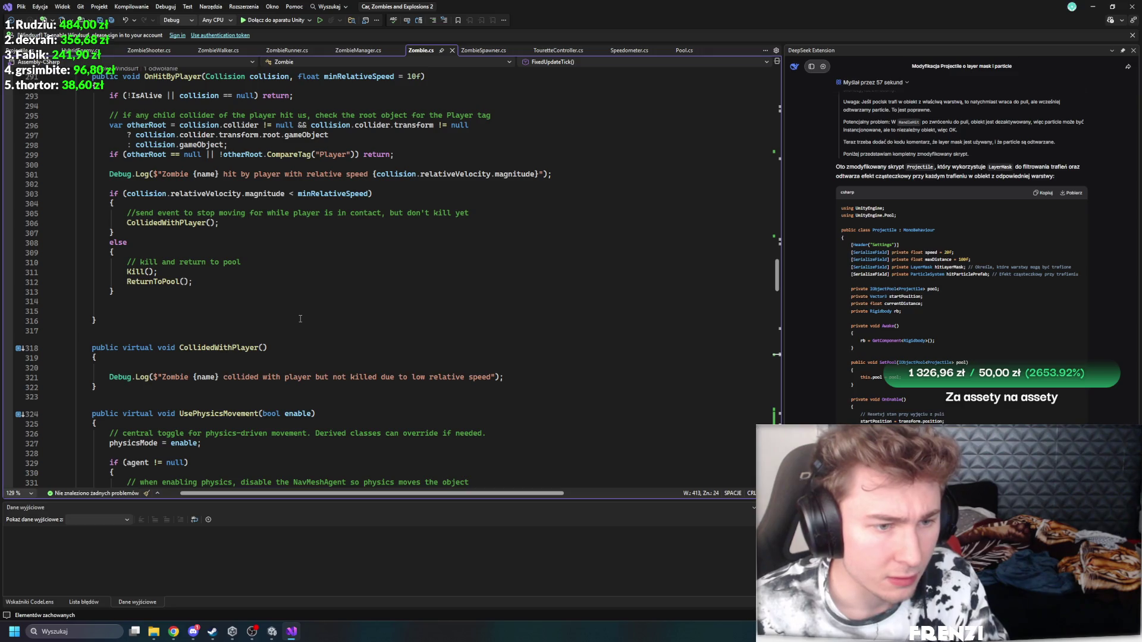
{"action": "scroll", "coordinate": [189, 349], "scroll_direction": "up", "scroll_amount": 8}
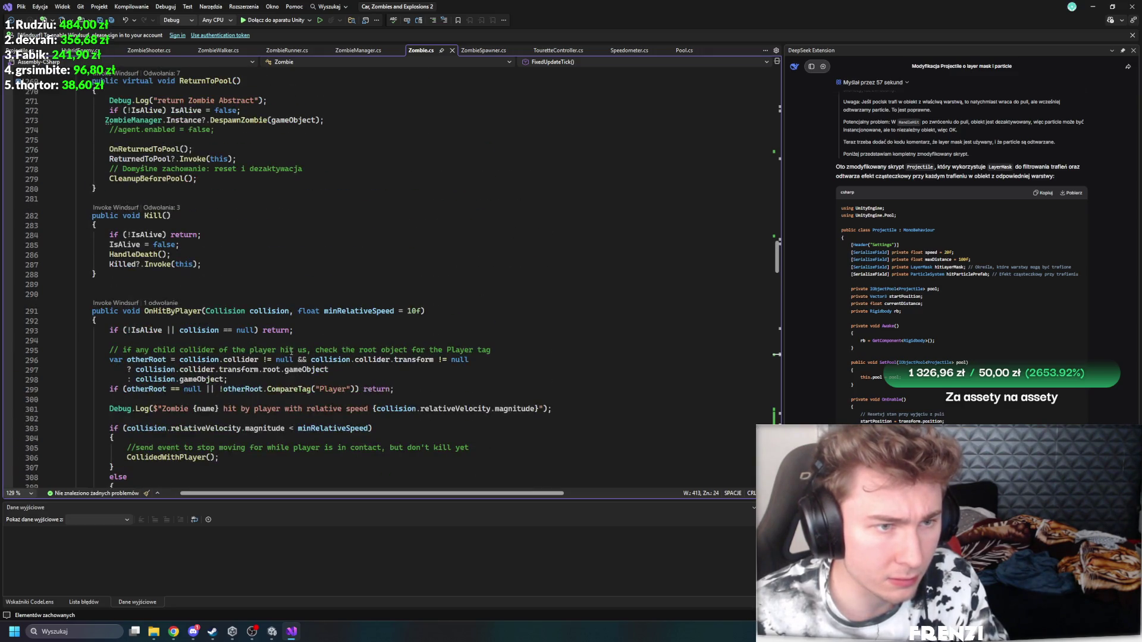
{"action": "scroll", "coordinate": [229, 321], "scroll_direction": "up", "scroll_amount": 6}
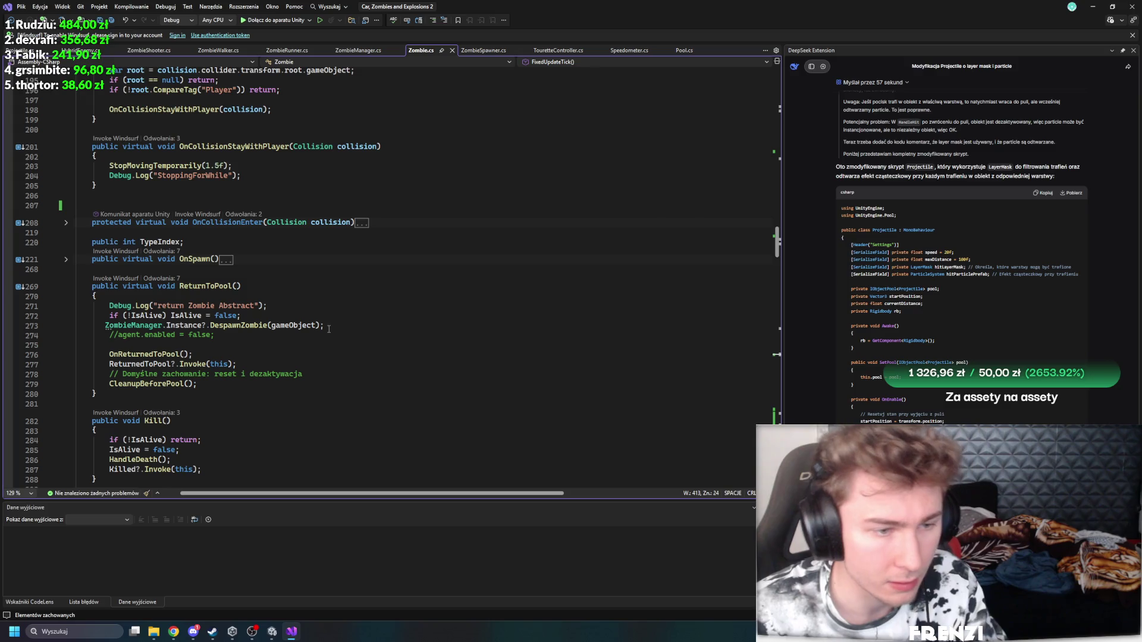
{"action": "left_click", "coordinate": [72, 260]}
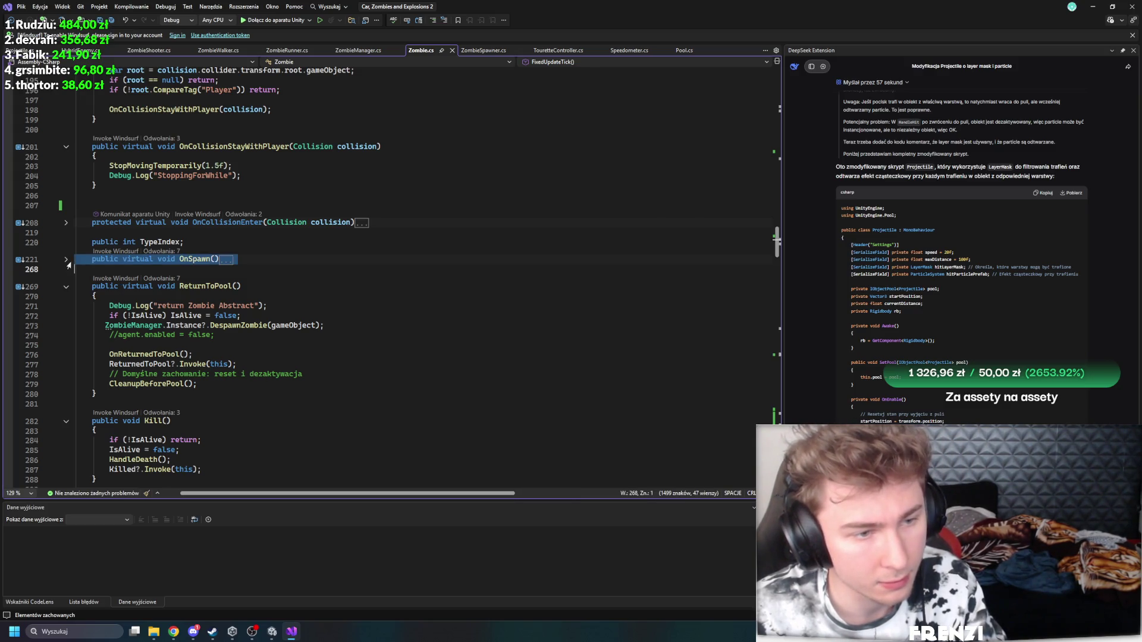
{"action": "left_click", "coordinate": [66, 261]}
{"action": "left_click", "coordinate": [311, 402]}
{"action": "scroll", "coordinate": [311, 402], "scroll_direction": "down", "scroll_amount": 13}
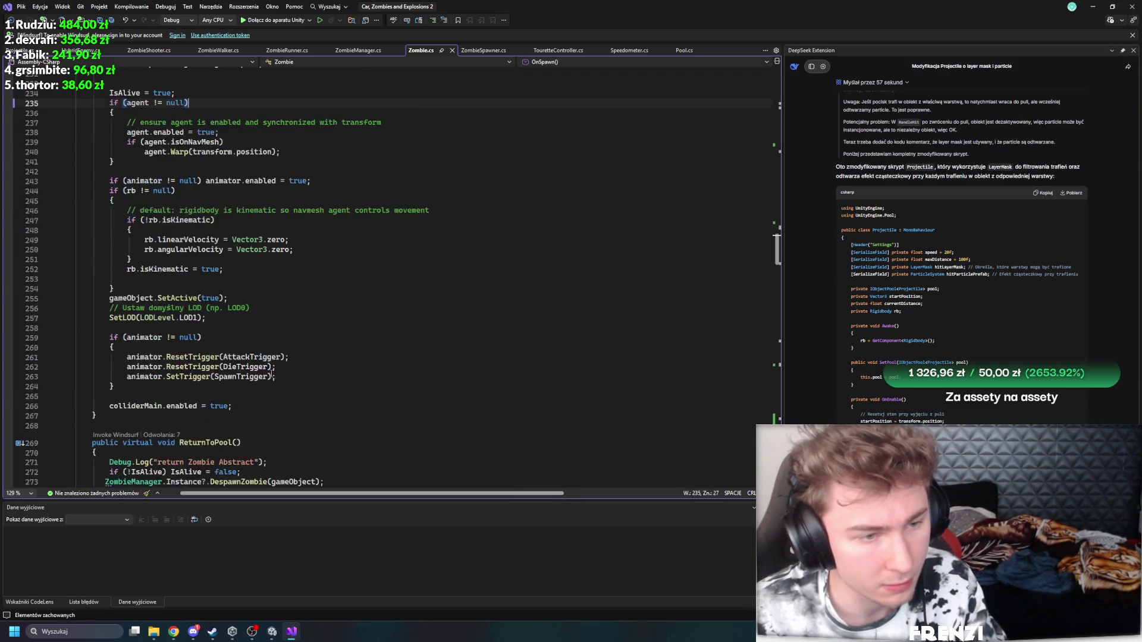
{"action": "scroll", "coordinate": [131, 254], "scroll_direction": "up", "scroll_amount": 14}
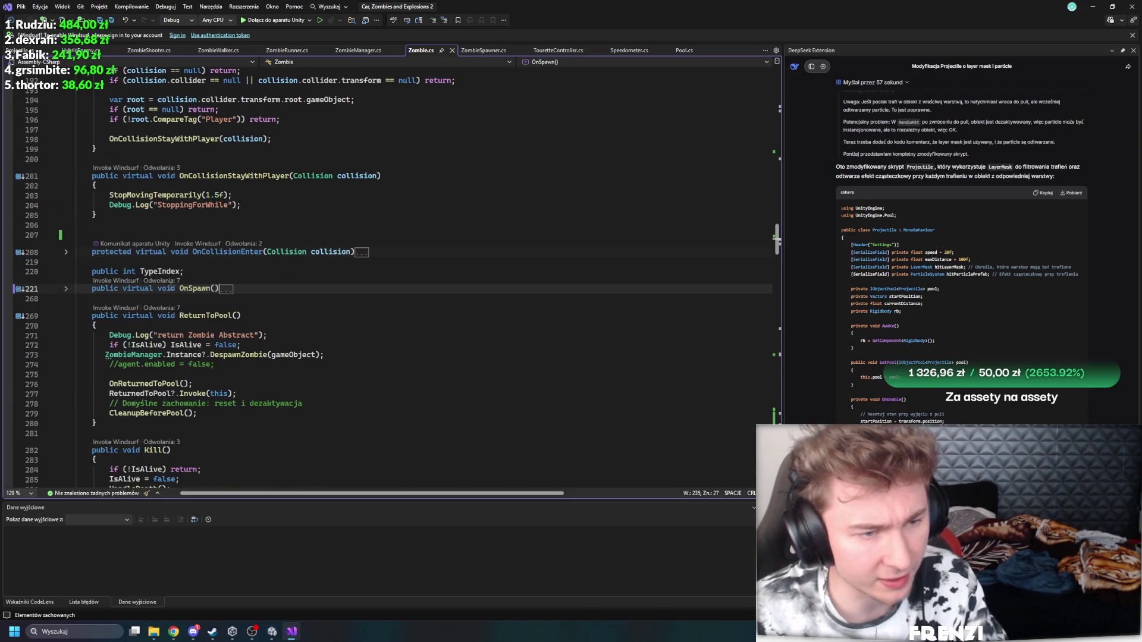
{"action": "left_click", "coordinate": [66, 289]}
{"action": "scroll", "coordinate": [302, 351], "scroll_direction": "up", "scroll_amount": 6}
{"action": "scroll", "coordinate": [249, 384], "scroll_direction": "up", "scroll_amount": 20}
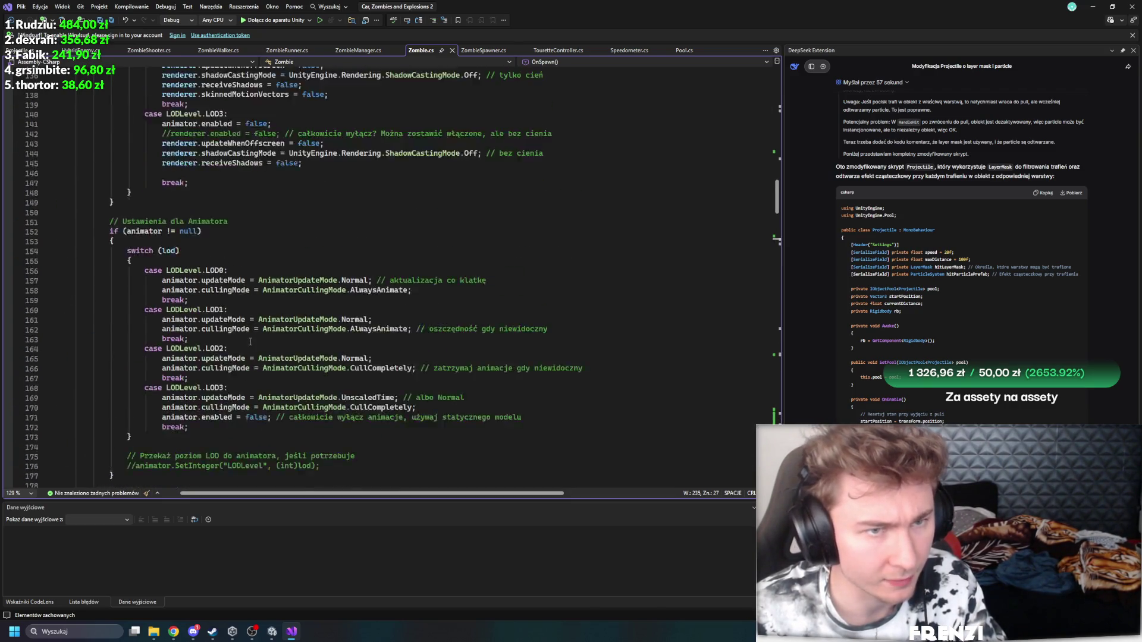
{"action": "scroll", "coordinate": [284, 356], "scroll_direction": "up", "scroll_amount": 2}
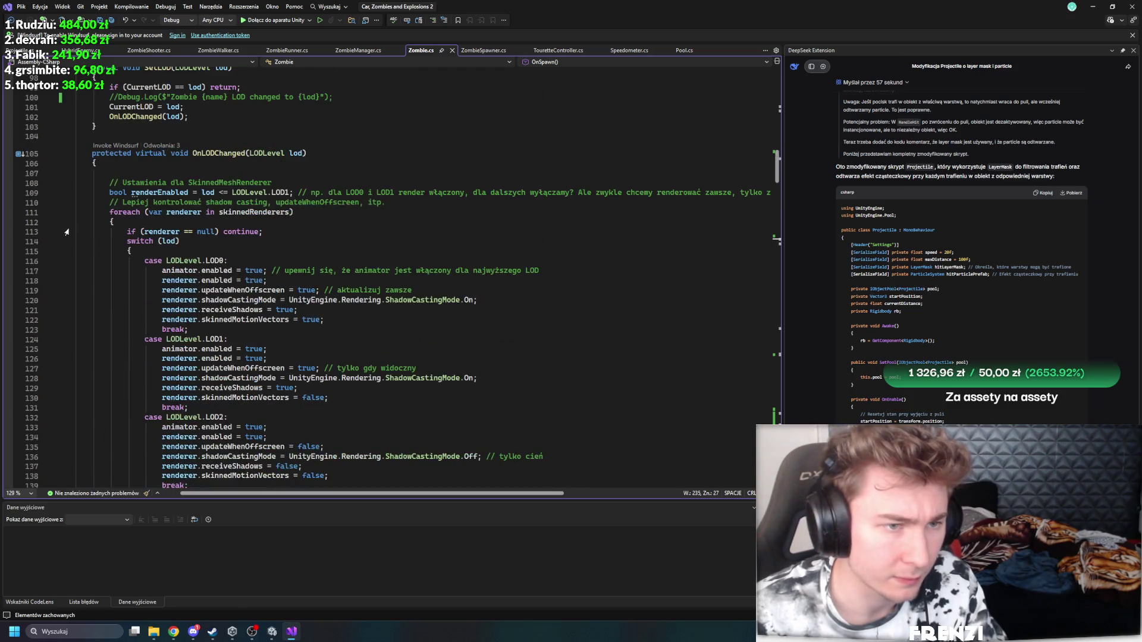
{"action": "left_click", "coordinate": [66, 154]}
{"action": "scroll", "coordinate": [234, 286], "scroll_direction": "up", "scroll_amount": 12}
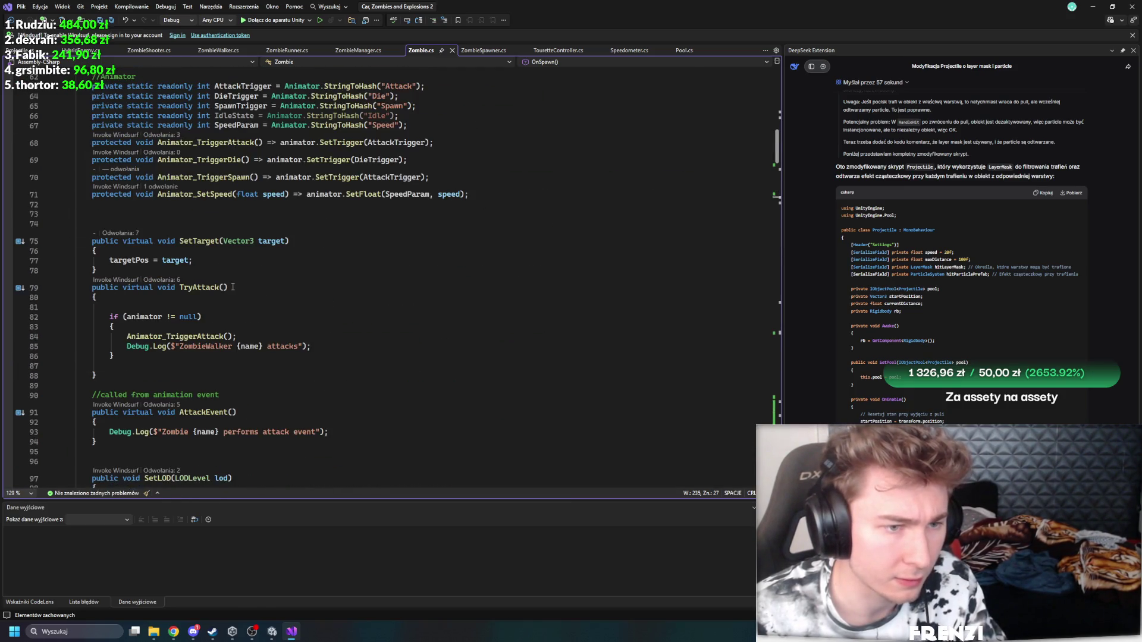
{"action": "scroll", "coordinate": [233, 287], "scroll_direction": "down", "scroll_amount": 20}
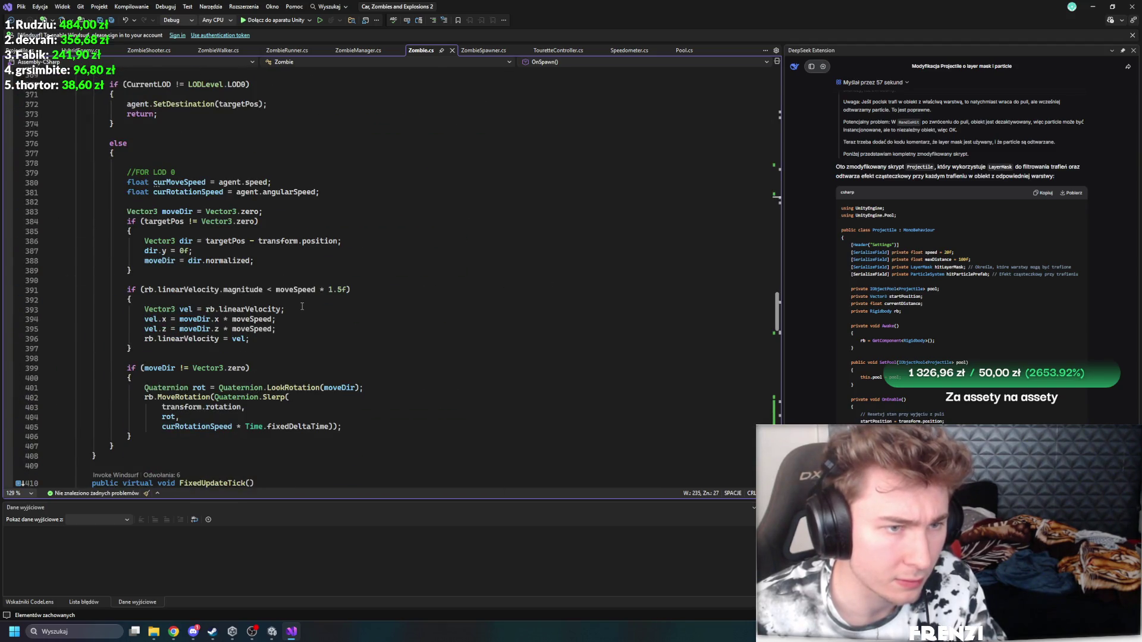
{"action": "scroll", "coordinate": [302, 306], "scroll_direction": "up", "scroll_amount": 5}
{"action": "scroll", "coordinate": [297, 303], "scroll_direction": "down", "scroll_amount": 5}
{"action": "scroll", "coordinate": [290, 300], "scroll_direction": "up", "scroll_amount": 1}
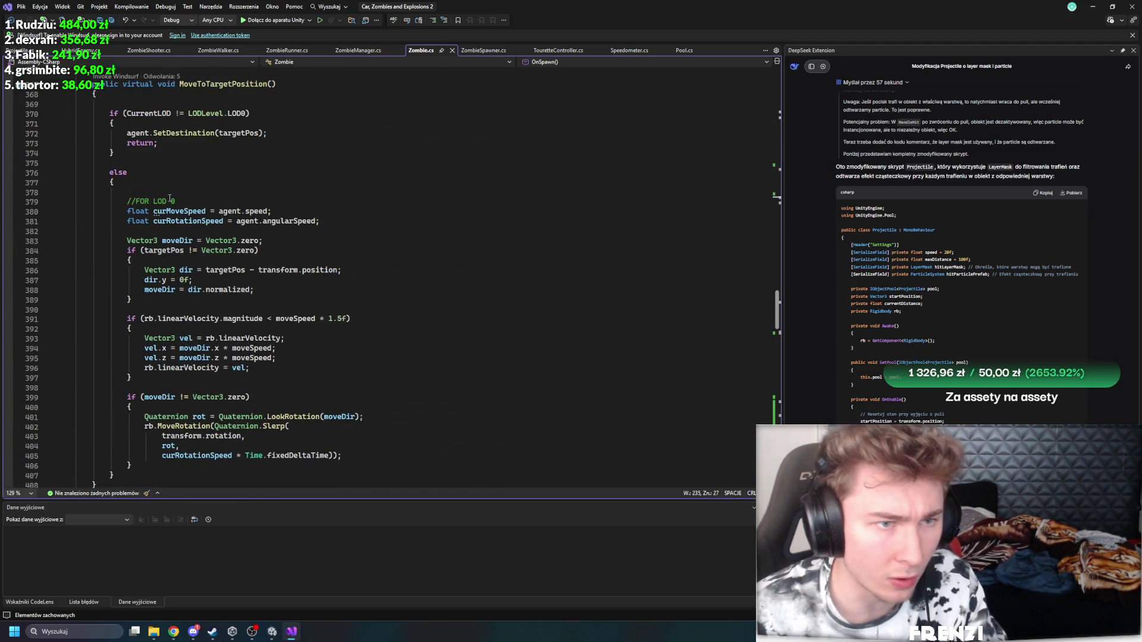
Step: Delete the unused curMoveSpeed and curRotationSpeed declarations in FixedUpdateTick and save
{"action": "left_click", "coordinate": [179, 211]}
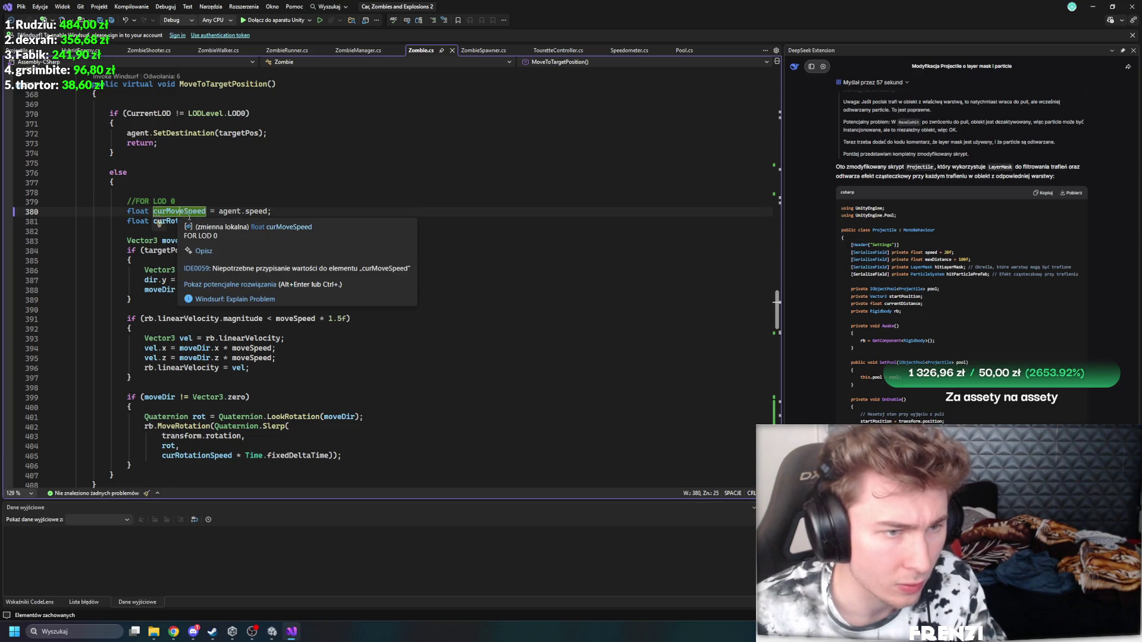
{"action": "left_click", "coordinate": [189, 221]}
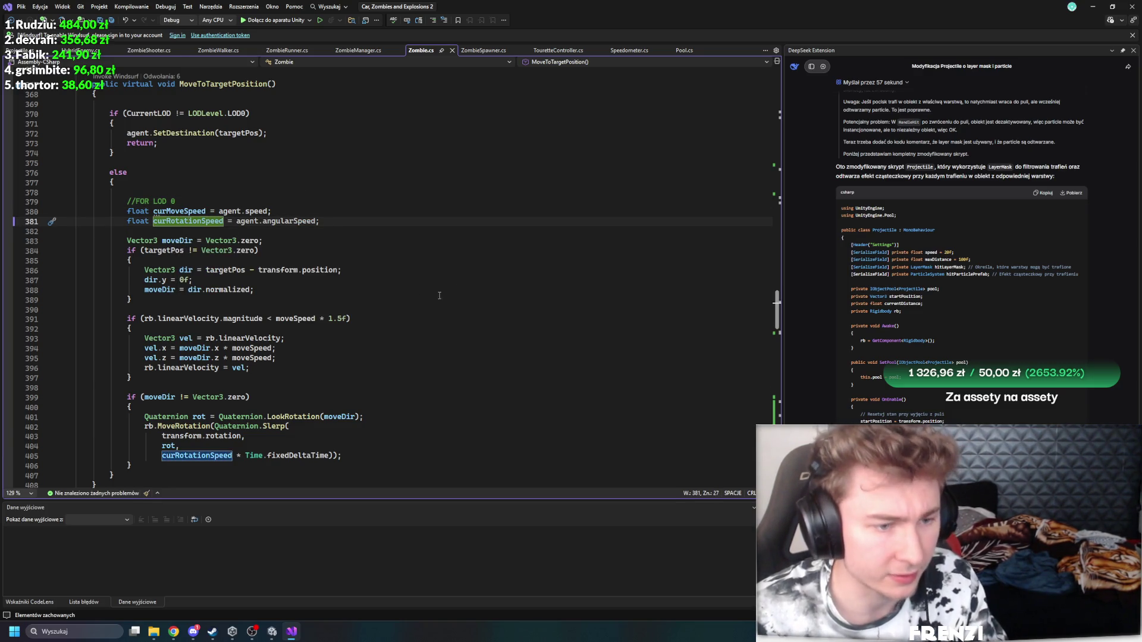
{"action": "scroll", "coordinate": [440, 296], "scroll_direction": "down", "scroll_amount": 10}
{"action": "left_click_drag", "start_coordinate": [353, 245], "coordinate": [76, 238]}
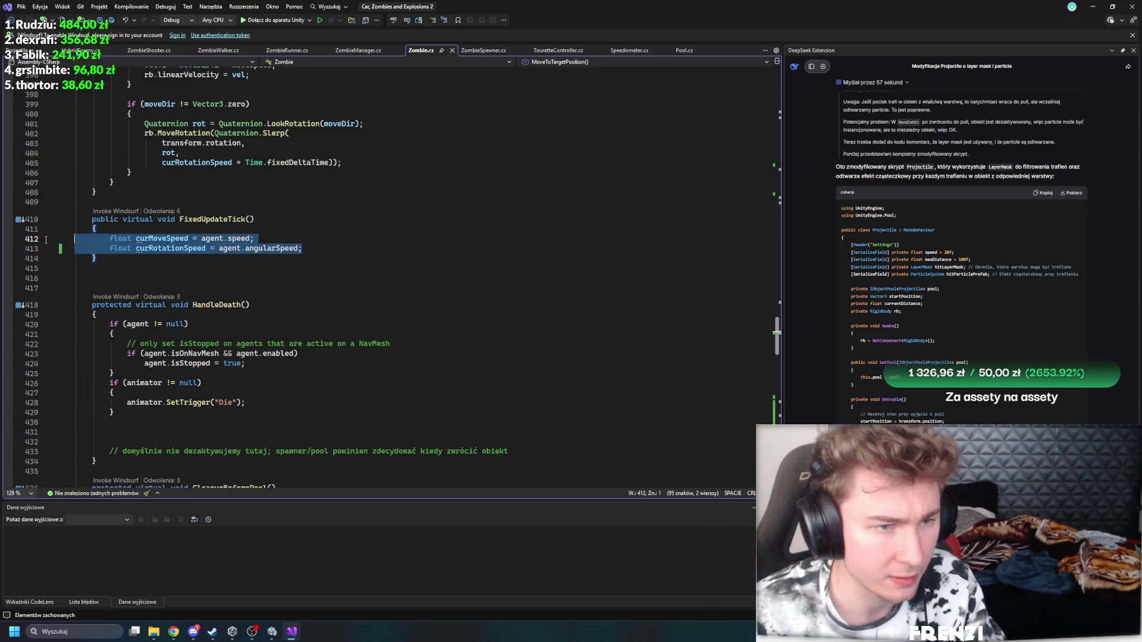
{"action": "key", "text": "BackSpace"}
{"action": "key", "text": "ctrl+s"}
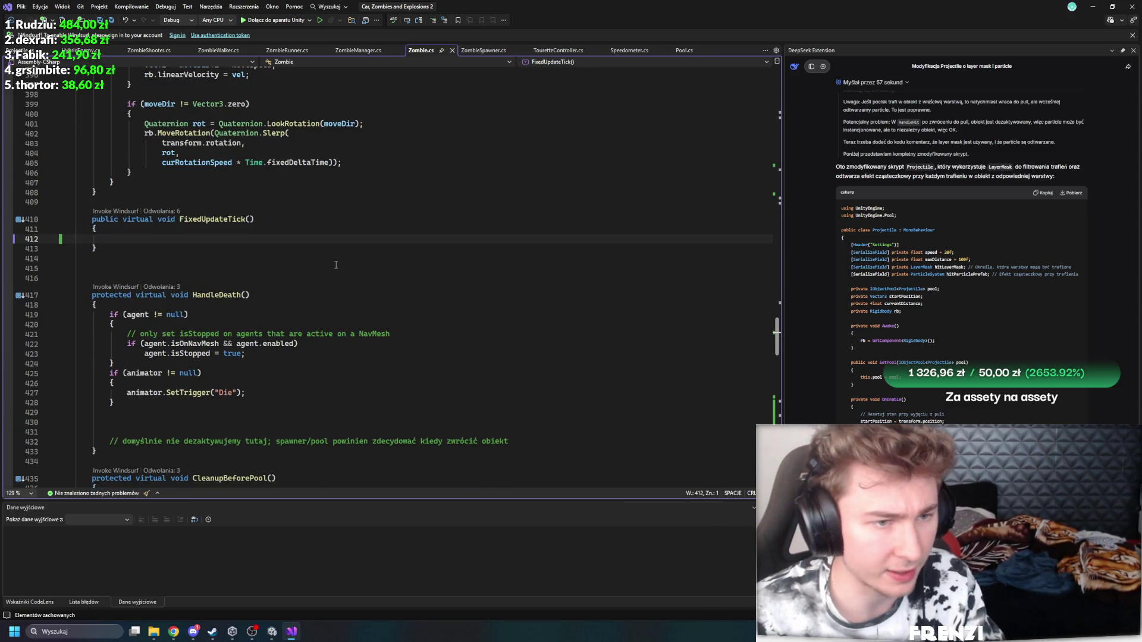
Step: Inspect the Animator_SetSpeed and MoveToTargetPosition calls in Tick
{"action": "scroll", "coordinate": [345, 274], "scroll_direction": "up", "scroll_amount": 20}
{"action": "scroll", "coordinate": [258, 307], "scroll_direction": "down", "scroll_amount": 3}
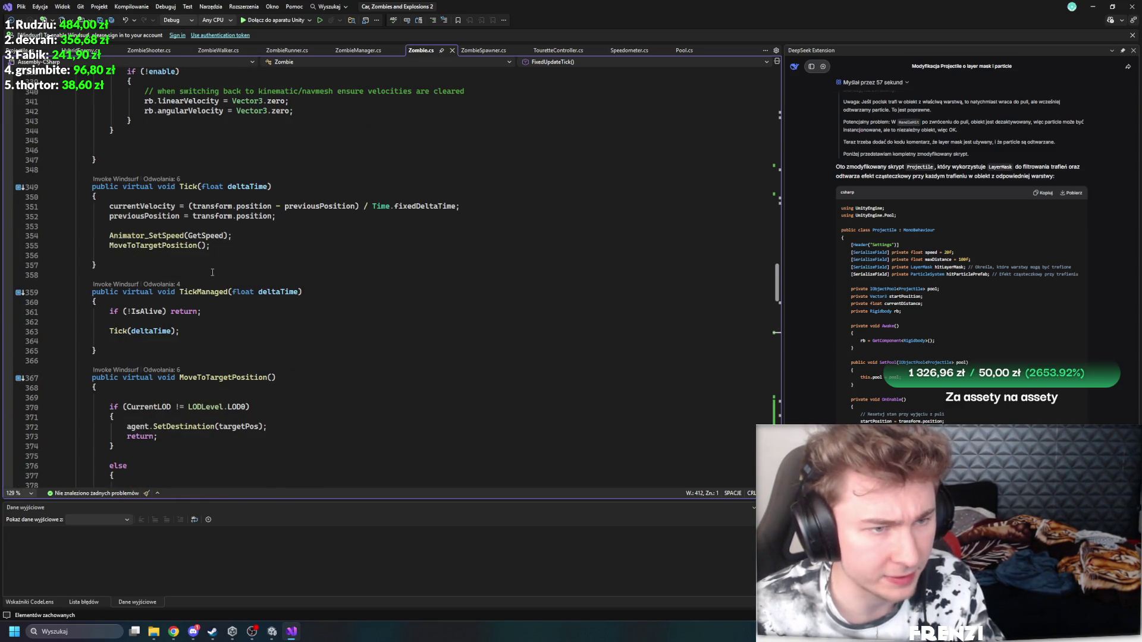
{"action": "left_click", "coordinate": [145, 238]}
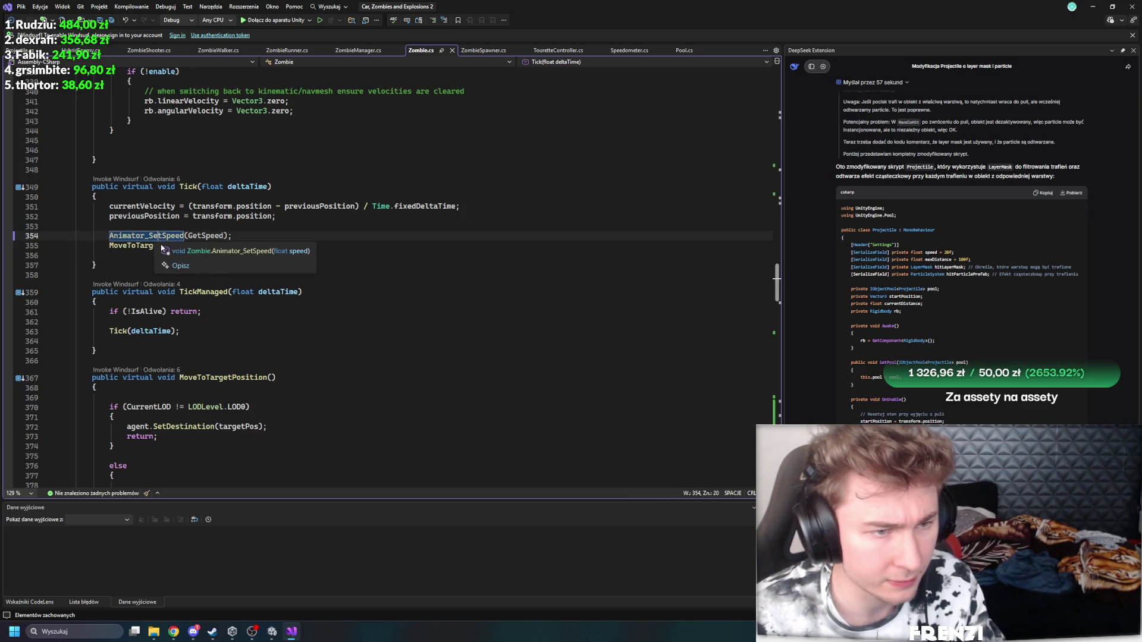
{"action": "left_click", "coordinate": [123, 245]}
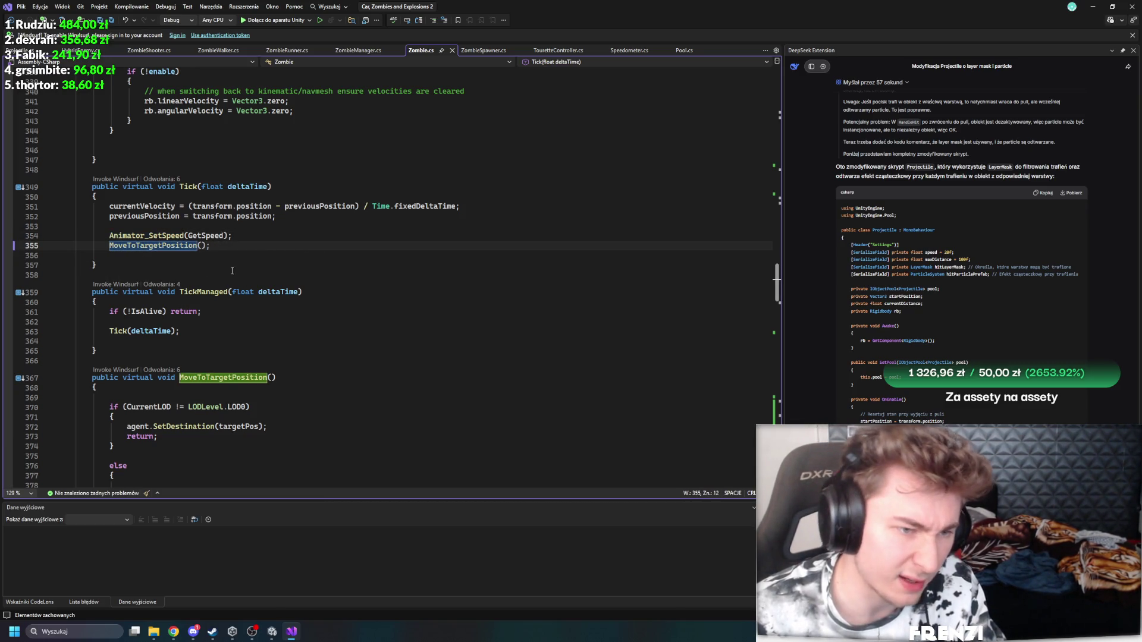
{"action": "left_click", "coordinate": [110, 246]}
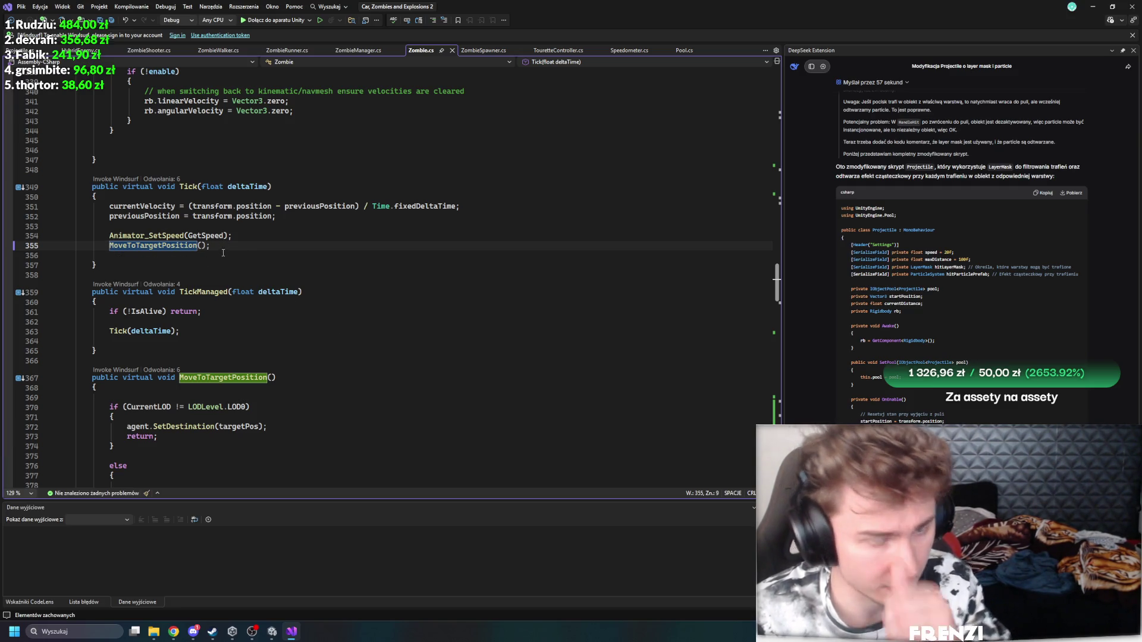
Step: Remove the leftover spawner/pool comment and empty lines from HandleDeath, then save Zombie.cs
{"action": "scroll", "coordinate": [359, 284], "scroll_direction": "down", "scroll_amount": 6}
{"action": "scroll", "coordinate": [360, 284], "scroll_direction": "down", "scroll_amount": 4}
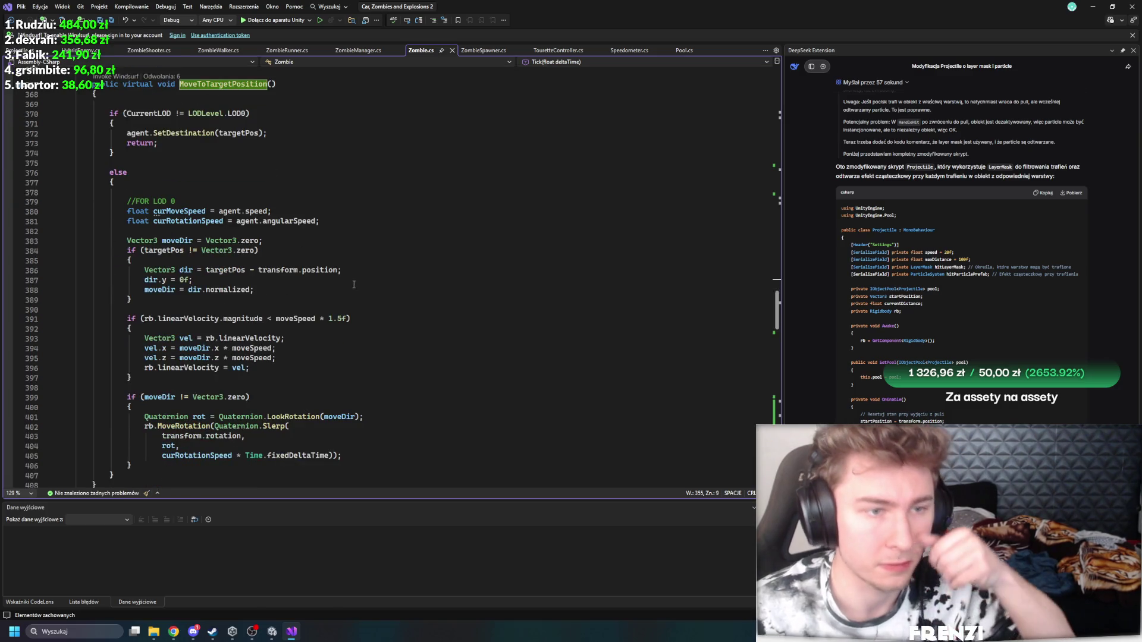
{"action": "scroll", "coordinate": [293, 280], "scroll_direction": "down", "scroll_amount": 3}
{"action": "scroll", "coordinate": [294, 279], "scroll_direction": "up", "scroll_amount": 3}
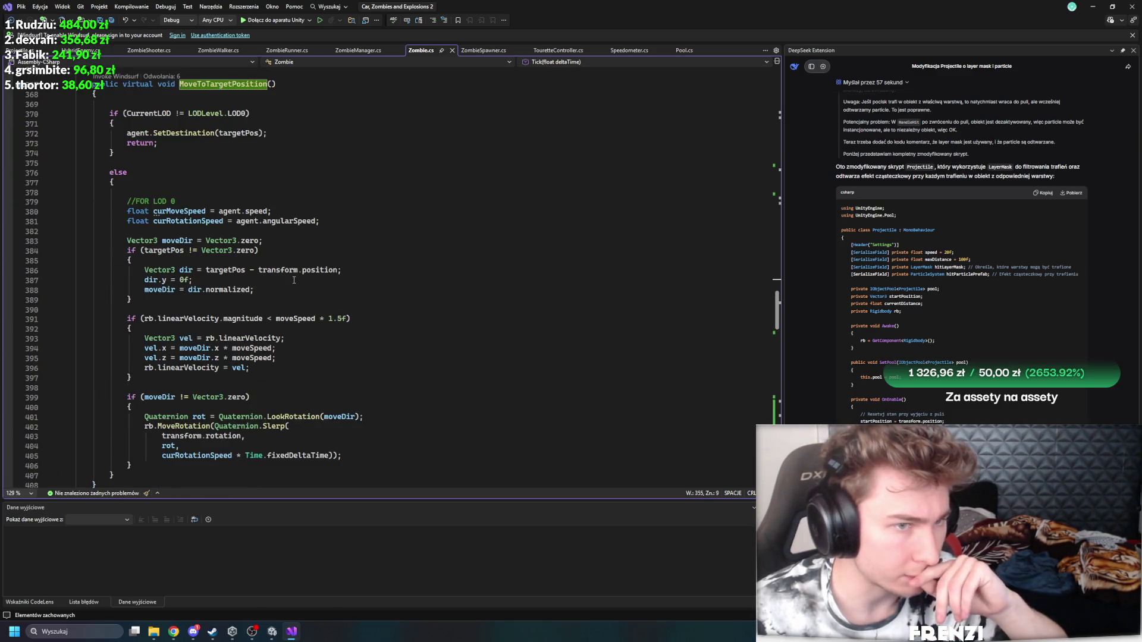
{"action": "scroll", "coordinate": [361, 304], "scroll_direction": "down", "scroll_amount": 15}
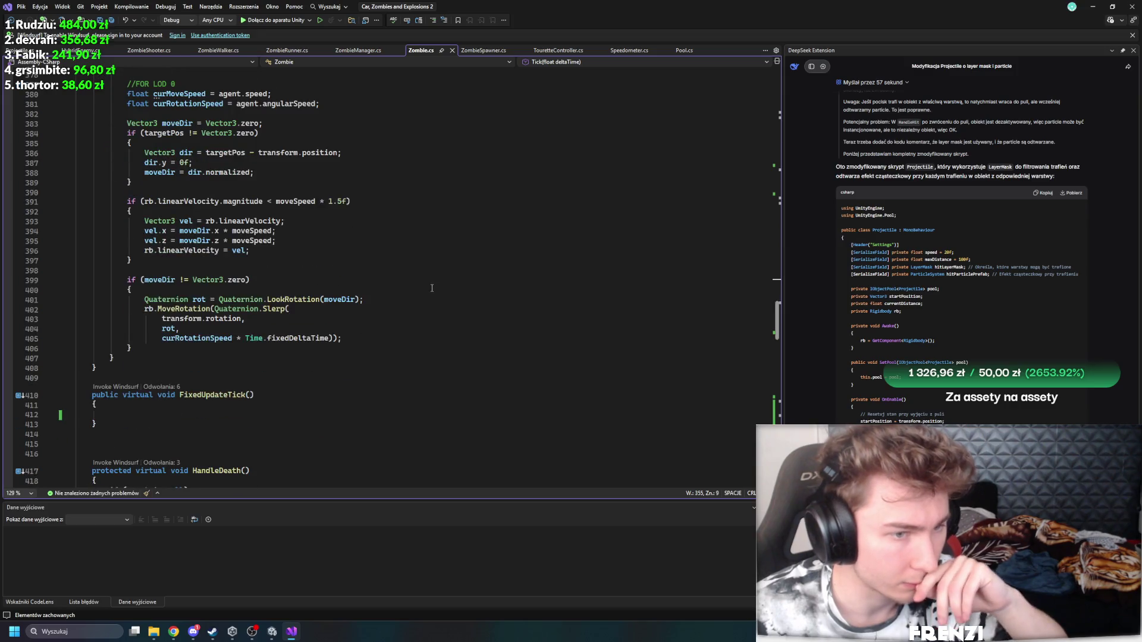
{"action": "scroll", "coordinate": [361, 304], "scroll_direction": "up", "scroll_amount": 5}
{"action": "scroll", "coordinate": [381, 307], "scroll_direction": "down", "scroll_amount": 2}
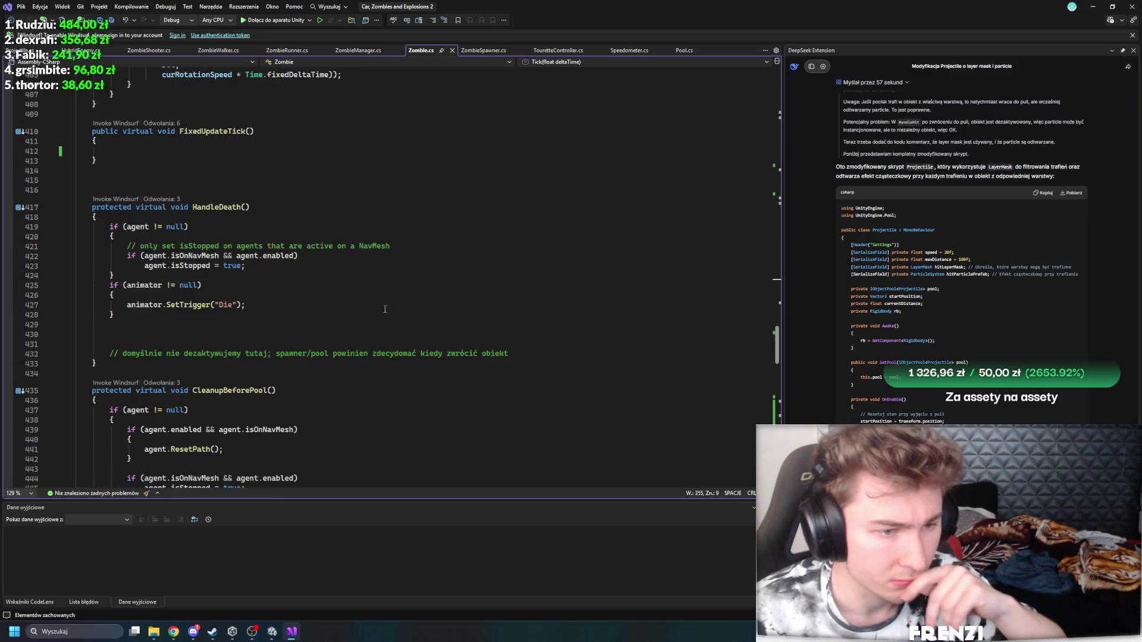
{"action": "triple_click", "coordinate": [518, 356]}
{"action": "key", "text": "BackSpace"}
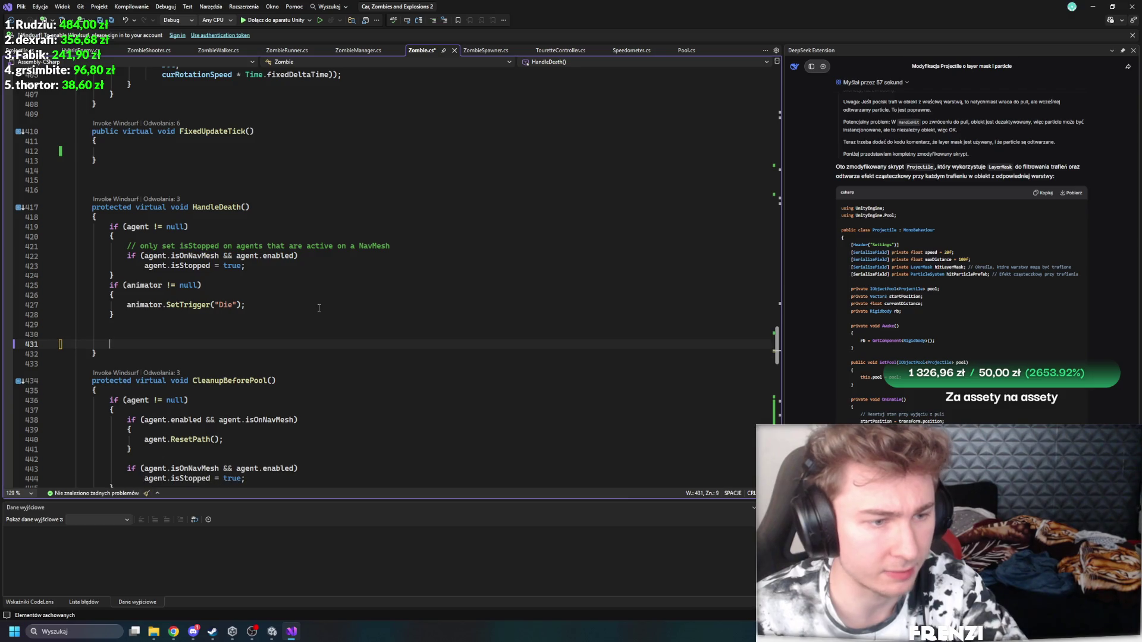
{"action": "key", "text": "BackSpace"}
{"action": "key", "text": "BackSpace"}
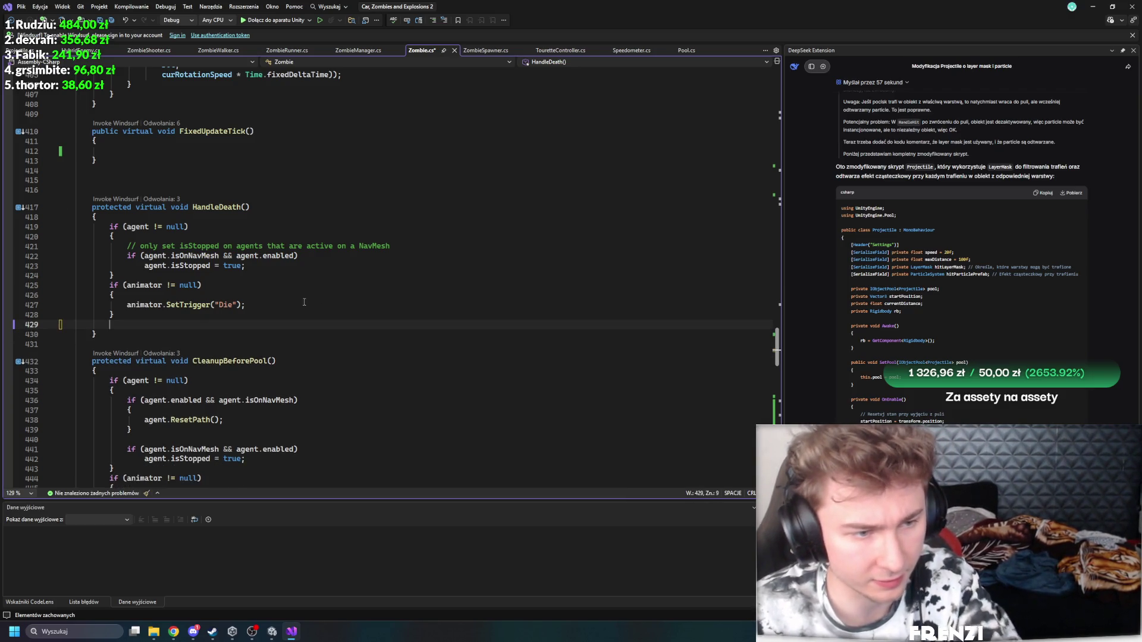
{"action": "key", "text": "ctrl+s"}
{"action": "scroll", "coordinate": [315, 299], "scroll_direction": "down", "scroll_amount": 15}
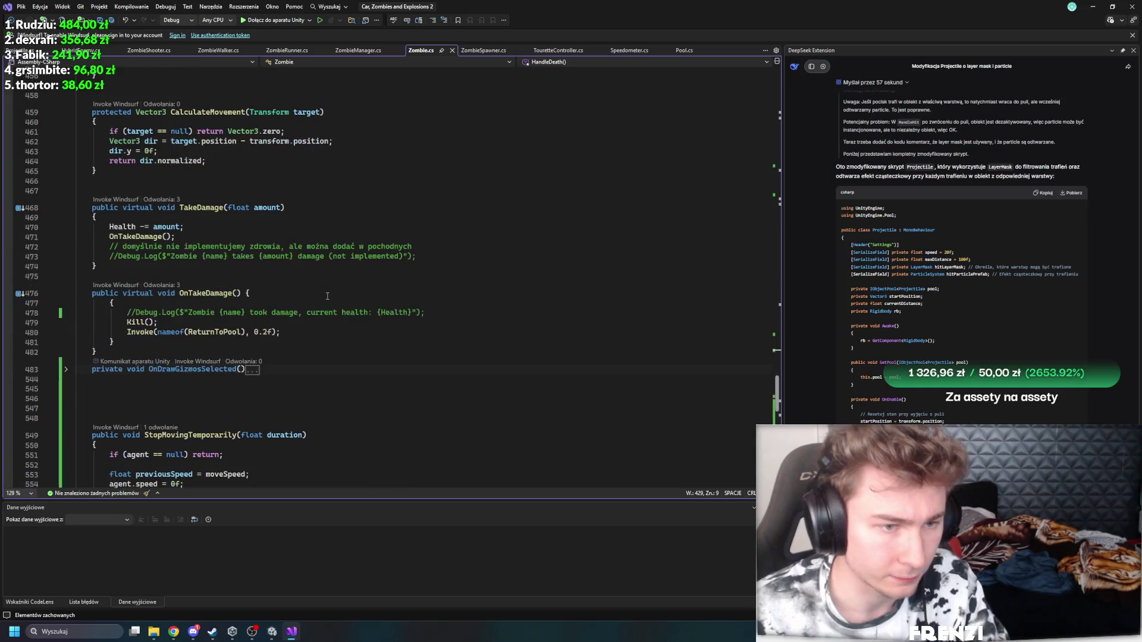
Step: Look over StopMovingTemporarily and its agent null check
{"action": "scroll", "coordinate": [281, 289], "scroll_direction": "down", "scroll_amount": 2}
{"action": "left_click", "coordinate": [65, 311]}
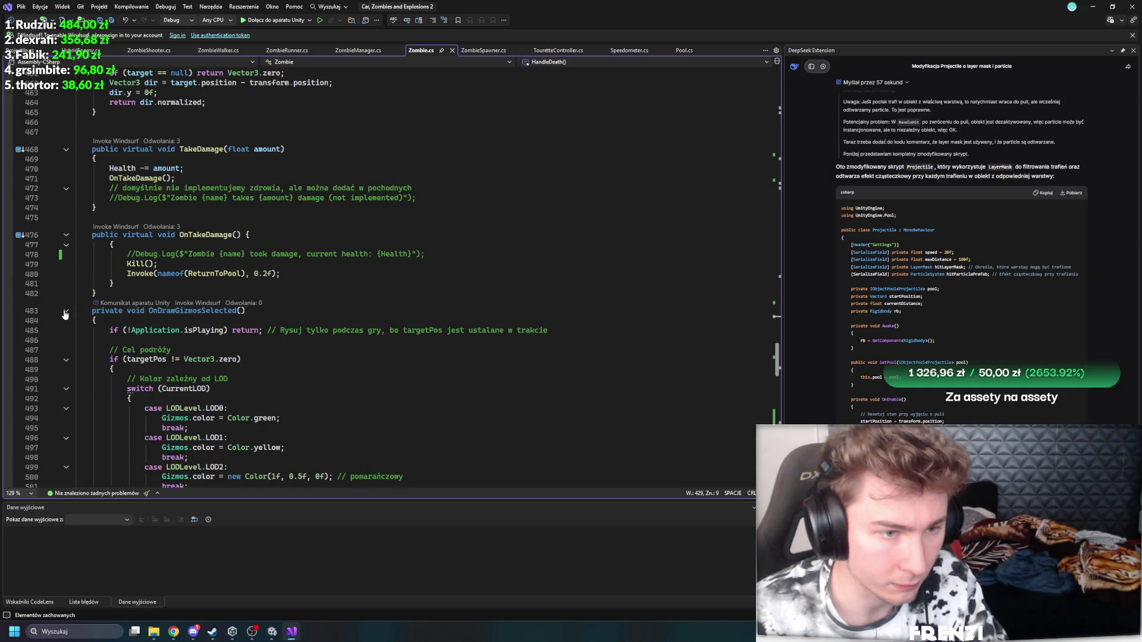
{"action": "left_click", "coordinate": [65, 311]}
{"action": "scroll", "coordinate": [65, 314], "scroll_direction": "down", "scroll_amount": 4}
{"action": "left_click", "coordinate": [216, 259]}
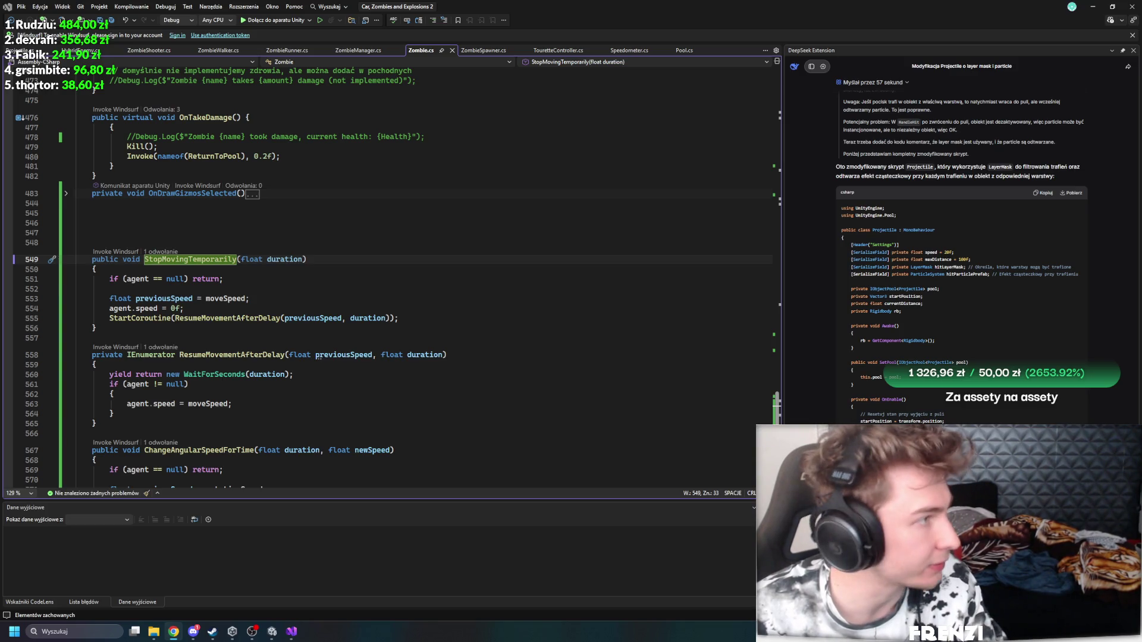
{"action": "left_click", "coordinate": [372, 276]}
Step: Expand the collapsed OnDrawGizmosSelected method to show its gizmo code
{"action": "scroll", "coordinate": [369, 274], "scroll_direction": "down", "scroll_amount": 8}
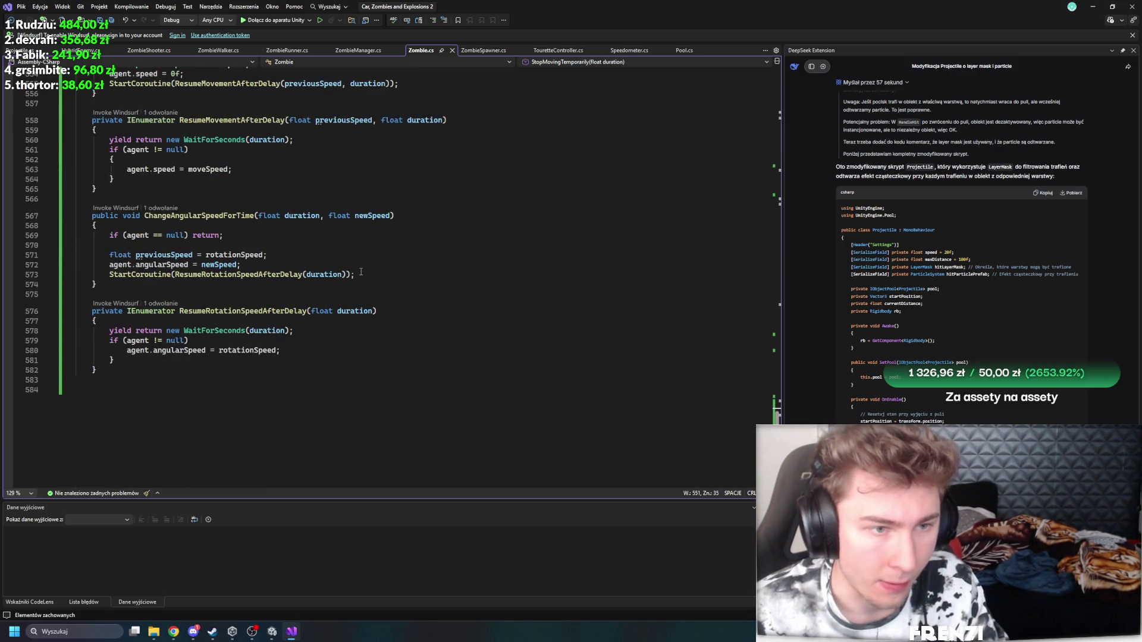
{"action": "scroll", "coordinate": [400, 300], "scroll_direction": "up", "scroll_amount": 4}
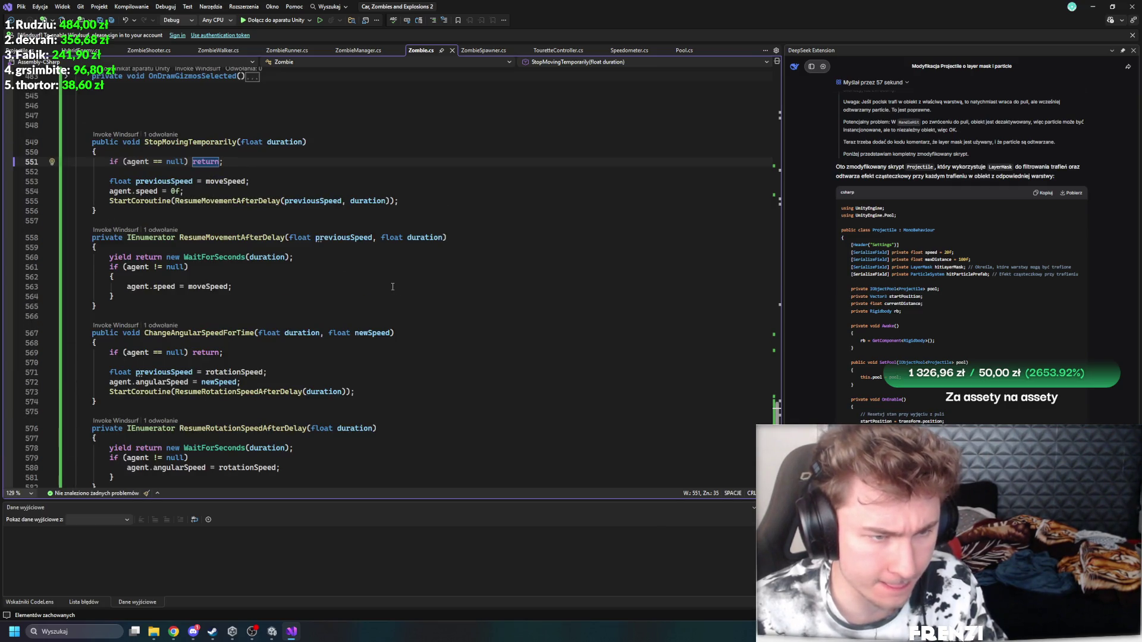
{"action": "scroll", "coordinate": [390, 289], "scroll_direction": "up", "scroll_amount": 3}
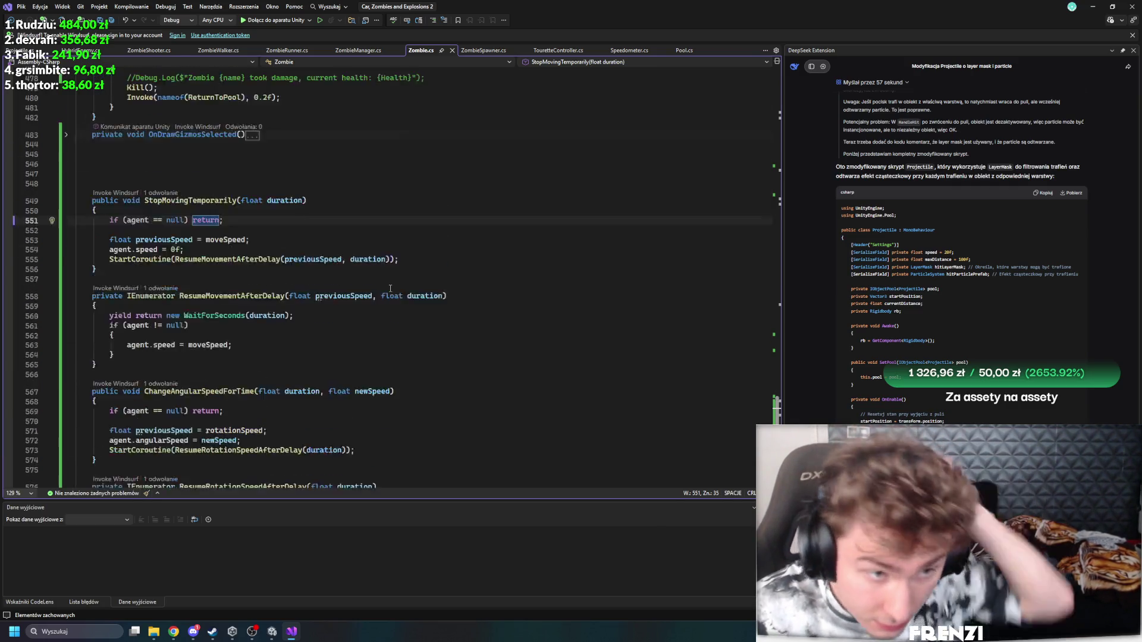
{"action": "scroll", "coordinate": [356, 320], "scroll_direction": "up", "scroll_amount": 4}
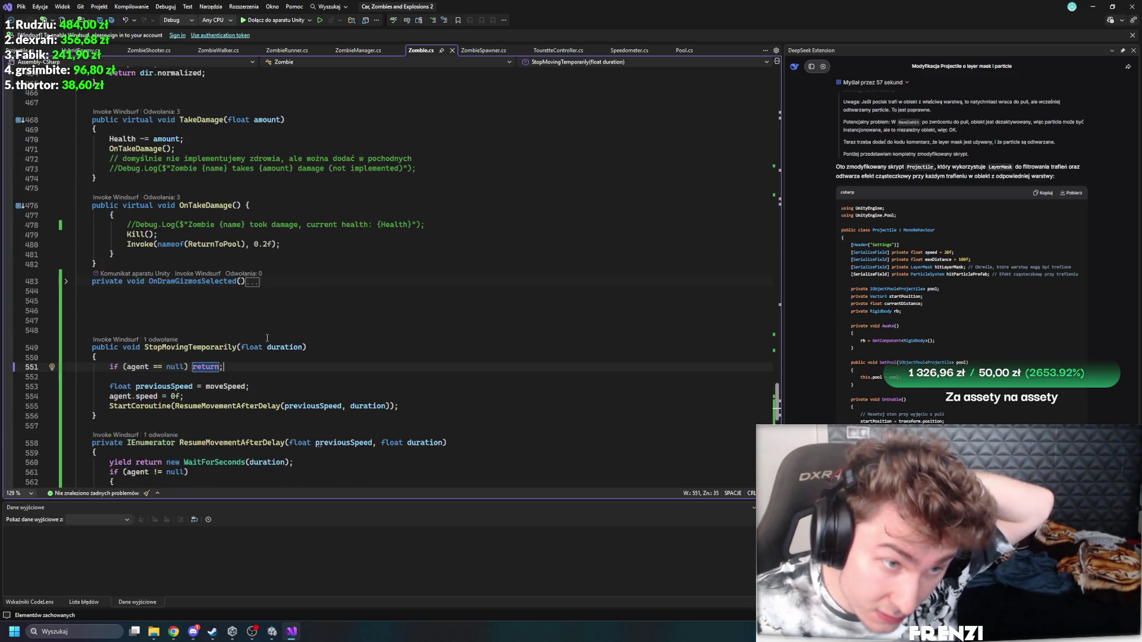
{"action": "left_click", "coordinate": [67, 281]}
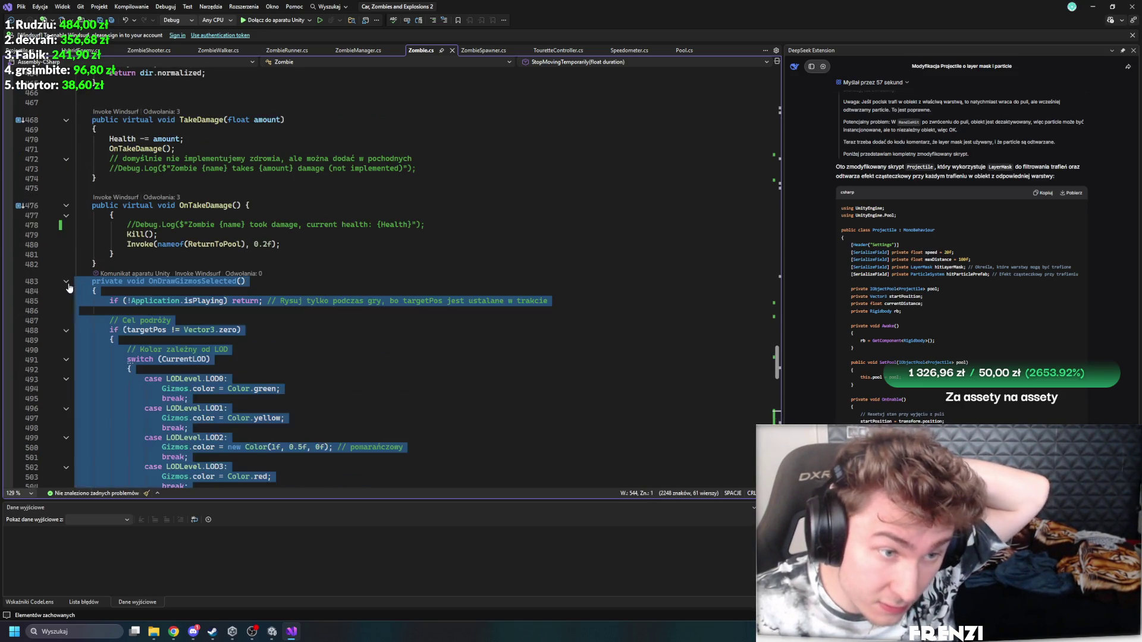
{"action": "left_click", "coordinate": [262, 320]}
Step: Read the gizmo code's velocity and linearVelocity uses, then select the blank lines after the method
{"action": "scroll", "coordinate": [262, 345], "scroll_direction": "down", "scroll_amount": 6}
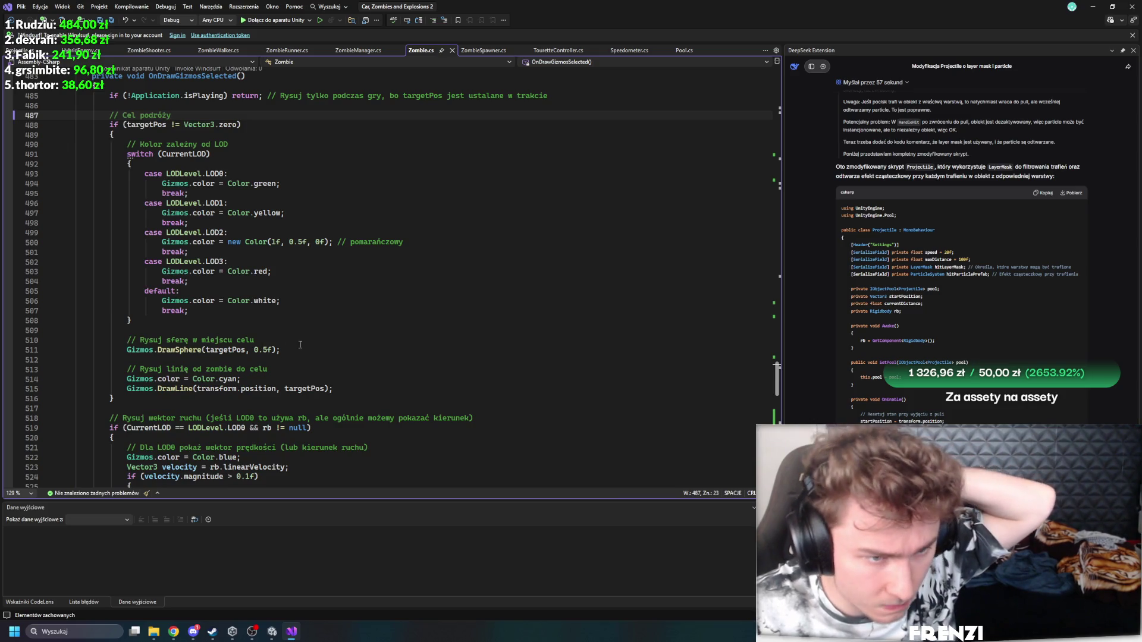
{"action": "scroll", "coordinate": [360, 348], "scroll_direction": "down", "scroll_amount": 6}
{"action": "scroll", "coordinate": [348, 343], "scroll_direction": "down", "scroll_amount": 1}
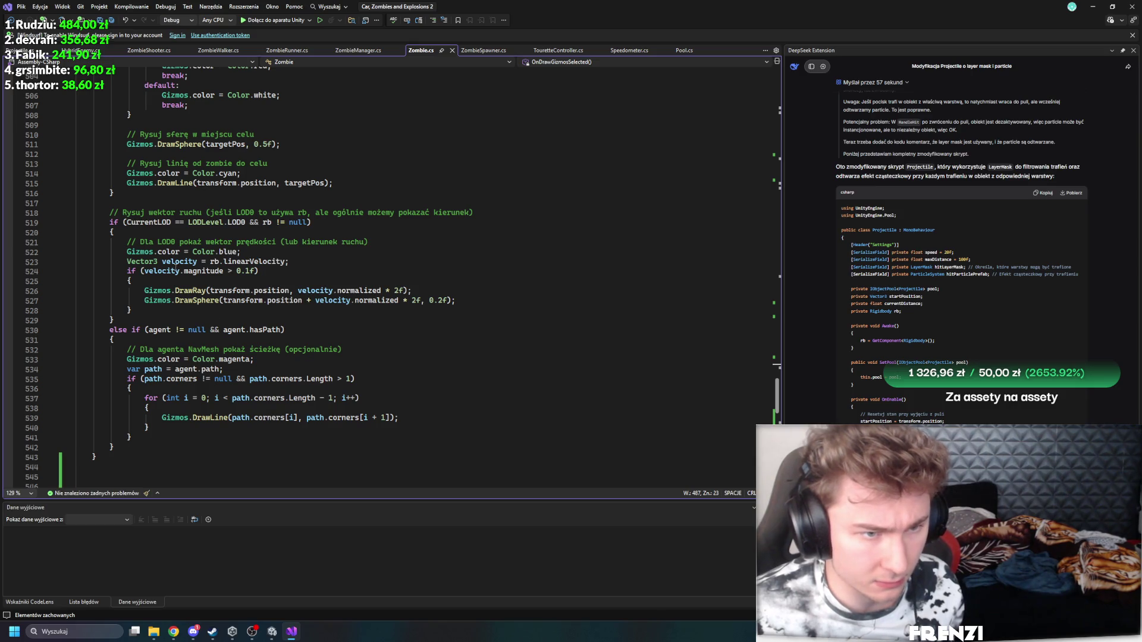
{"action": "left_click", "coordinate": [167, 262]}
{"action": "left_click", "coordinate": [251, 260]}
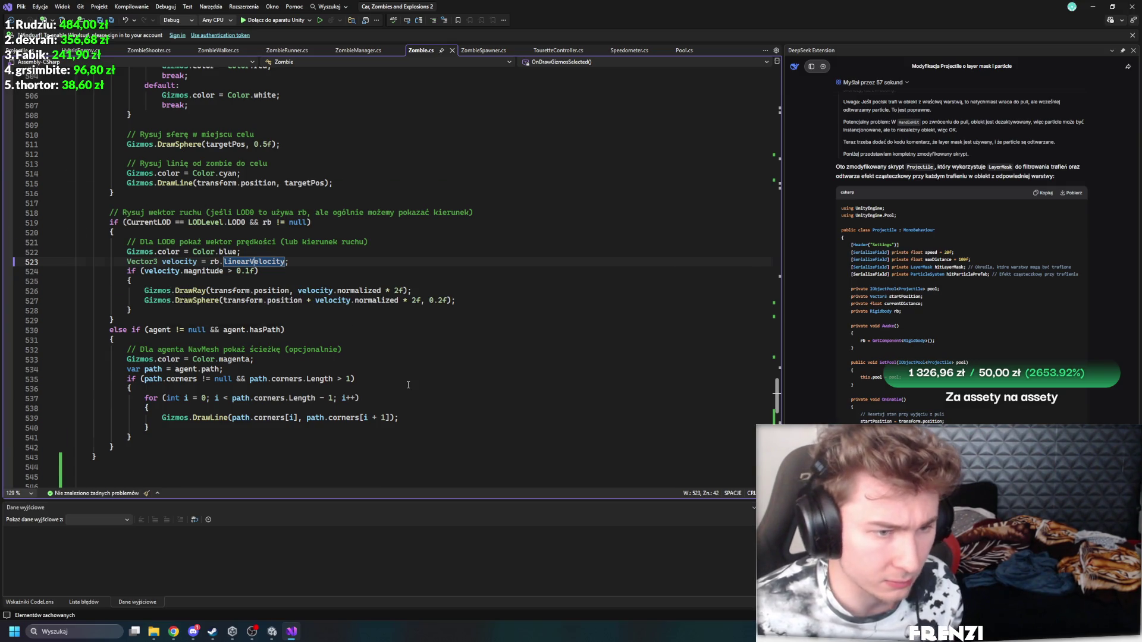
{"action": "scroll", "coordinate": [408, 384], "scroll_direction": "down", "scroll_amount": 5}
{"action": "left_click", "coordinate": [31, 341]}
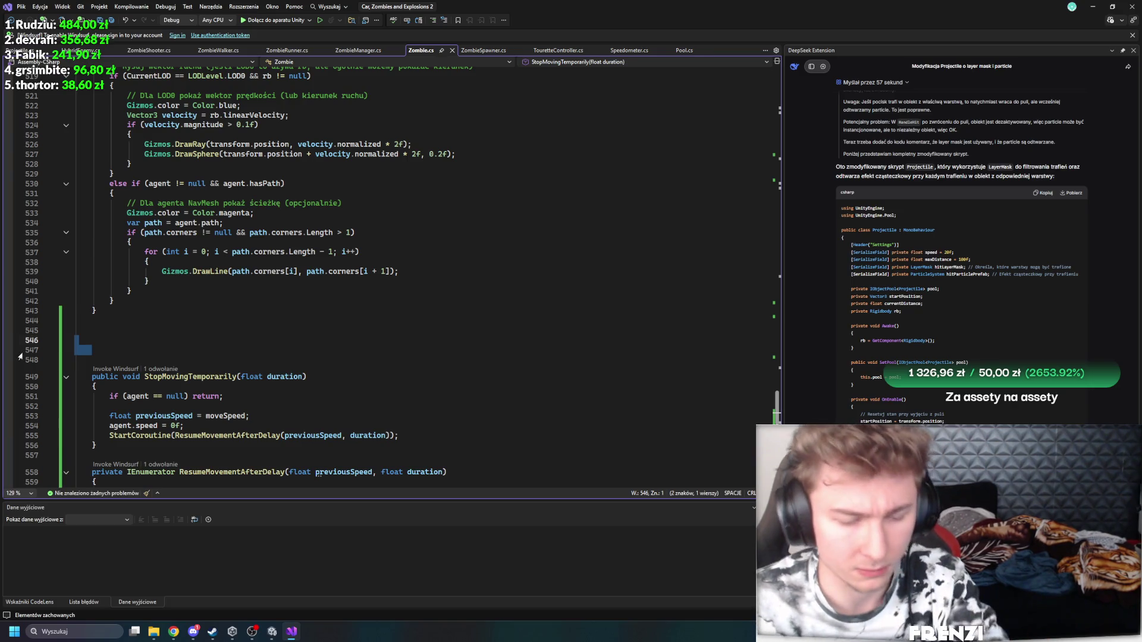
Step: Delete the extra blank lines and collapse the ResumeMovementAfterDelay body
{"action": "key", "text": "BackSpace"}
{"action": "key", "text": "BackSpace"}
{"action": "key", "text": "BackSpace"}
{"action": "scroll", "coordinate": [360, 332], "scroll_direction": "down", "scroll_amount": 9}
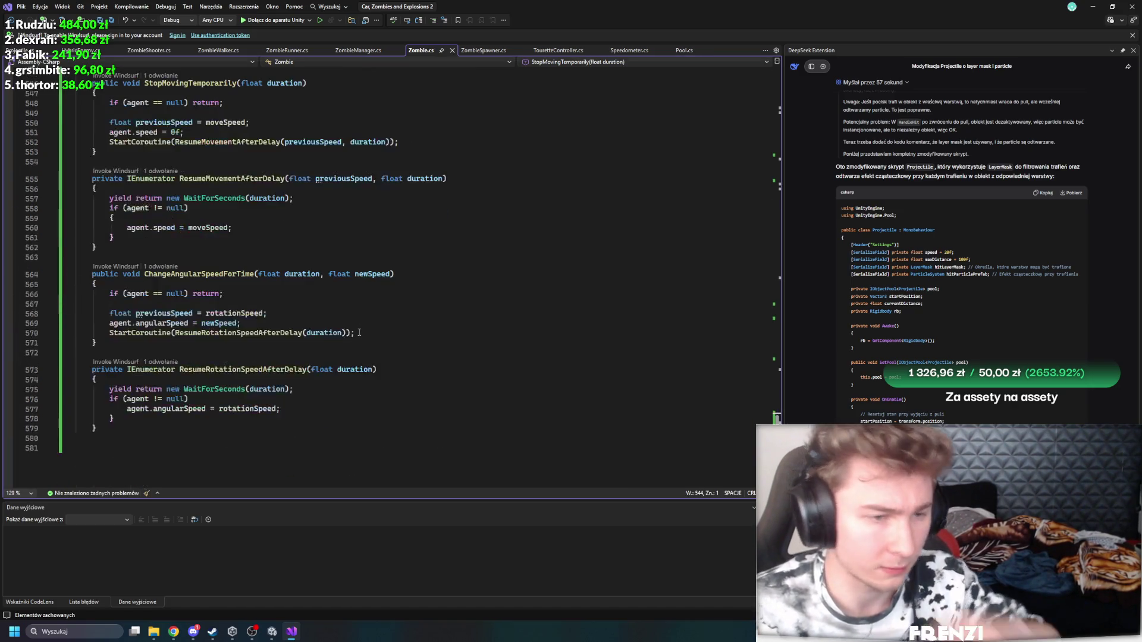
{"action": "left_click", "coordinate": [211, 274]}
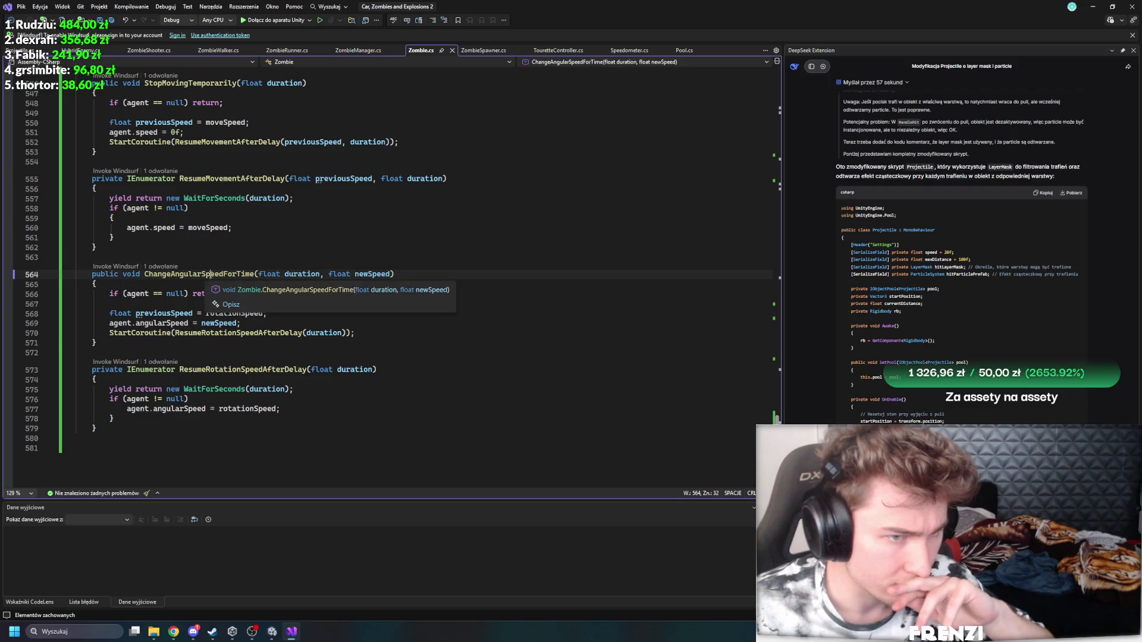
{"action": "scroll", "coordinate": [249, 266], "scroll_direction": "up", "scroll_amount": 5}
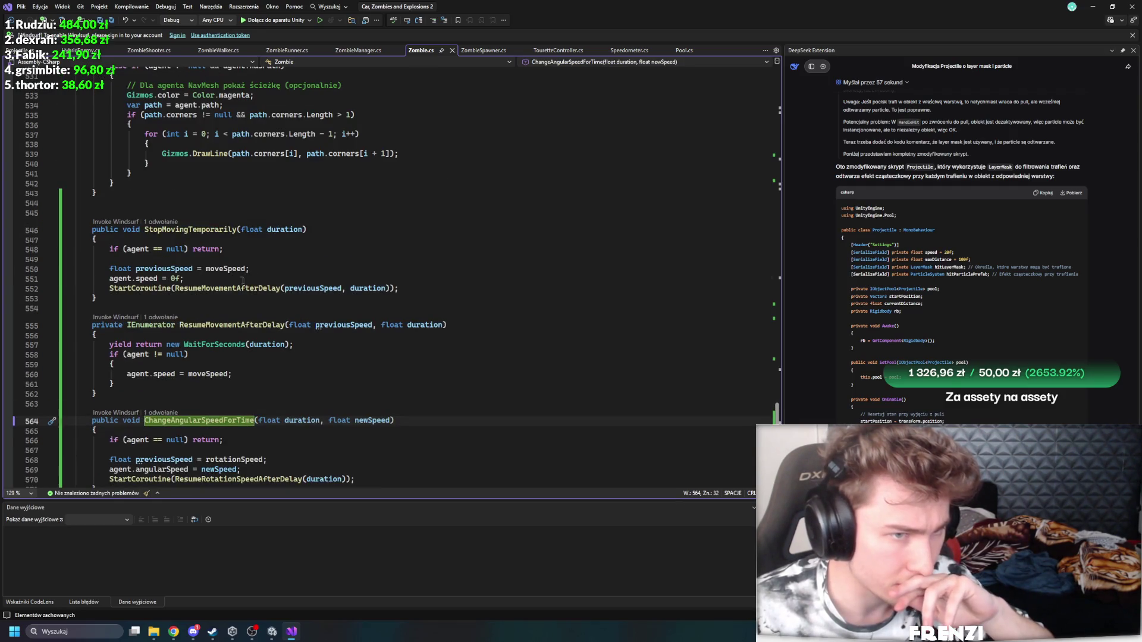
{"action": "left_click", "coordinate": [67, 326]}
{"action": "left_click", "coordinate": [69, 231]}
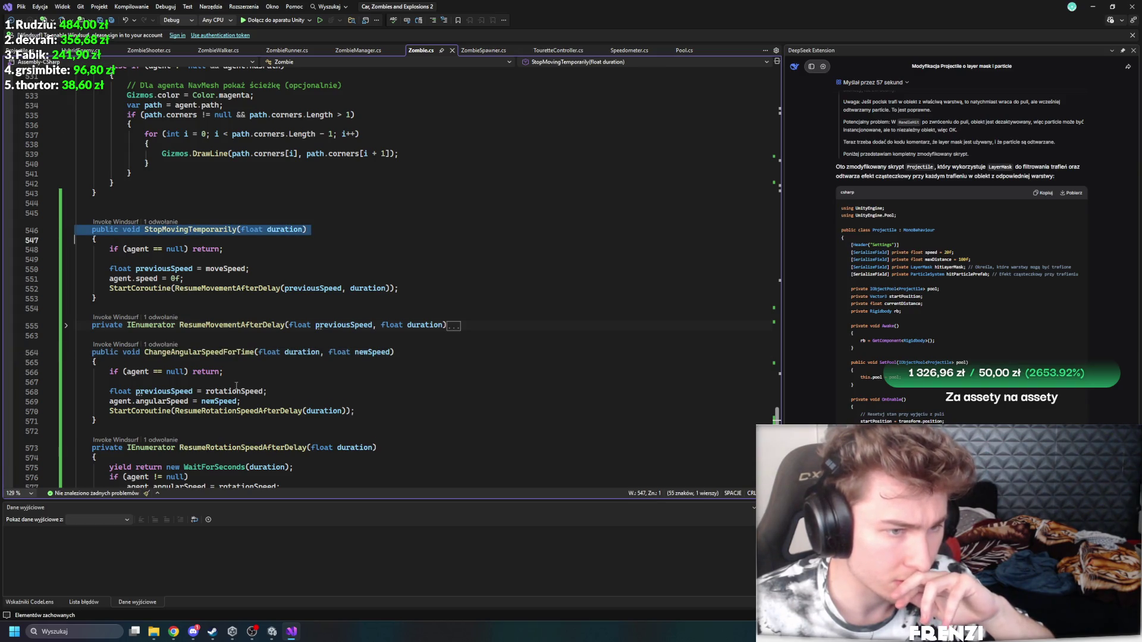
Step: Move ChangeAngularSpeedForTime to sit directly after StopMovingTemporarily
{"action": "left_click_drag", "start_coordinate": [95, 430], "coordinate": [83, 348]}
{"action": "key", "text": "ctrl+c"}
{"action": "key", "text": "Delete"}
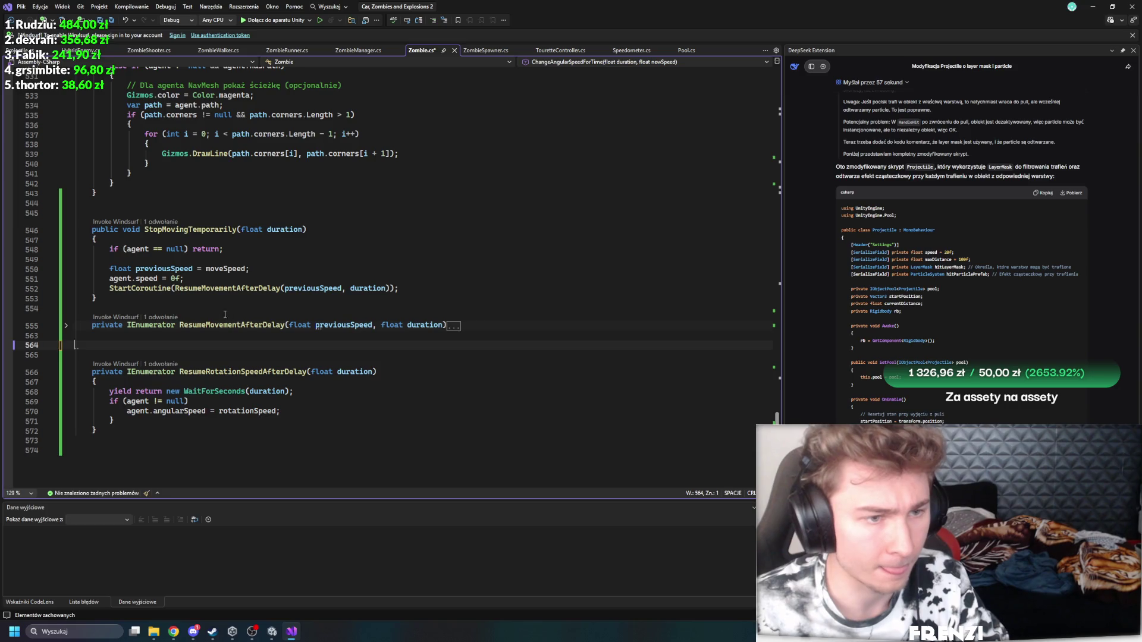
{"action": "left_click", "coordinate": [194, 299]}
{"action": "key", "text": "ctrl+v"}
{"action": "left_click", "coordinate": [194, 299]}
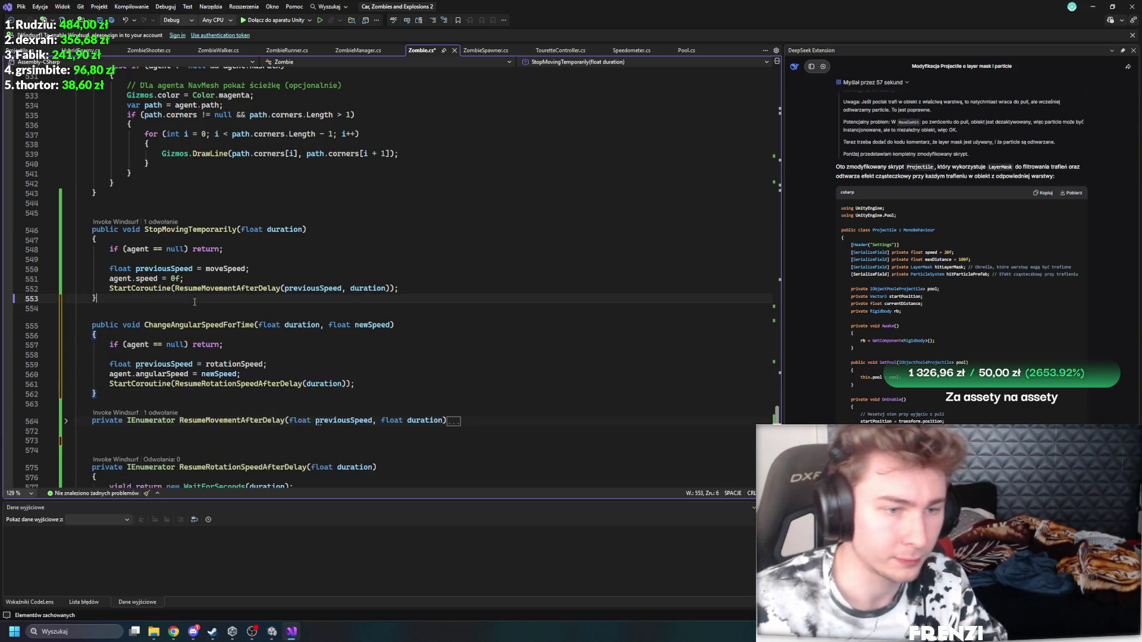
{"action": "left_click", "coordinate": [226, 326]}
Step: Switch to the ZombieRunner.cs script
{"action": "scroll", "coordinate": [428, 355], "scroll_direction": "up", "scroll_amount": 8}
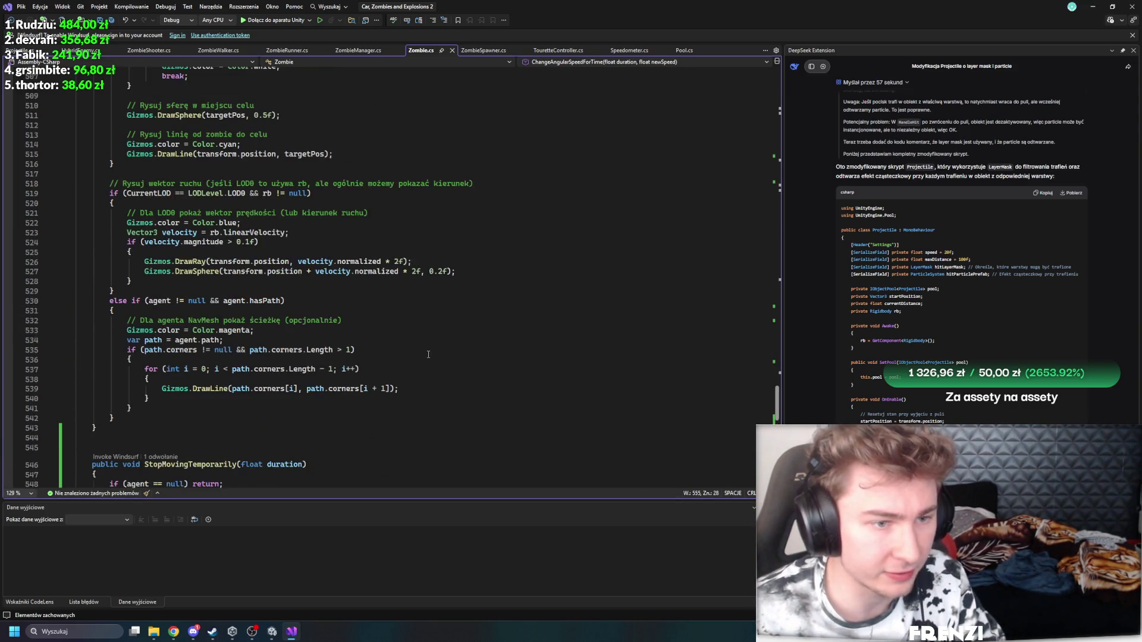
{"action": "scroll", "coordinate": [381, 307], "scroll_direction": "down", "scroll_amount": 10}
{"action": "left_click", "coordinate": [287, 50]}
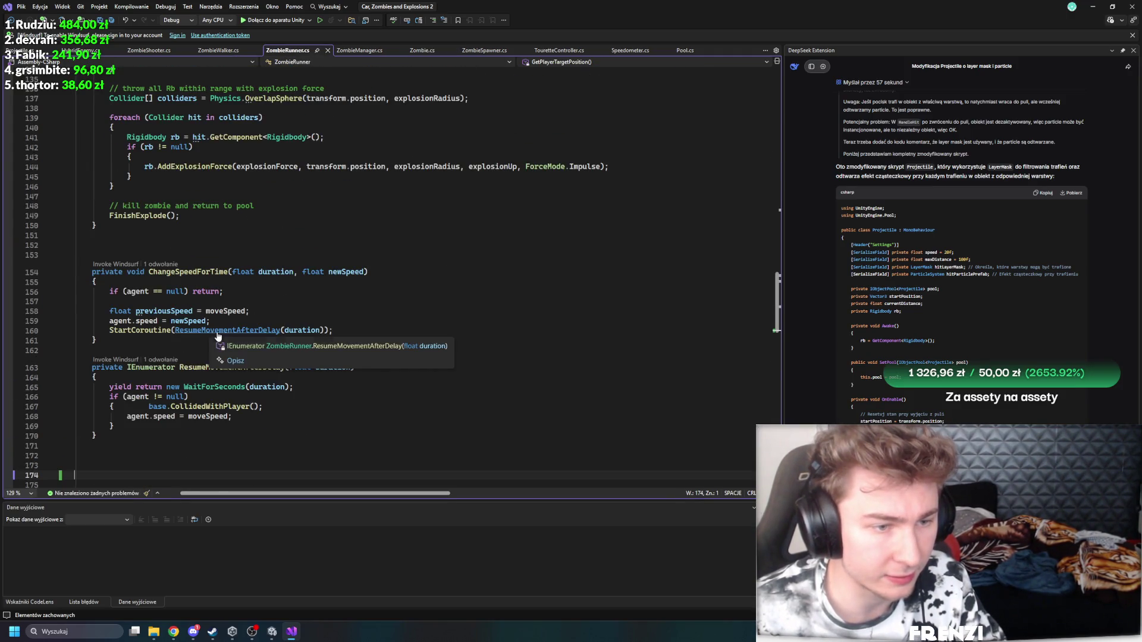
Step: Cut ChangeSpeedForTime and ResumeMovementAfterDelay out of ZombieRunner
{"action": "left_click", "coordinate": [216, 331], "text": "ctrl"}
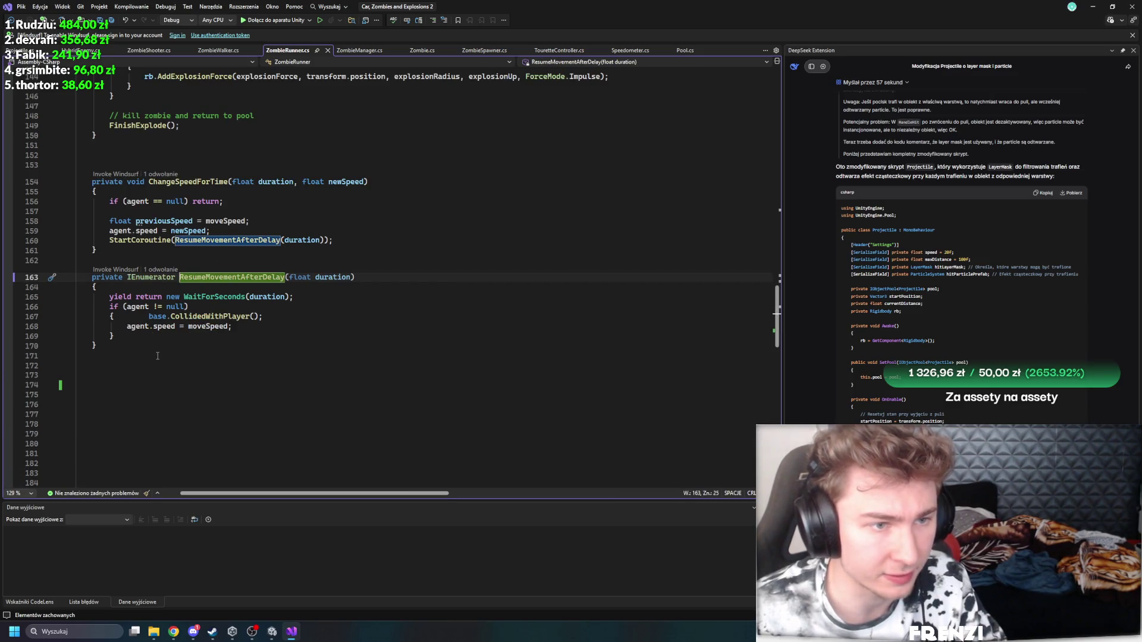
{"action": "scroll", "coordinate": [157, 355], "scroll_direction": "up", "scroll_amount": 1}
{"action": "left_click_drag", "start_coordinate": [97, 375], "coordinate": [76, 208]}
{"action": "key", "text": "Delete"}
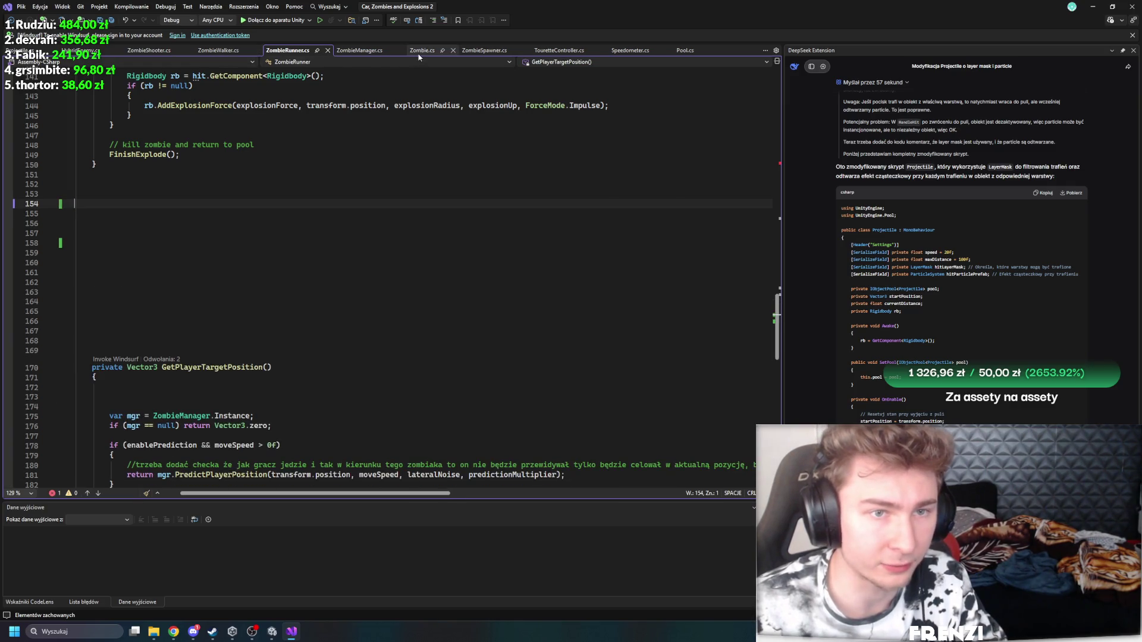
Step: Paste ChangeSpeedForTime and ResumeMovementAfterDelay into Zombie.cs after ChangeAngularSpeedForTime
{"action": "left_click", "coordinate": [420, 51]}
{"action": "left_click_drag", "start_coordinate": [76, 353], "coordinate": [242, 346]}
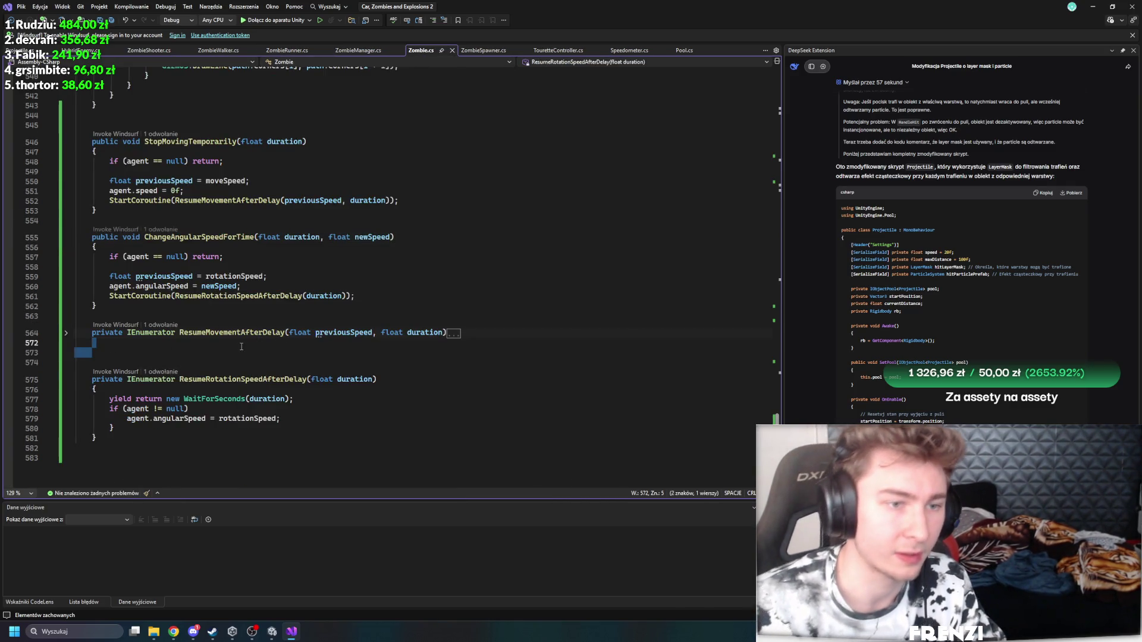
{"action": "scroll", "coordinate": [241, 347], "scroll_direction": "up", "scroll_amount": 3}
{"action": "scroll", "coordinate": [196, 350], "scroll_direction": "down", "scroll_amount": 3}
{"action": "left_click", "coordinate": [155, 352]}
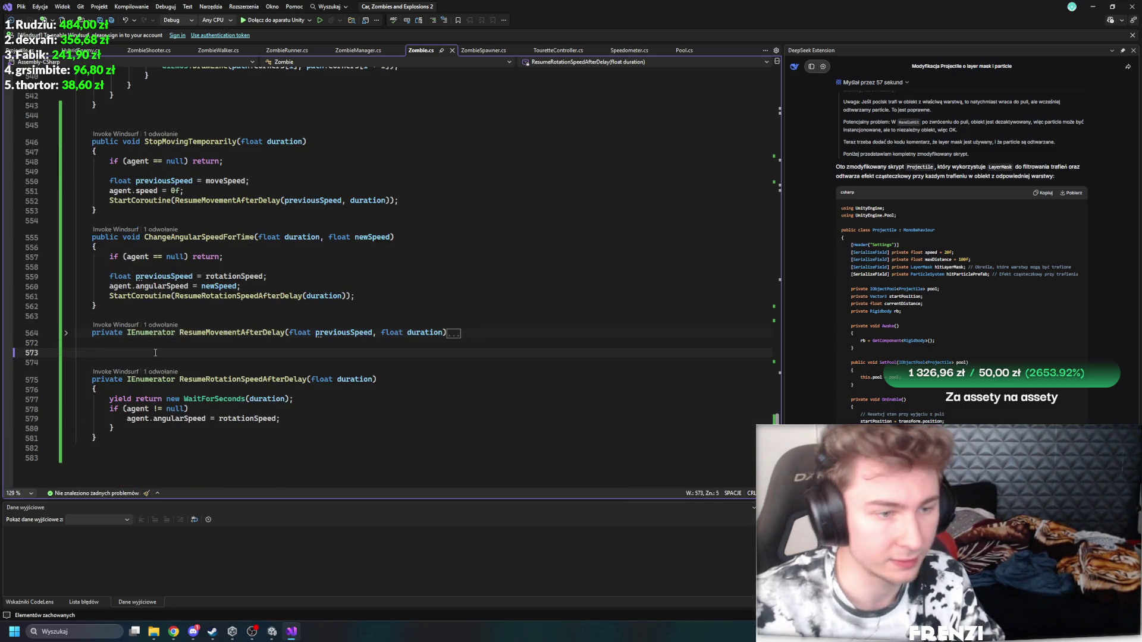
{"action": "left_click", "coordinate": [66, 380]}
{"action": "left_click", "coordinate": [463, 384]}
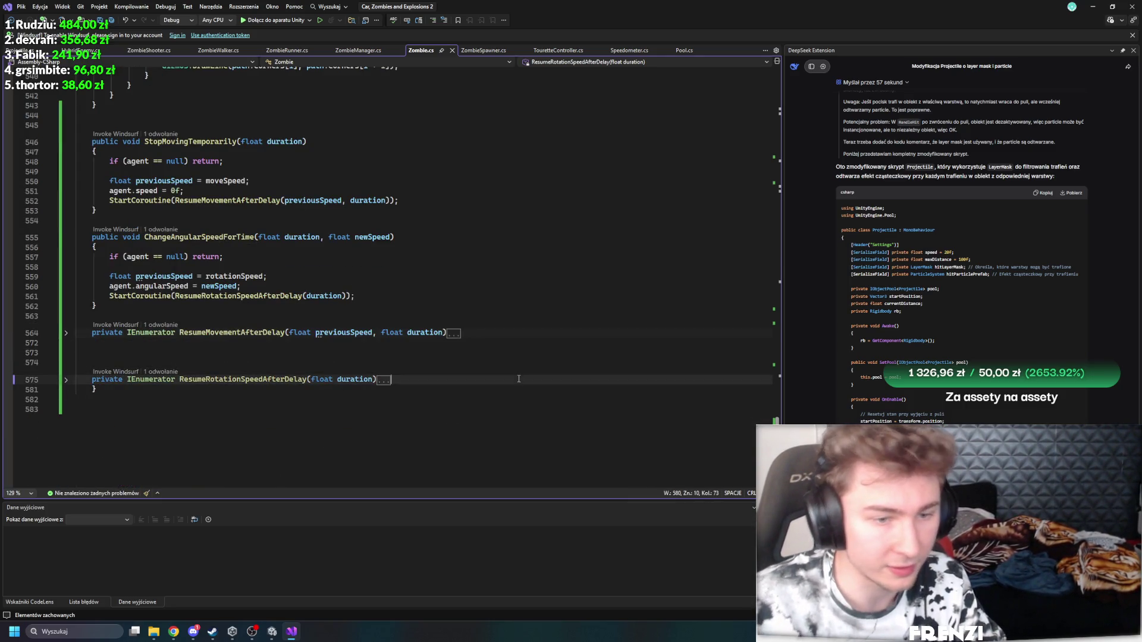
{"action": "key", "text": "Return"}
{"action": "key", "text": "Return"}
{"action": "left_click", "coordinate": [245, 316]}
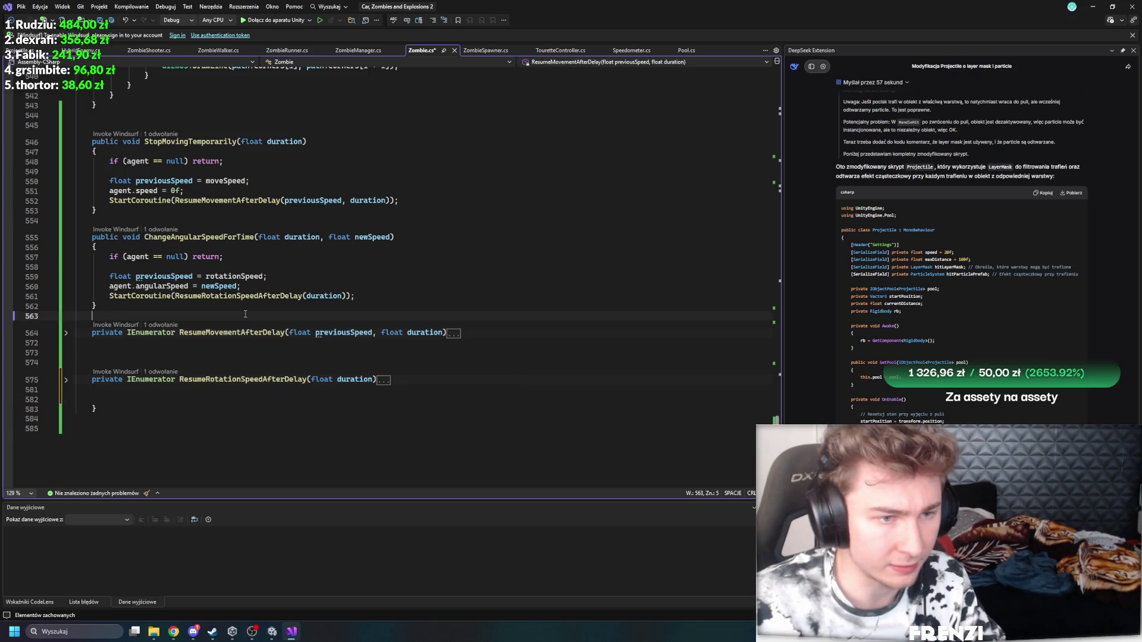
{"action": "key", "text": "Tab"}
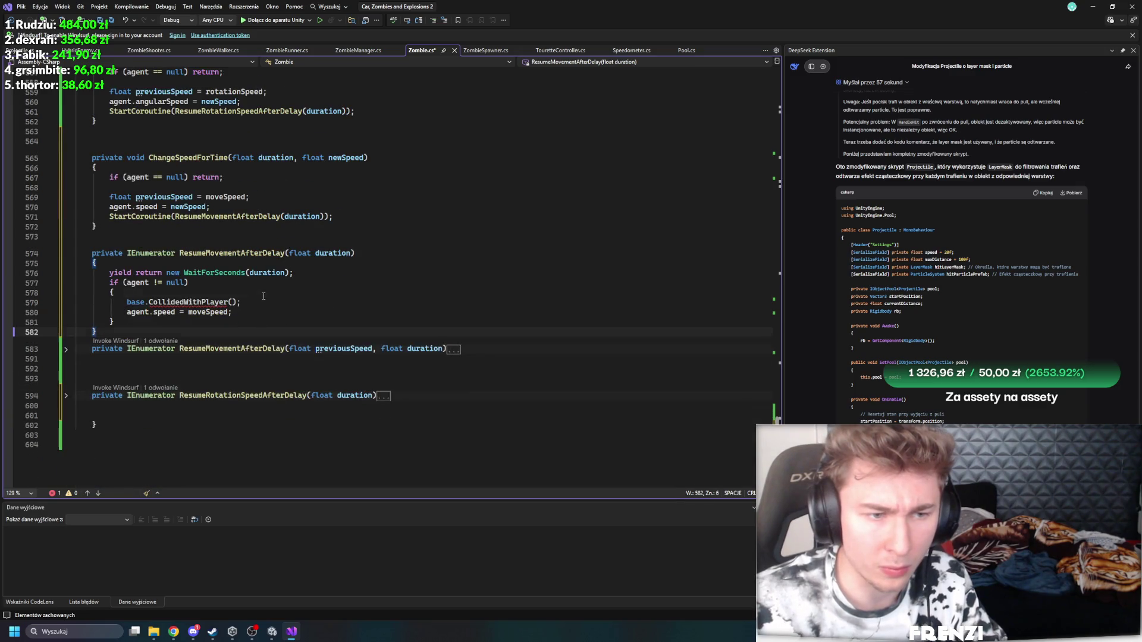
Step: Delete the pasted base.CollidedWithPlayer() call
{"action": "mouse_move", "coordinate": [247, 302]}
{"action": "left_mouse_down"}
{"action": "mouse_move", "coordinate": [36, 293]}
{"action": "mouse_move", "coordinate": [22, 313]}
{"action": "mouse_move", "coordinate": [119, 292]}
{"action": "left_mouse_up"}
{"action": "key", "text": "Delete"}
{"action": "scroll", "coordinate": [326, 299], "scroll_direction": "up", "scroll_amount": 5}
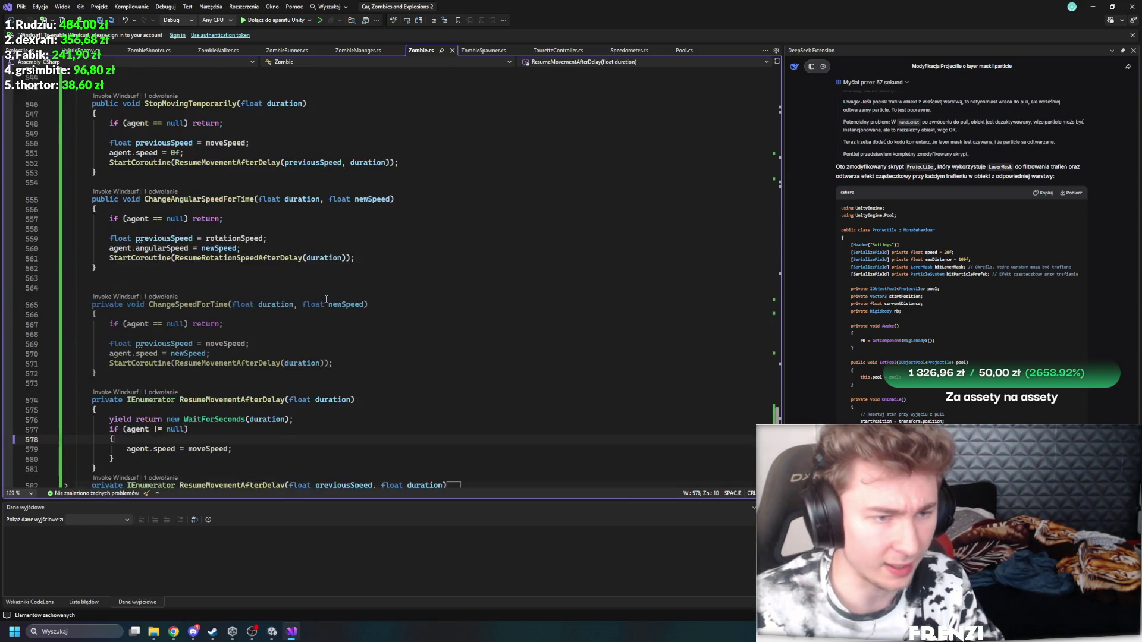
Step: Change ChangeSpeedForTime from private to public and save Zombie.cs
{"action": "left_click", "coordinate": [180, 304]}
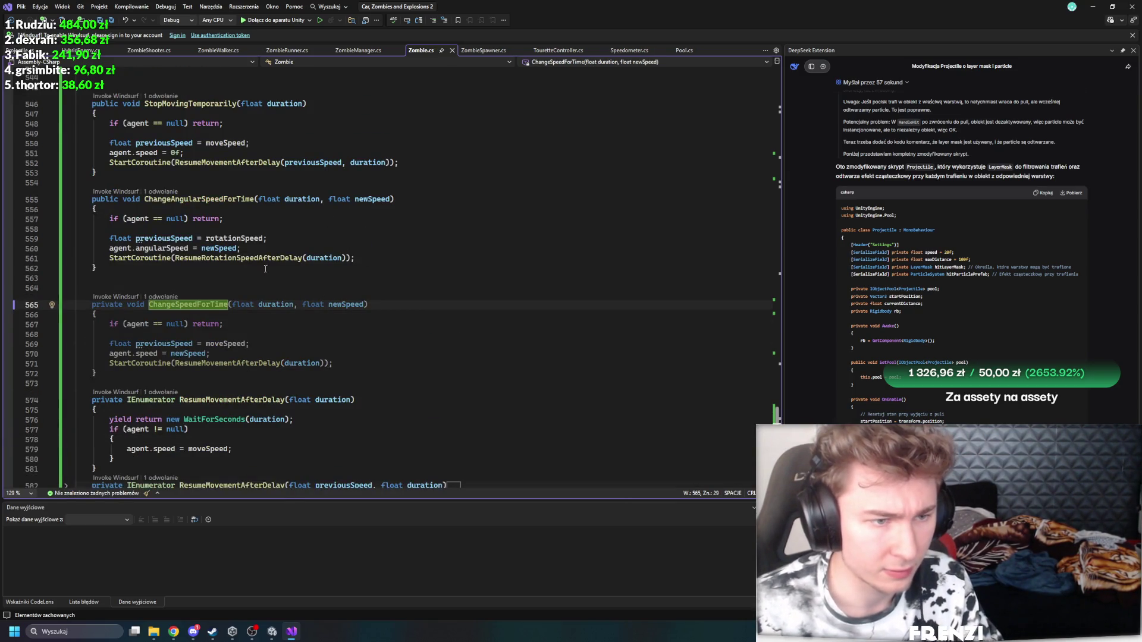
{"action": "left_click_drag", "start_coordinate": [127, 305], "coordinate": [93, 308]}
{"action": "key", "text": "BackSpace"}
{"action": "type", "text": "public"}
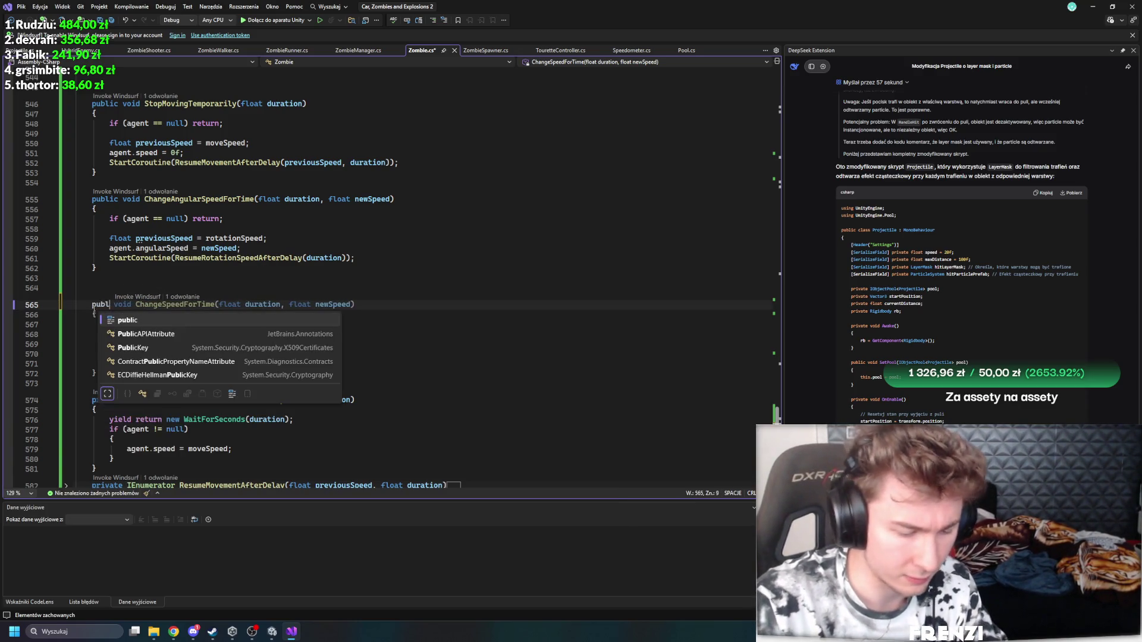
{"action": "left_click", "coordinate": [324, 275]}
{"action": "key", "text": "ctrl+s"}
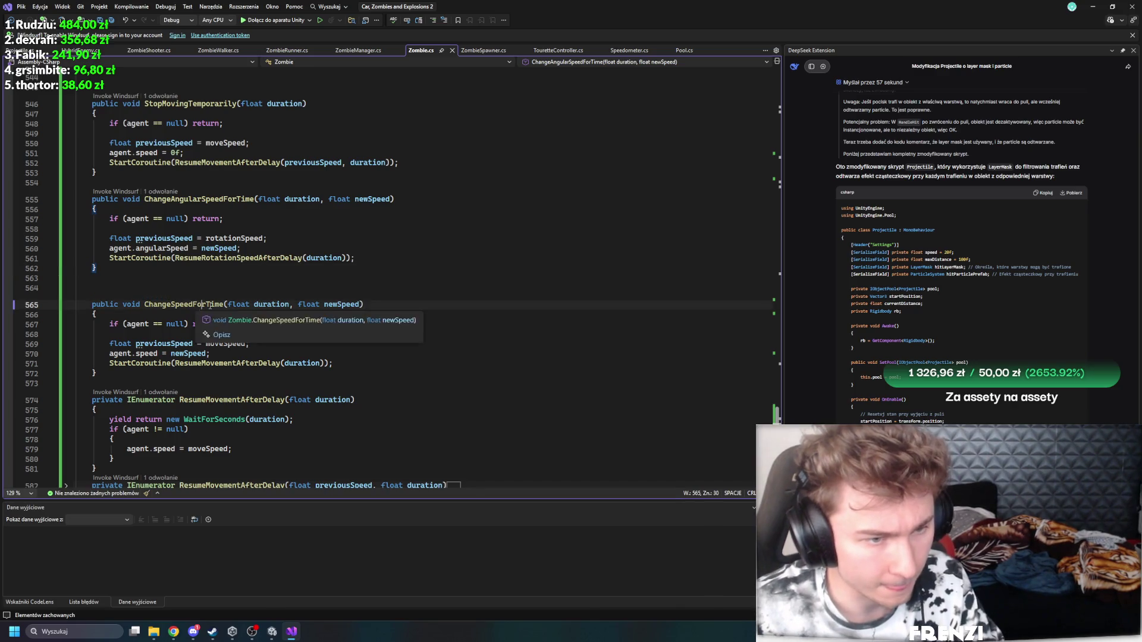
Step: Review StopMovingTemporarily, ChangeAngularSpeedForTime and ChangeSpeedForTime in Zombie.cs
{"action": "left_click", "coordinate": [202, 305]}
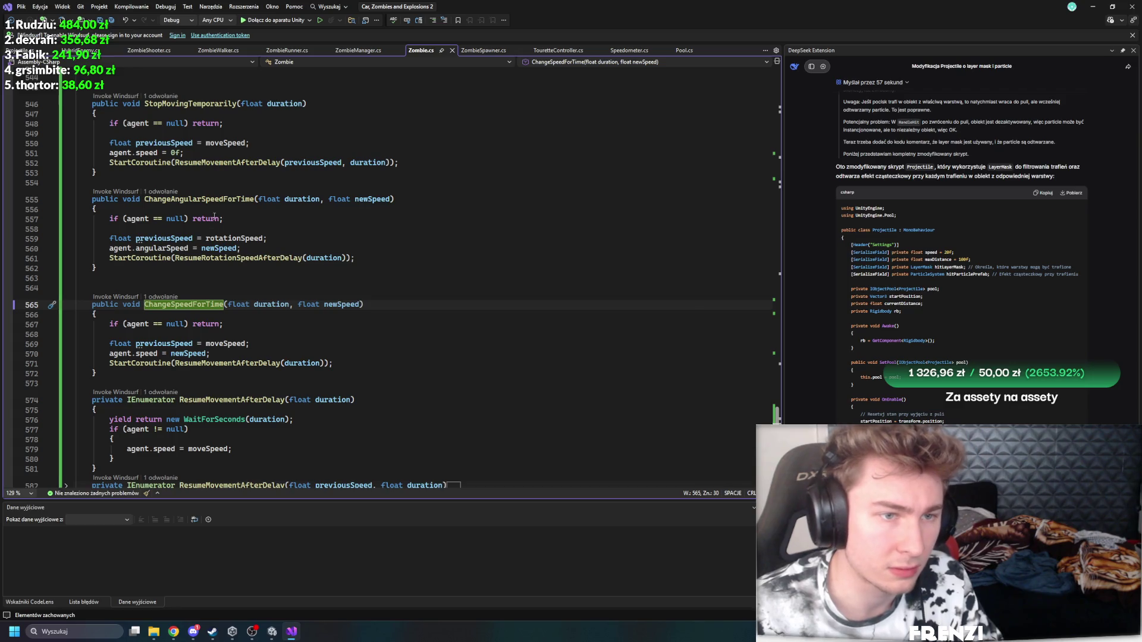
{"action": "double_click", "coordinate": [182, 153]}
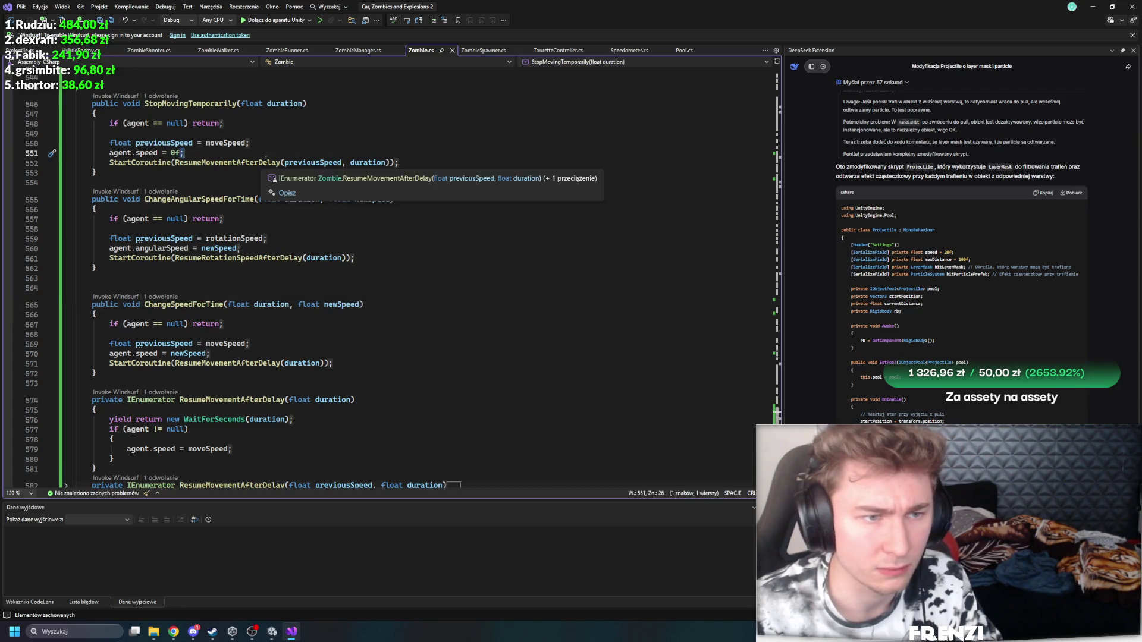
{"action": "key", "text": "Down"}
{"action": "key", "text": "Down"}
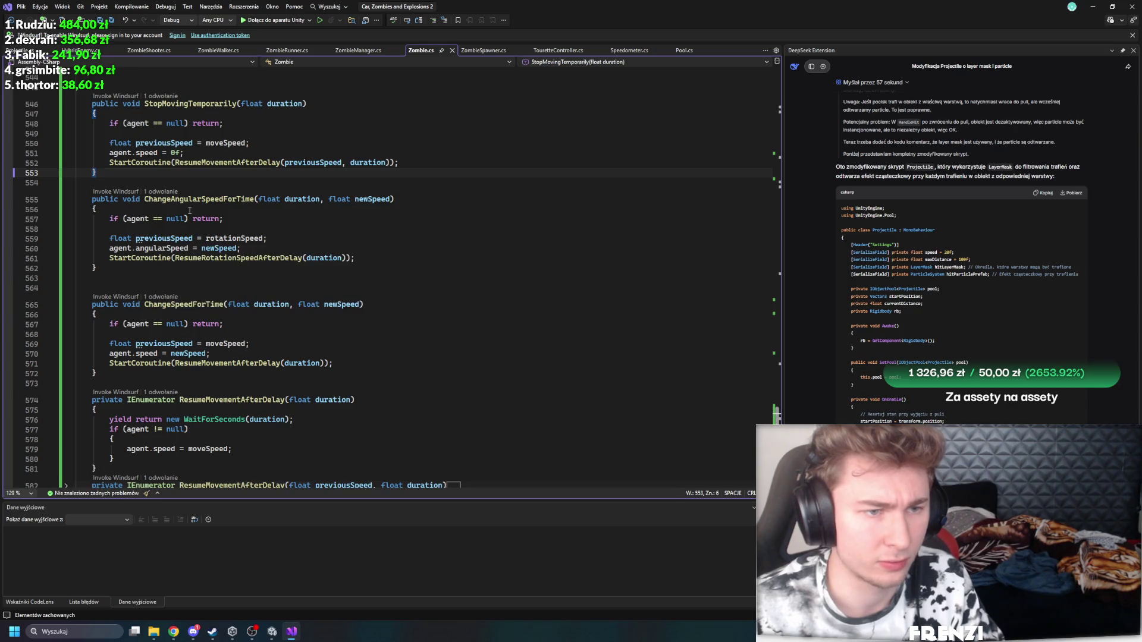
{"action": "left_click", "coordinate": [190, 199]}
{"action": "left_click", "coordinate": [190, 305]}
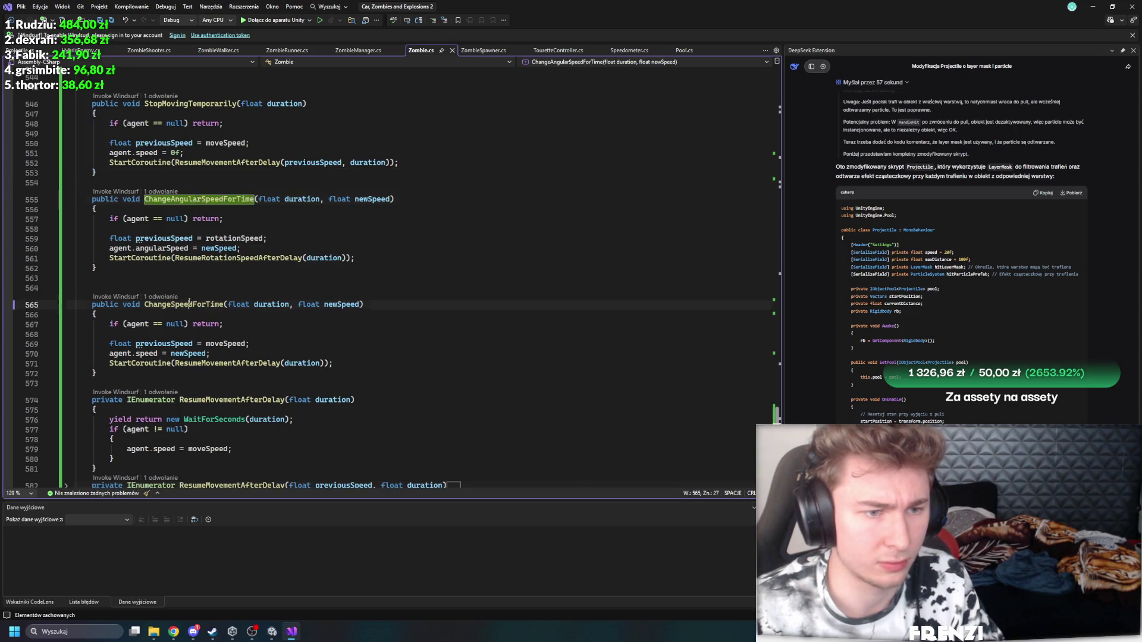
{"action": "left_click", "coordinate": [254, 282]}
{"action": "scroll", "coordinate": [227, 299], "scroll_direction": "down", "scroll_amount": 3}
{"action": "scroll", "coordinate": [200, 291], "scroll_direction": "up", "scroll_amount": 2}
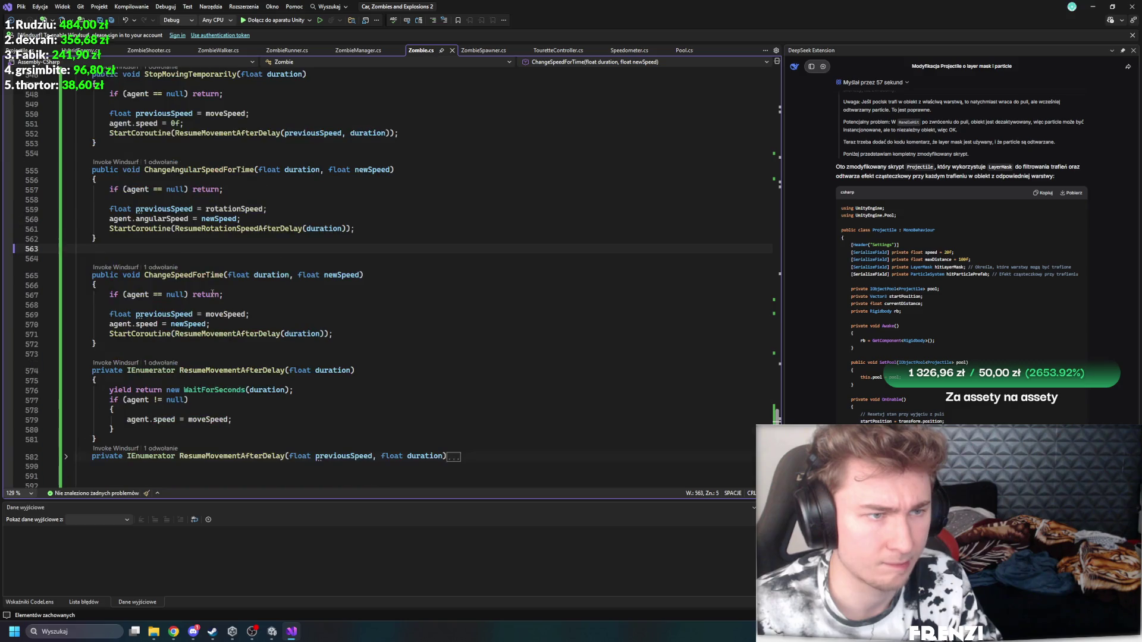
{"action": "scroll", "coordinate": [232, 307], "scroll_direction": "down", "scroll_amount": 6}
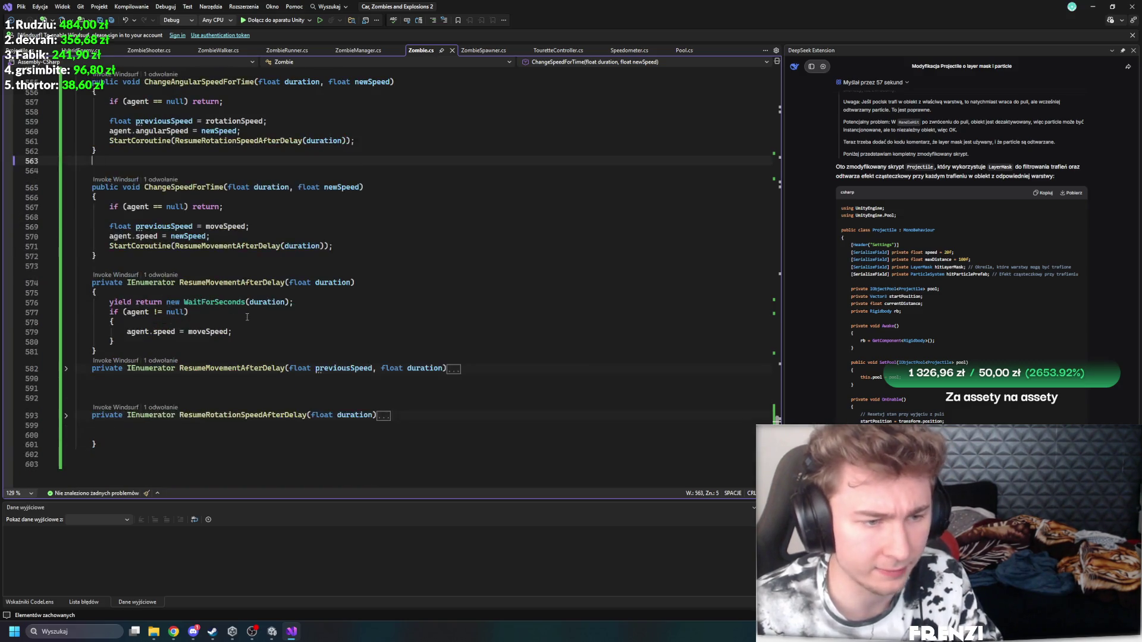
{"action": "scroll", "coordinate": [167, 321], "scroll_direction": "up", "scroll_amount": 3}
Step: Fold ResumeMovementAfterDelay(float duration), remove the leftover blank lines, and save
{"action": "left_click", "coordinate": [67, 283]}
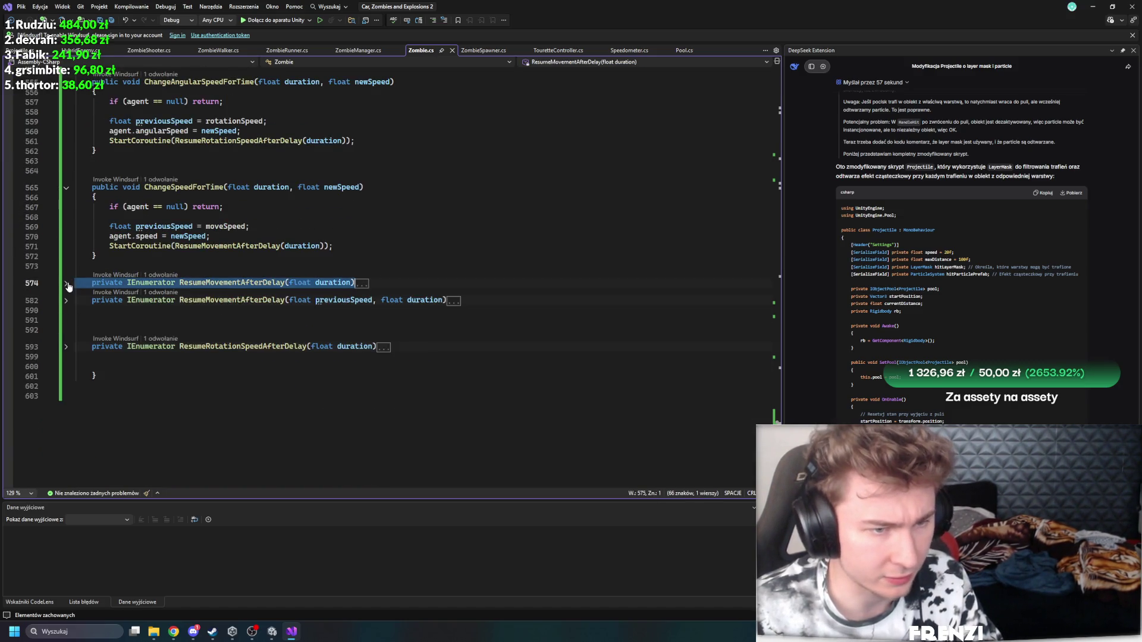
{"action": "left_click", "coordinate": [247, 330]}
{"action": "key", "text": "BackSpace"}
{"action": "key", "text": "BackSpace"}
{"action": "key", "text": "BackSpace"}
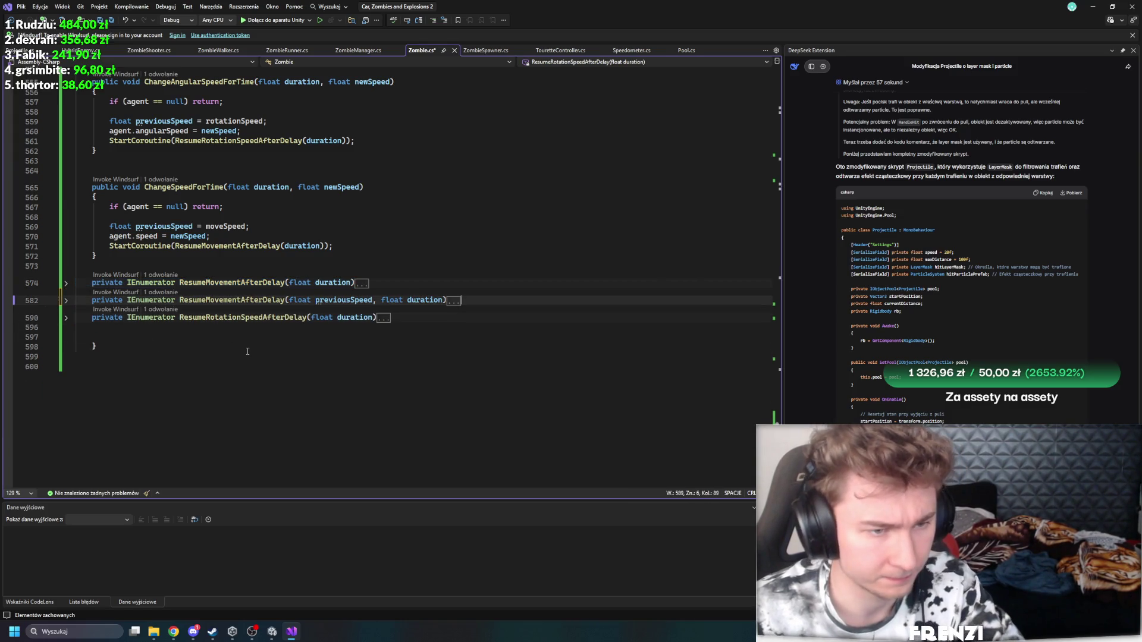
{"action": "left_click", "coordinate": [248, 352]}
{"action": "key", "text": "ctrl+s"}
{"action": "scroll", "coordinate": [248, 366], "scroll_direction": "up", "scroll_amount": 6}
{"action": "scroll", "coordinate": [247, 366], "scroll_direction": "up", "scroll_amount": 18}
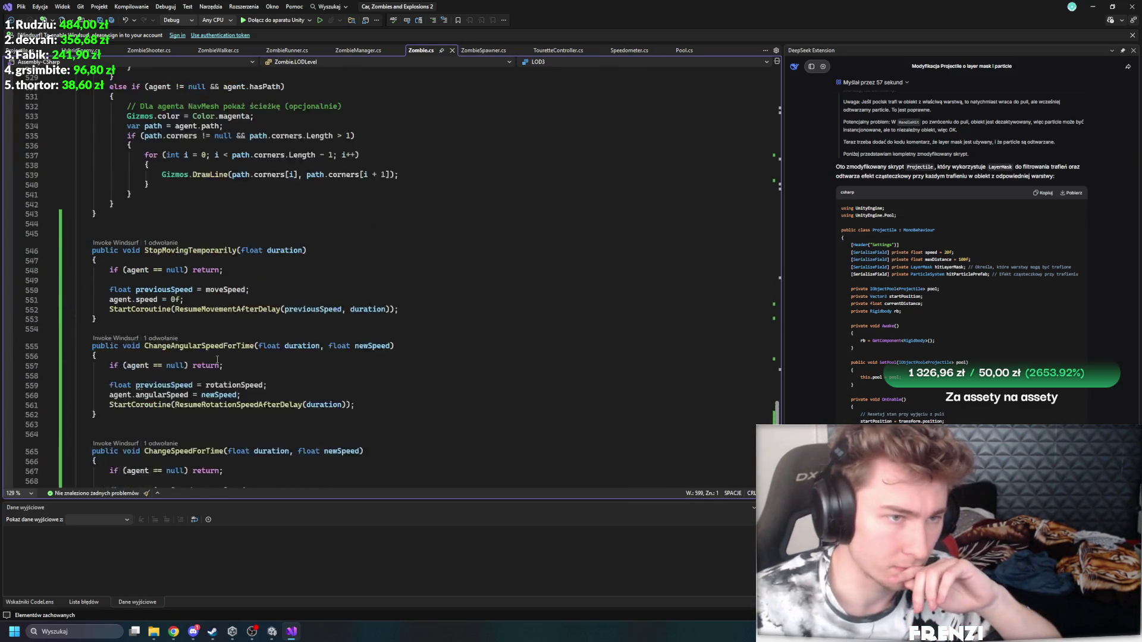
Step: Scroll up through Zombie.cs and check where curMoveSpeed is used
{"action": "scroll", "coordinate": [344, 362], "scroll_direction": "up", "scroll_amount": 5}
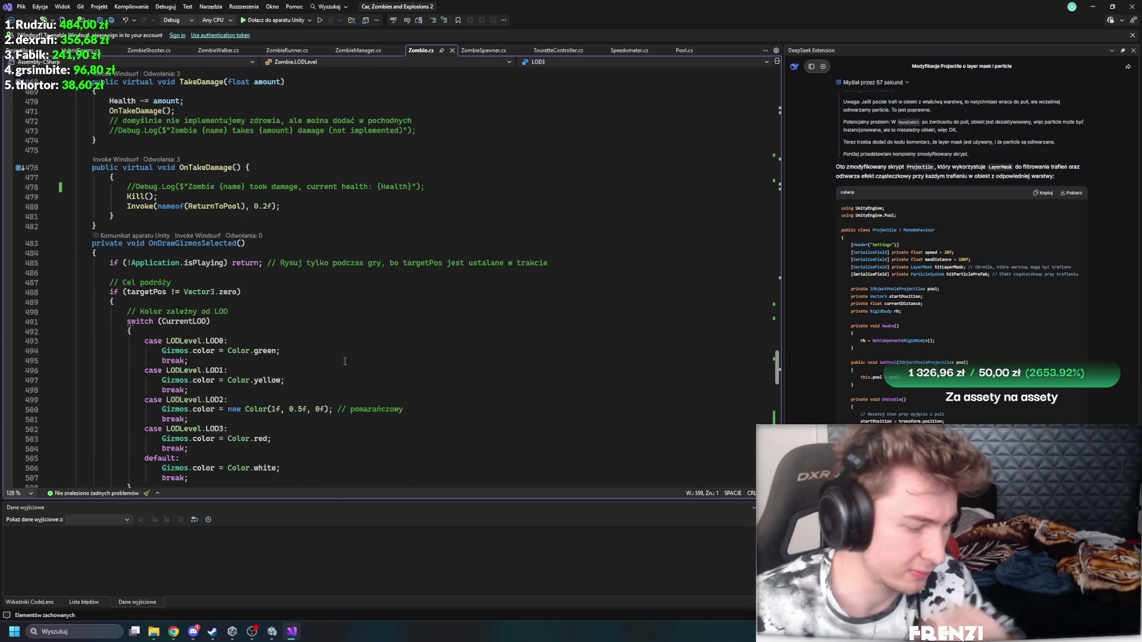
{"action": "scroll", "coordinate": [336, 367], "scroll_direction": "up", "scroll_amount": 4}
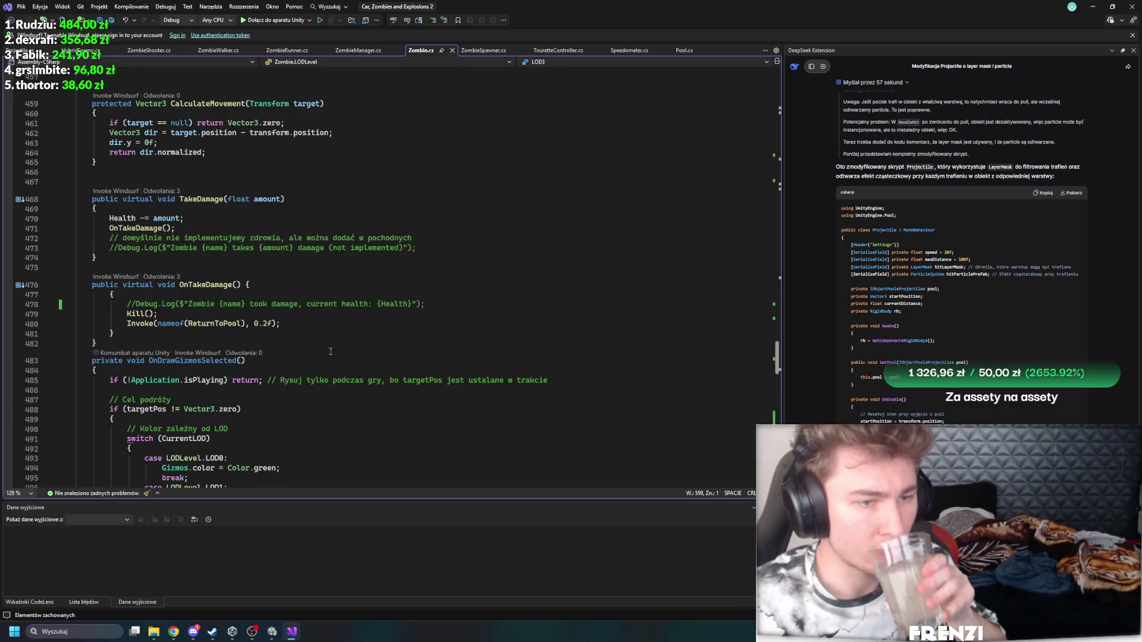
{"action": "scroll", "coordinate": [330, 351], "scroll_direction": "up", "scroll_amount": 8}
{"action": "scroll", "coordinate": [332, 341], "scroll_direction": "up", "scroll_amount": 7}
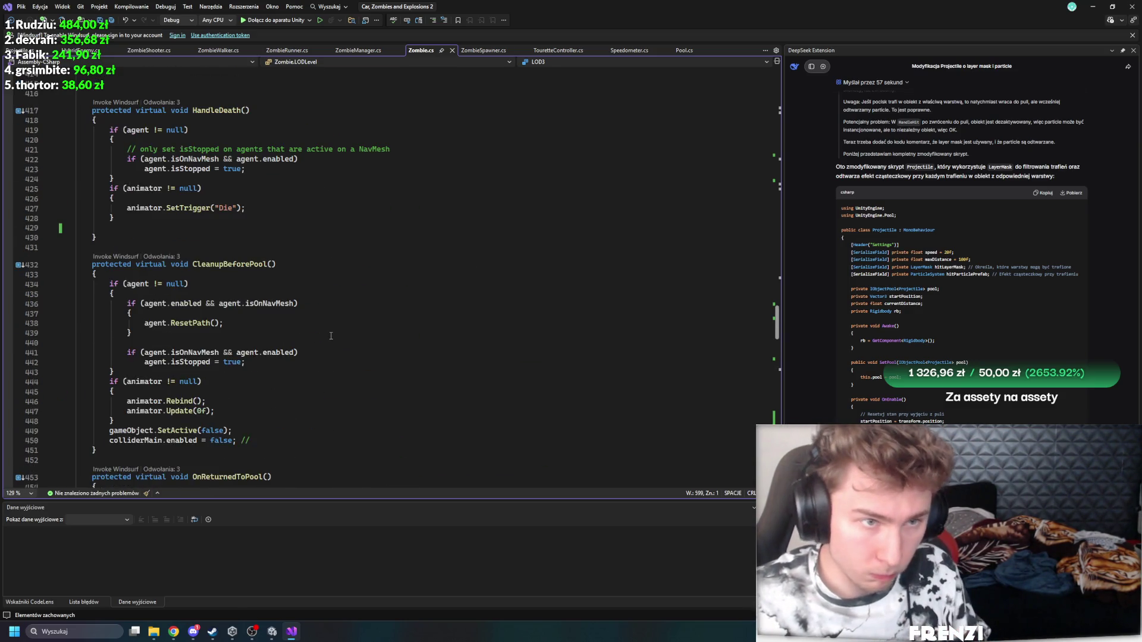
{"action": "scroll", "coordinate": [331, 336], "scroll_direction": "up", "scroll_amount": 18}
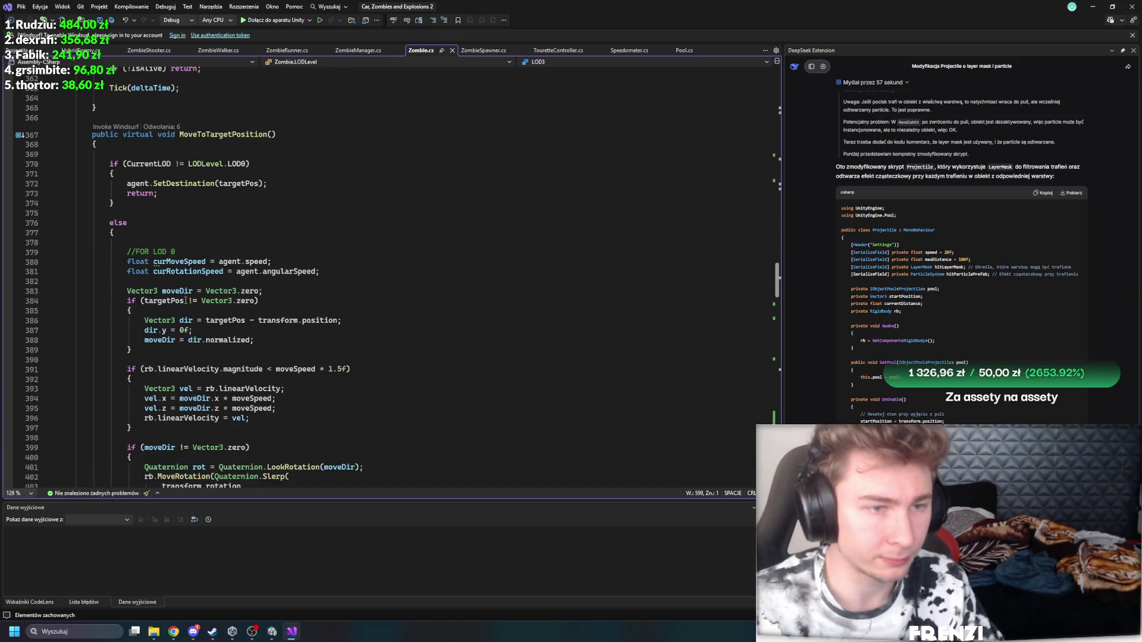
{"action": "scroll", "coordinate": [172, 250], "scroll_direction": "up", "scroll_amount": 2}
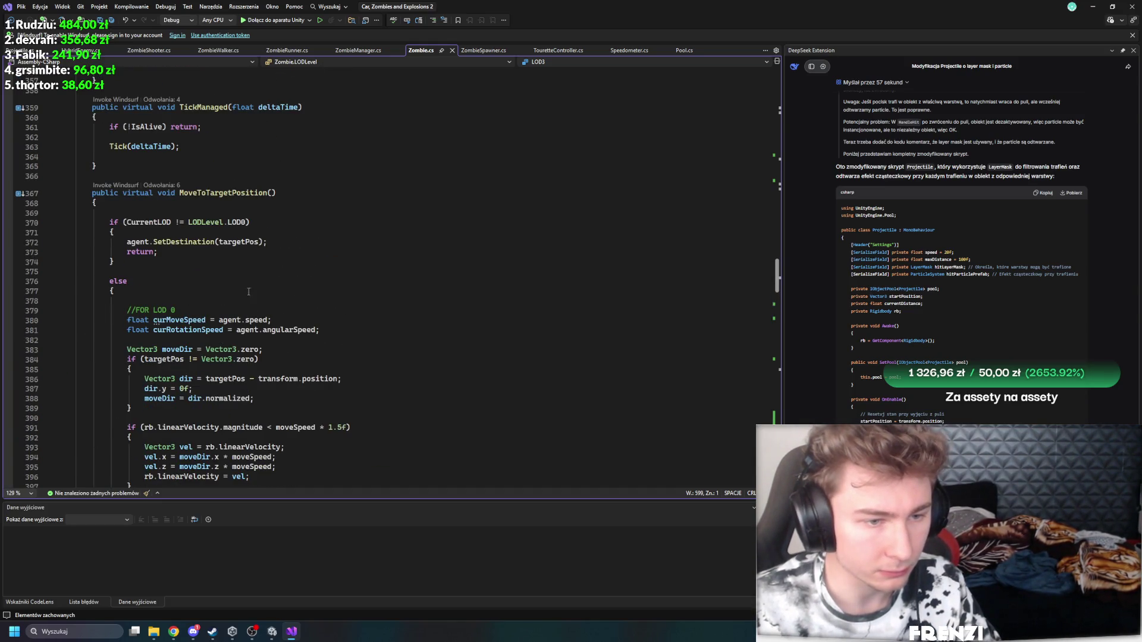
{"action": "left_click", "coordinate": [179, 319]}
{"action": "scroll", "coordinate": [183, 304], "scroll_direction": "up", "scroll_amount": 5}
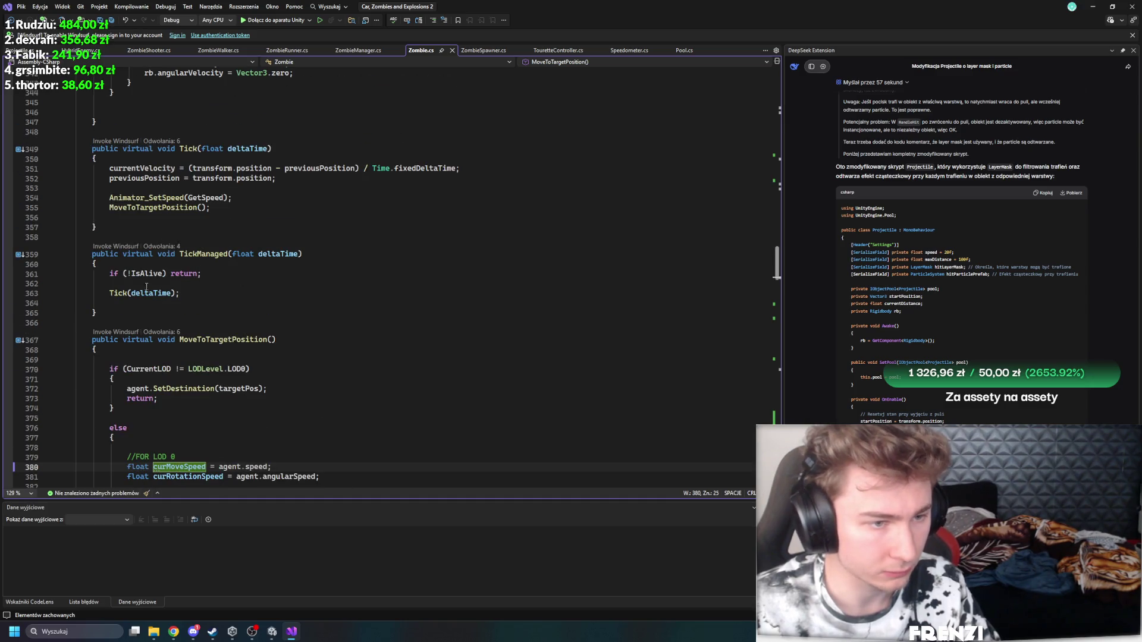
Step: Remove the blank lines before and after Tick(deltaTime) in TickManaged
{"action": "left_click", "coordinate": [146, 285]}
{"action": "key", "text": "Delete"}
{"action": "key", "text": "Down"}
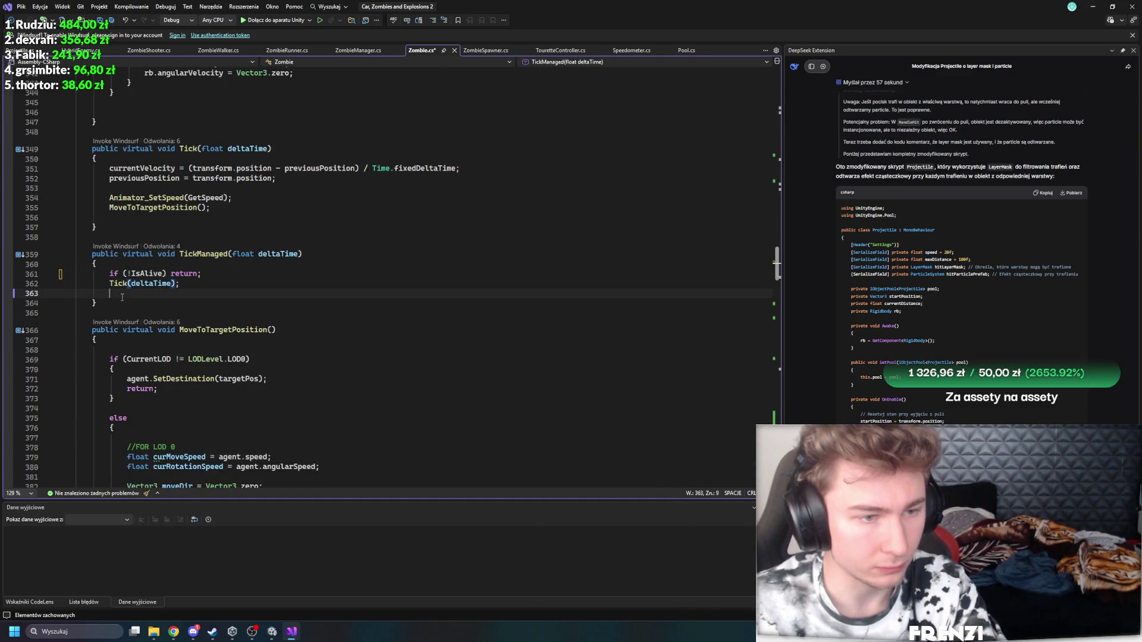
{"action": "left_click", "coordinate": [282, 284]}
{"action": "key", "text": "Delete"}
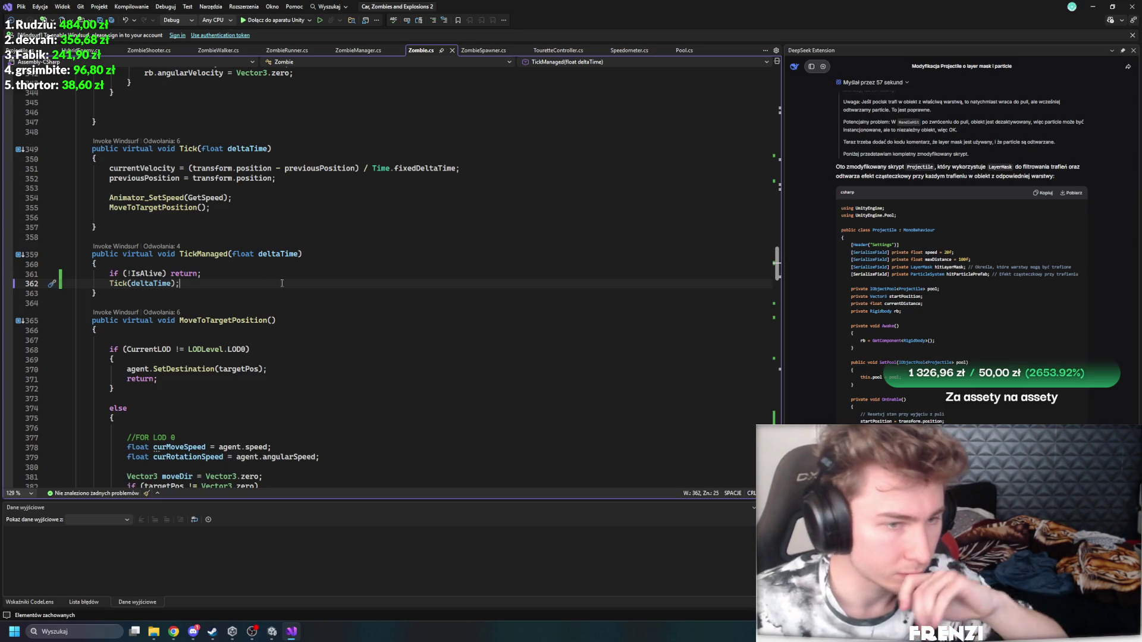
Step: Check where the deltaTime parameter and physicsMode are used
{"action": "left_click", "coordinate": [279, 253]}
{"action": "left_click", "coordinate": [254, 304]}
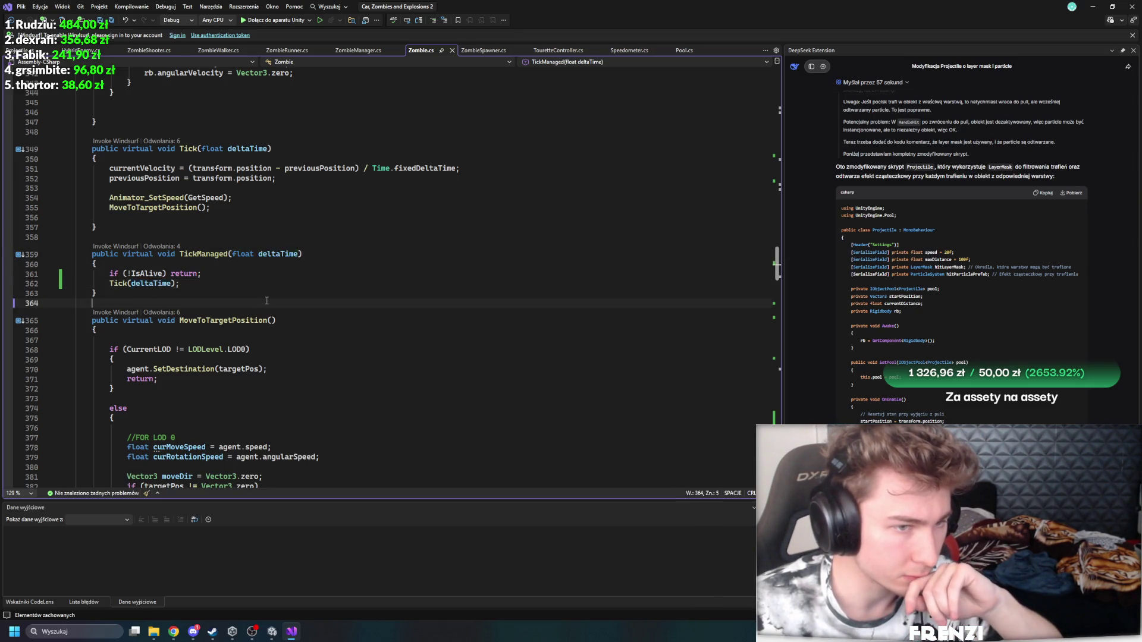
{"action": "scroll", "coordinate": [267, 300], "scroll_direction": "up", "scroll_amount": 5}
{"action": "scroll", "coordinate": [280, 274], "scroll_direction": "up", "scroll_amount": 3}
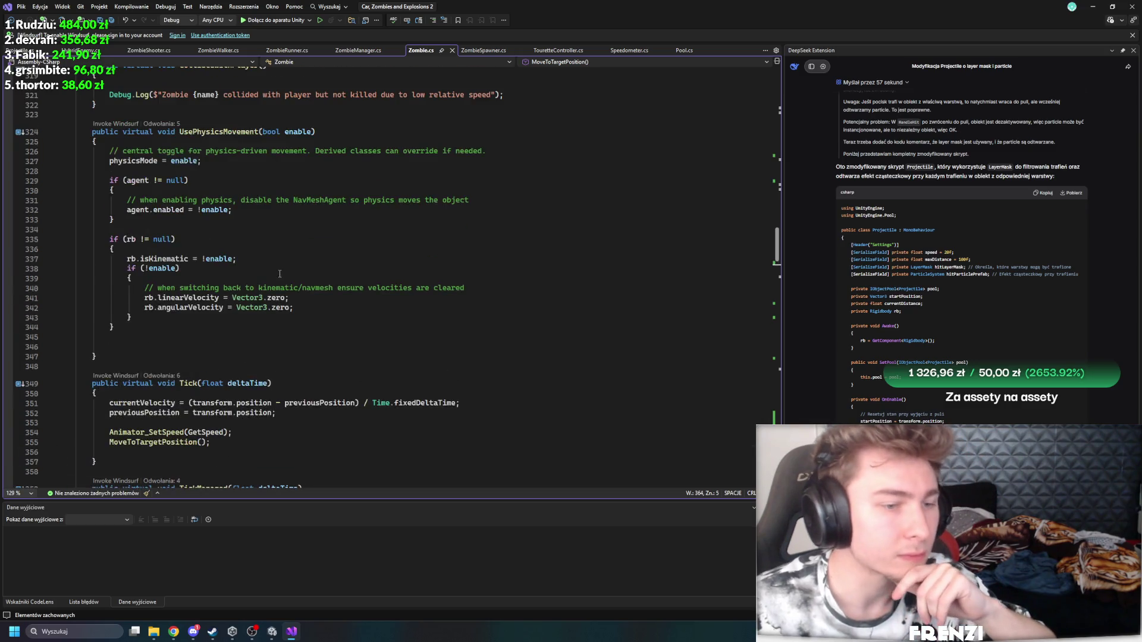
{"action": "scroll", "coordinate": [302, 316], "scroll_direction": "up", "scroll_amount": 3}
{"action": "scroll", "coordinate": [312, 323], "scroll_direction": "down", "scroll_amount": 8}
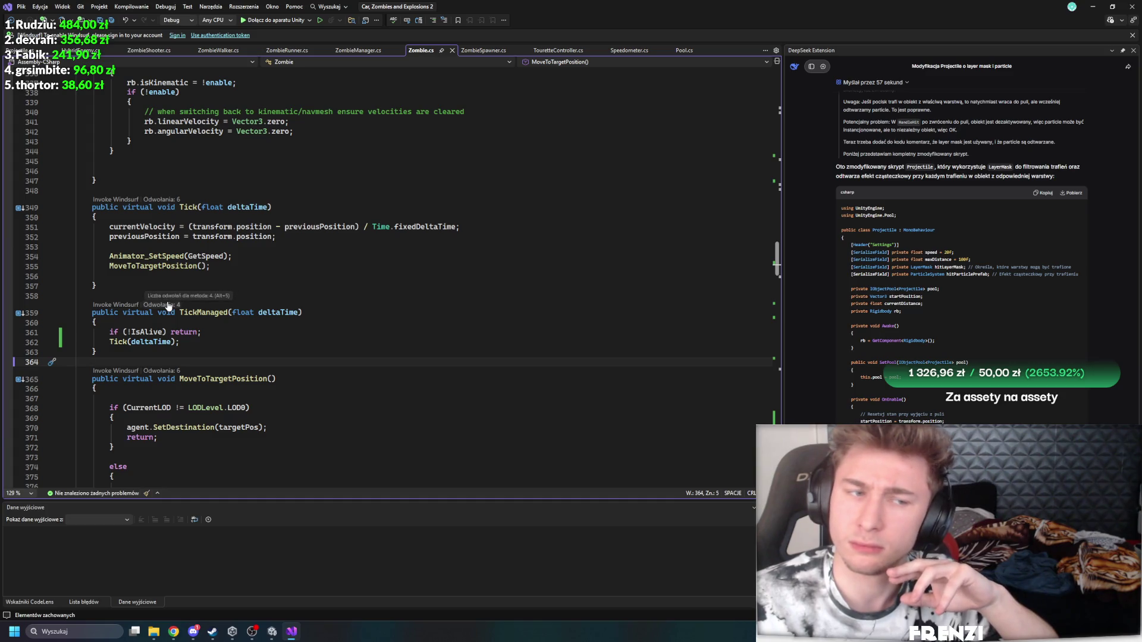
{"action": "scroll", "coordinate": [213, 308], "scroll_direction": "up", "scroll_amount": 8}
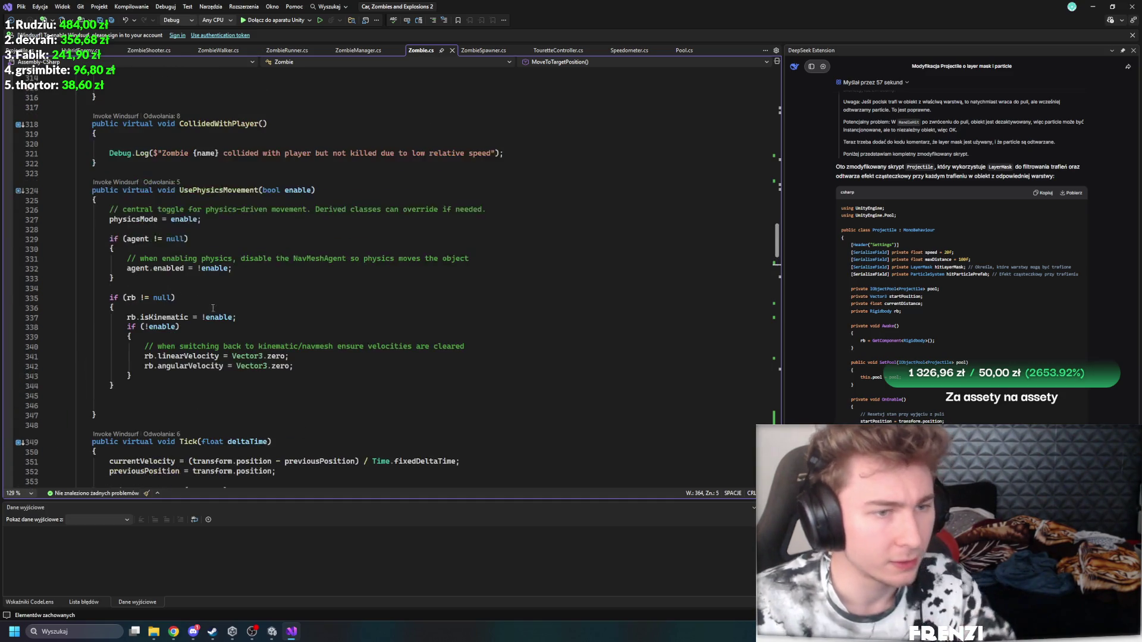
{"action": "left_click", "coordinate": [123, 218]}
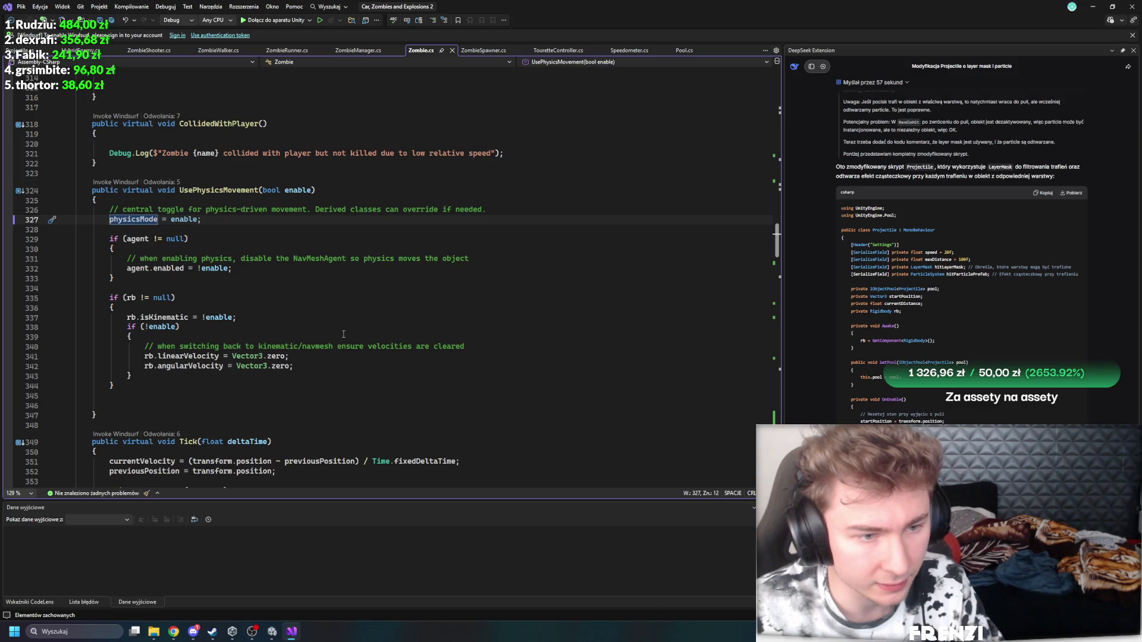
{"action": "scroll", "coordinate": [327, 320], "scroll_direction": "up", "scroll_amount": 8}
{"action": "scroll", "coordinate": [328, 320], "scroll_direction": "up", "scroll_amount": 12}
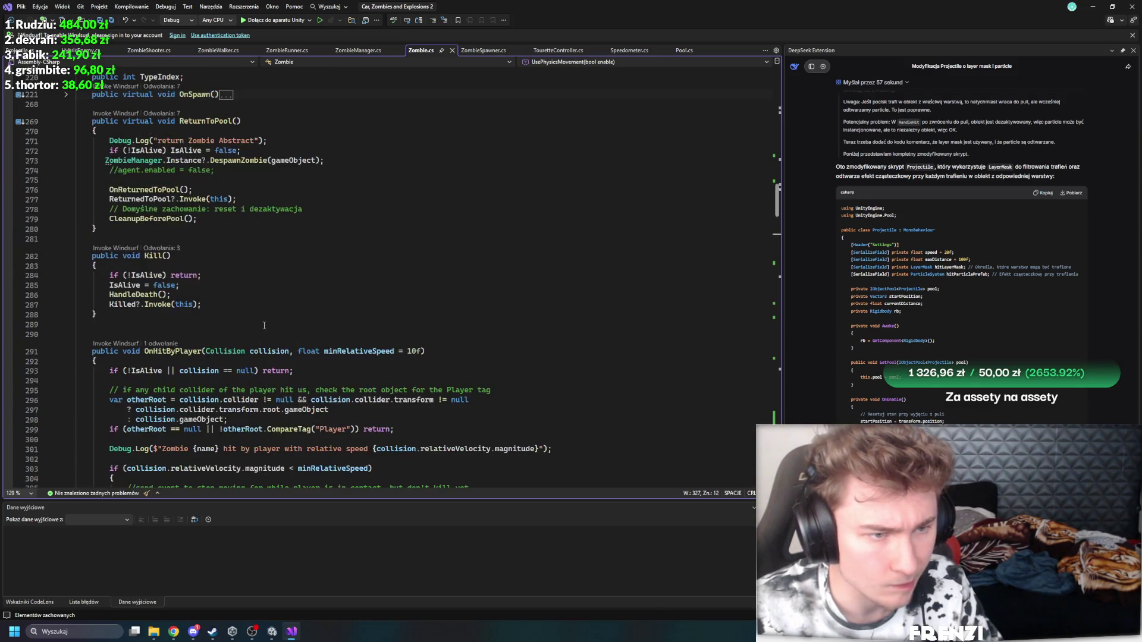
Step: Re-indent the ZombieManager DespawnZombie(gameObject) line in ReturnToPool to match its neighbours
{"action": "left_click", "coordinate": [196, 238]}
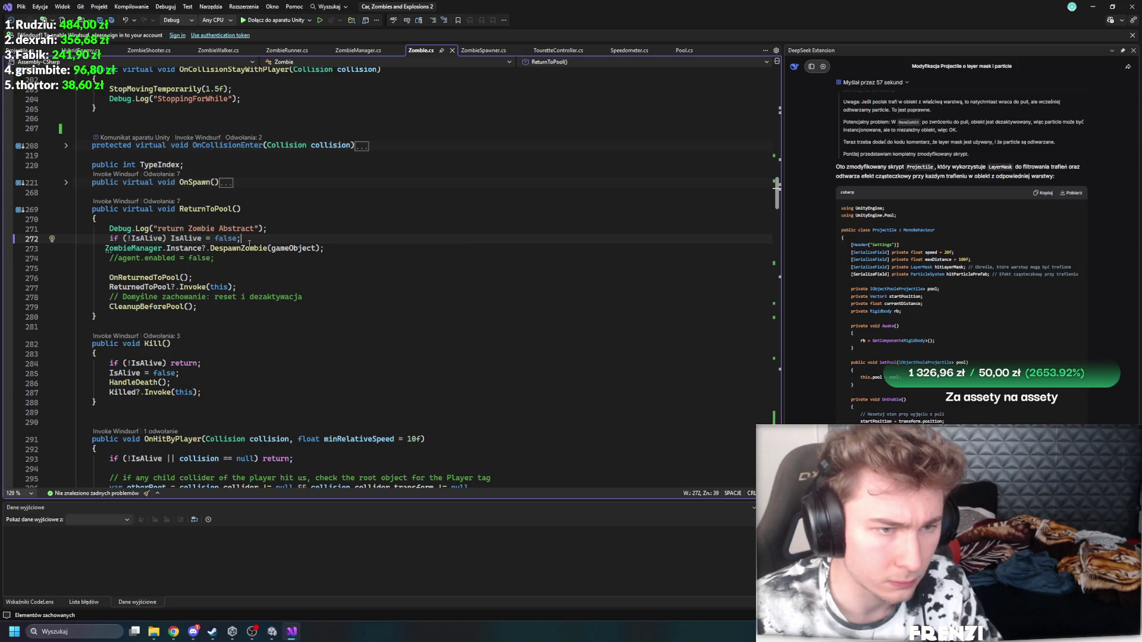
{"action": "left_click", "coordinate": [223, 248]}
{"action": "left_click", "coordinate": [290, 249]}
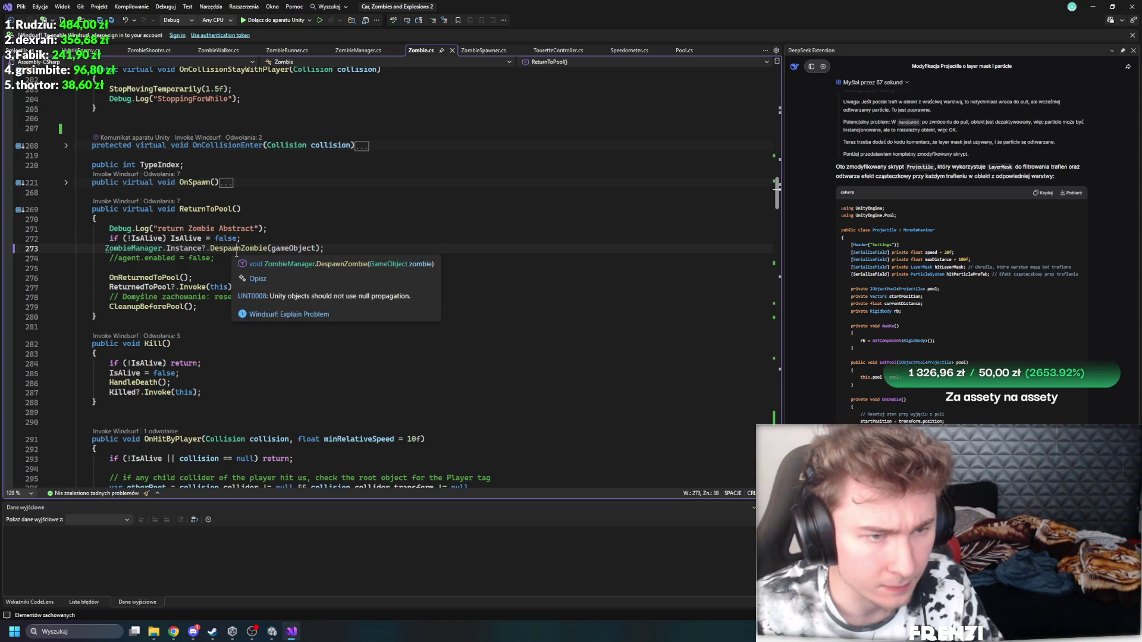
{"action": "key", "text": "Home"}
{"action": "left_click", "coordinate": [270, 322]}
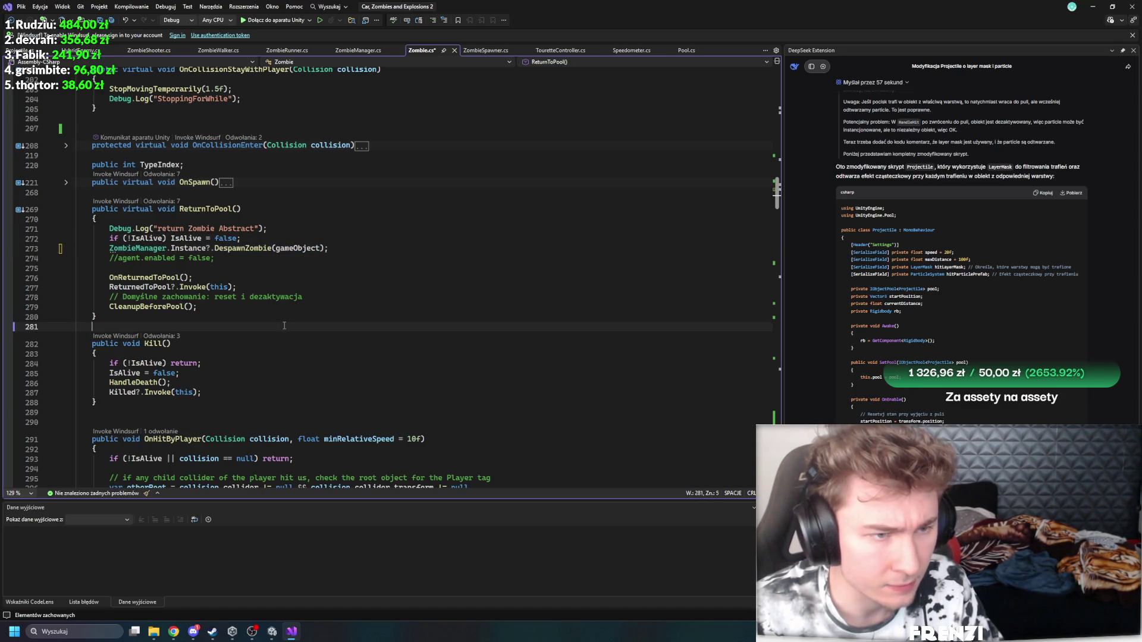
{"action": "scroll", "coordinate": [270, 309], "scroll_direction": "down", "scroll_amount": 9}
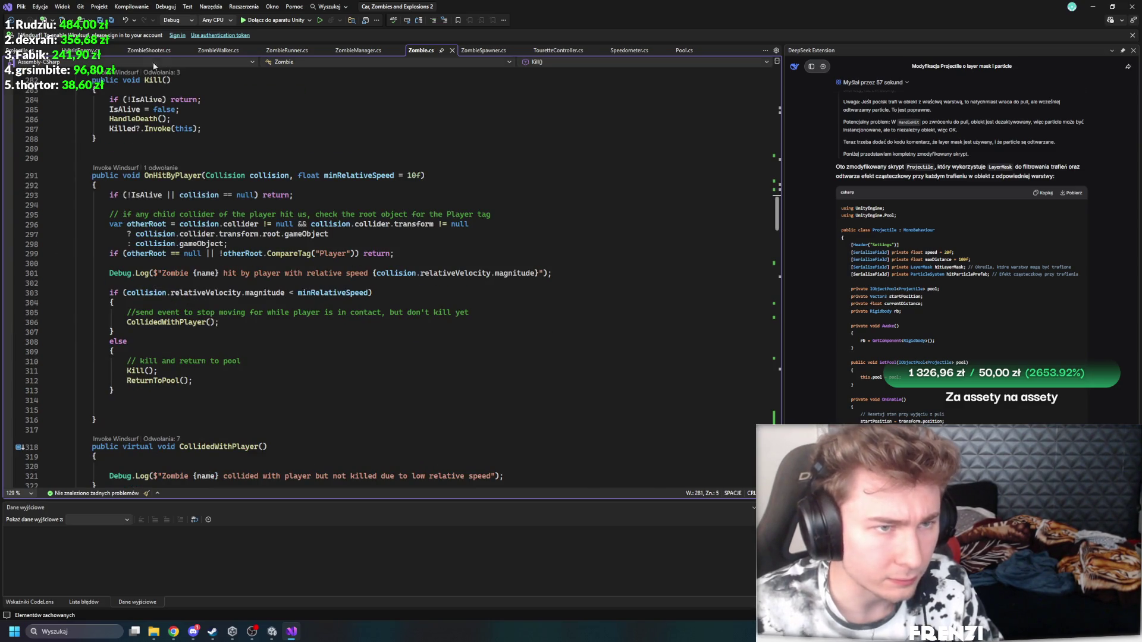
Step: Go via ZombieRunner.cs to ZombieShooter.cs and open a new line above TryAttack
{"action": "left_click", "coordinate": [283, 51]}
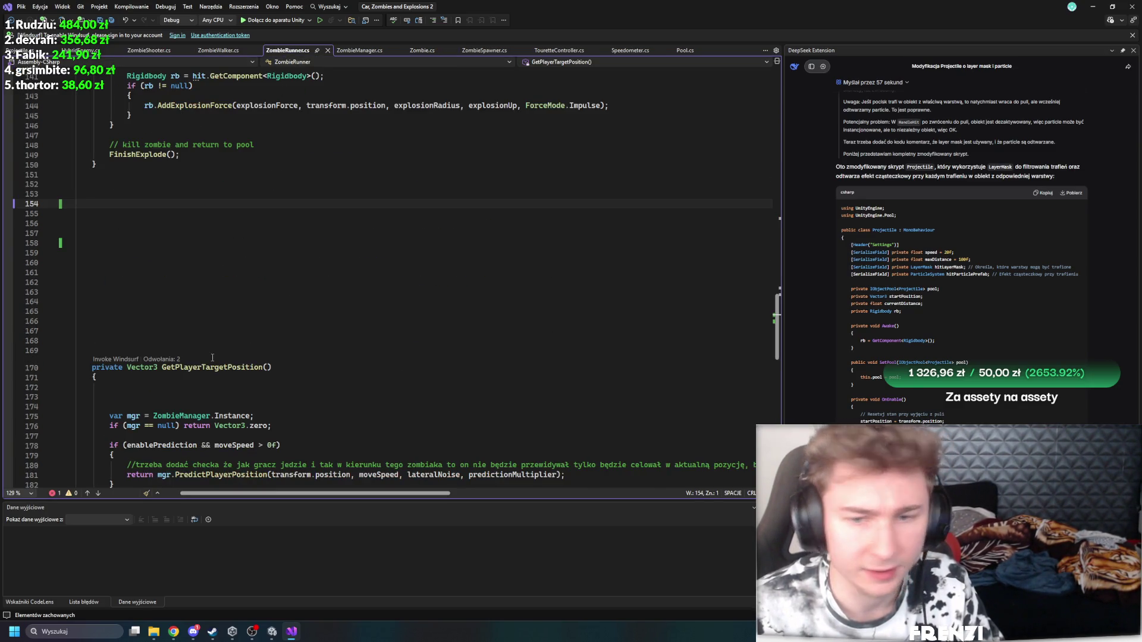
{"action": "scroll", "coordinate": [212, 358], "scroll_direction": "up", "scroll_amount": 5}
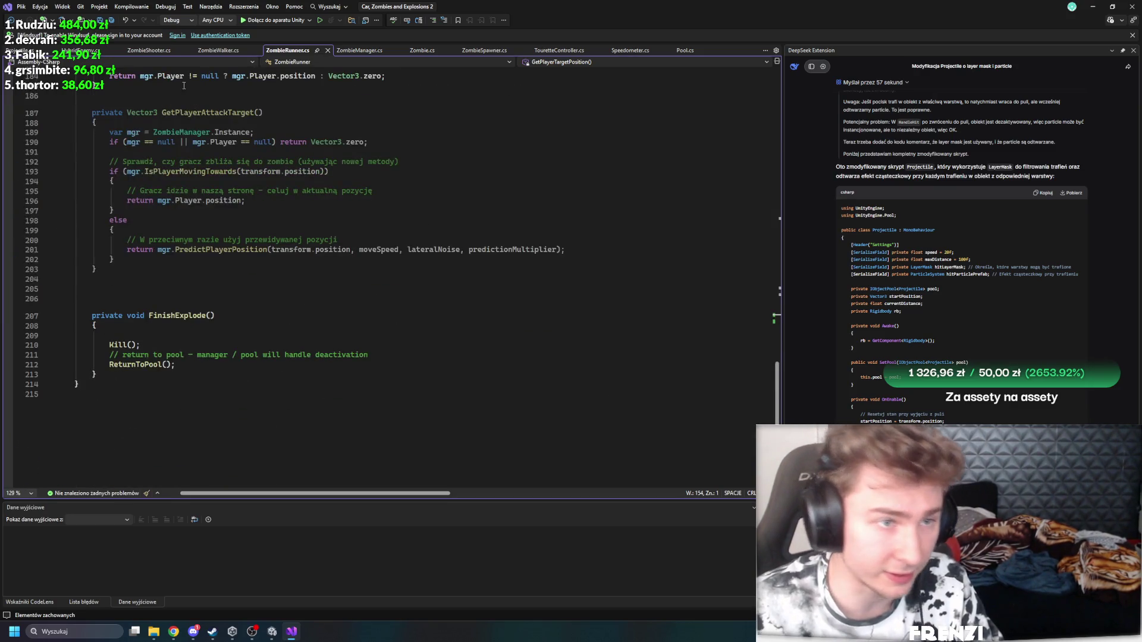
{"action": "left_click", "coordinate": [170, 52]}
{"action": "scroll", "coordinate": [326, 289], "scroll_direction": "down", "scroll_amount": 2}
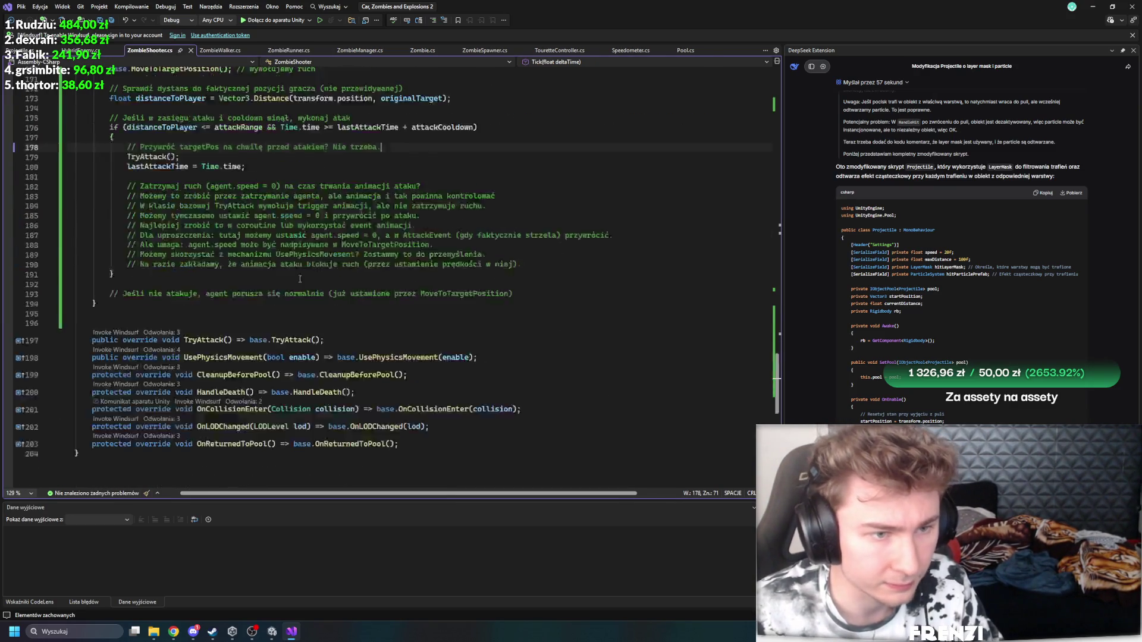
{"action": "scroll", "coordinate": [268, 292], "scroll_direction": "up", "scroll_amount": 4}
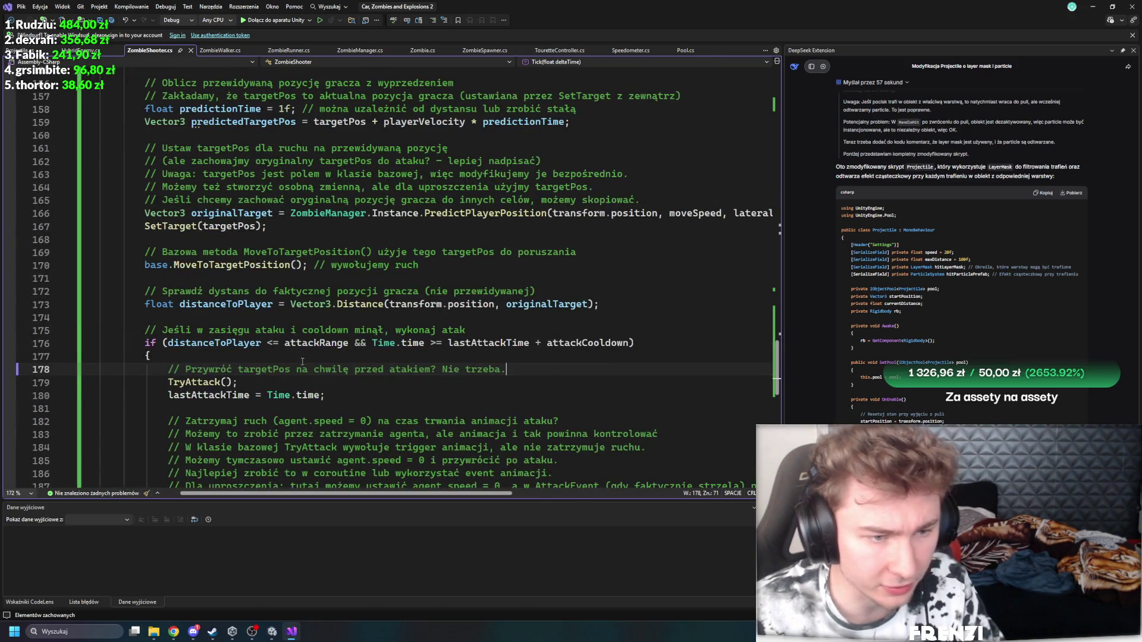
{"action": "key", "text": "ctrl+Return"}
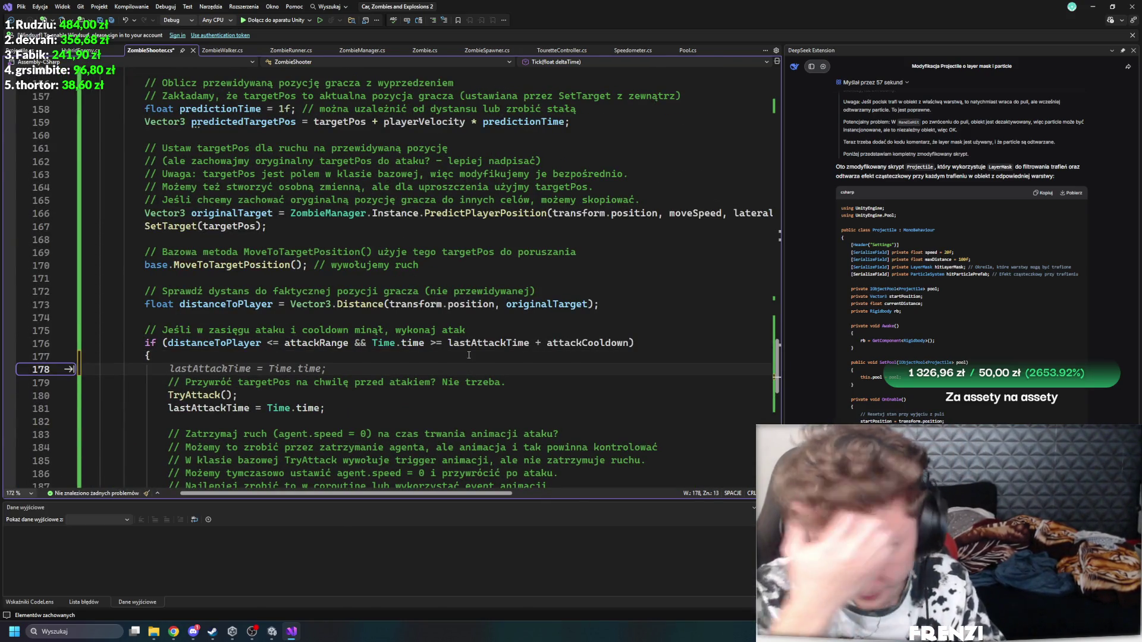
Step: Add the call ChangeAngularSpeedForTime(0.3f, 180f); at the top of the attack block
{"action": "type", "text": "Change"}
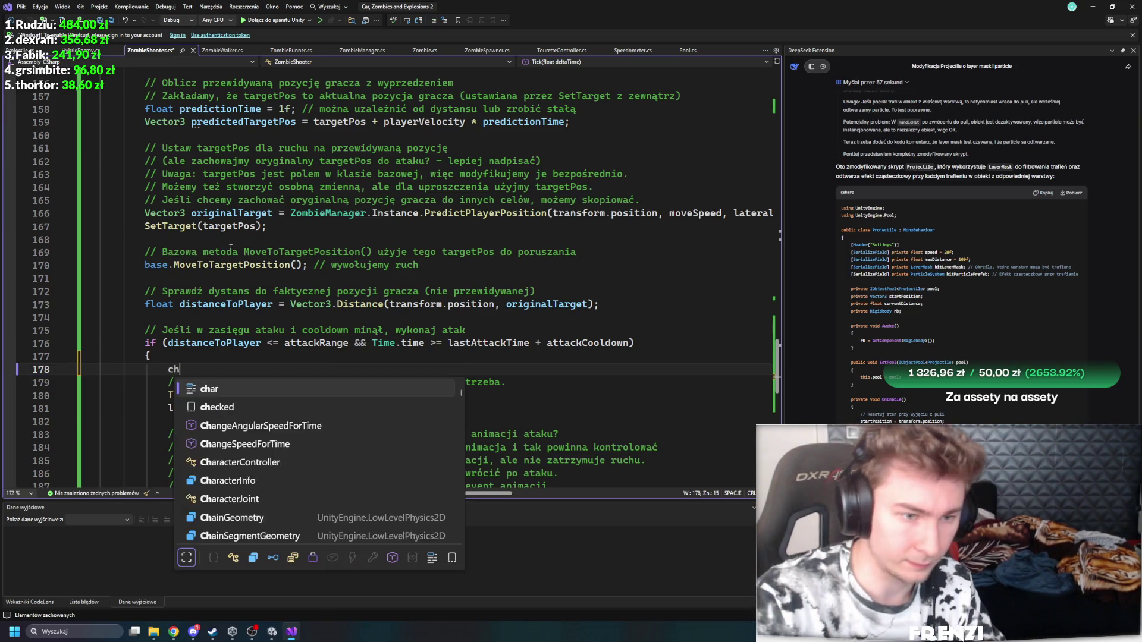
{"action": "key", "text": "Tab"}
{"action": "type", "text": "*"}
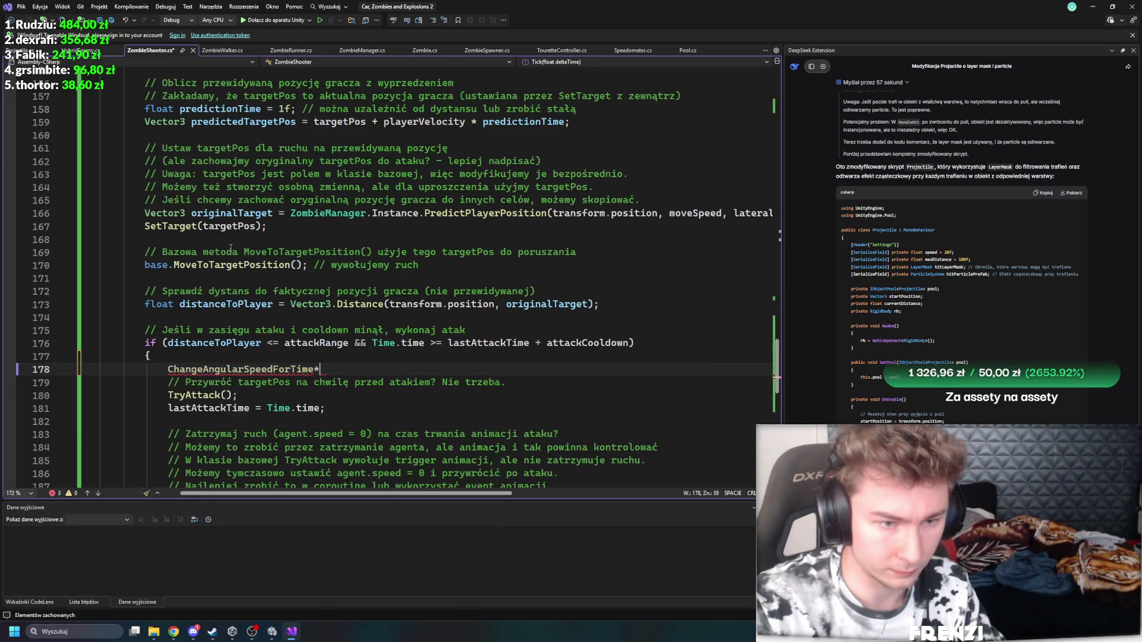
{"action": "key", "text": "BackSpace"}
{"action": "type", "text": "("}
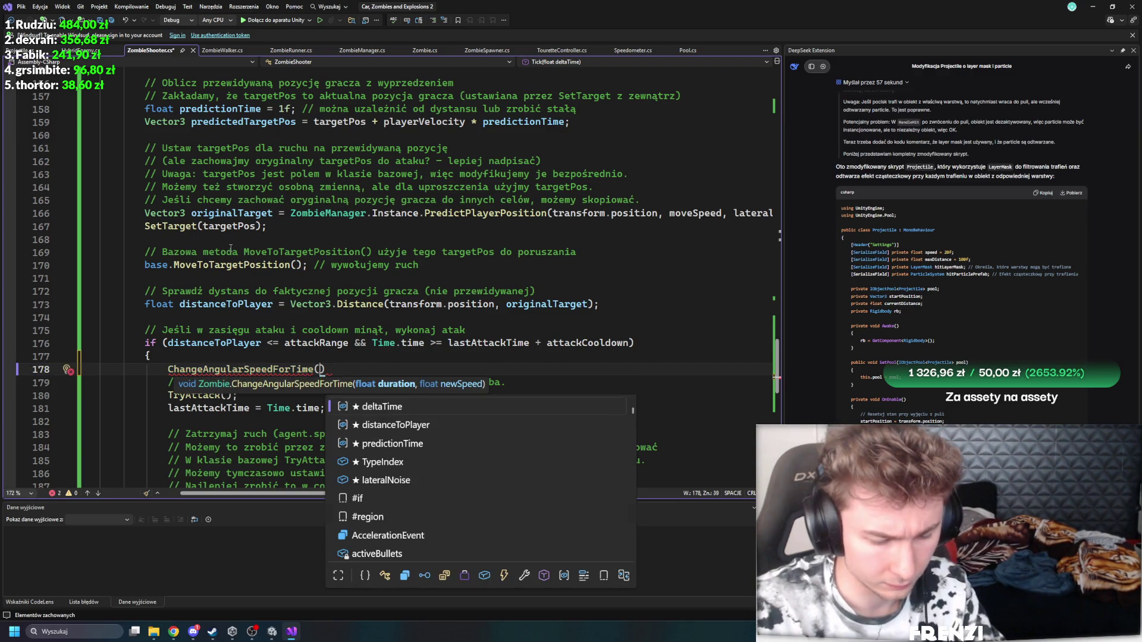
{"action": "type", "text": "0.3,"}
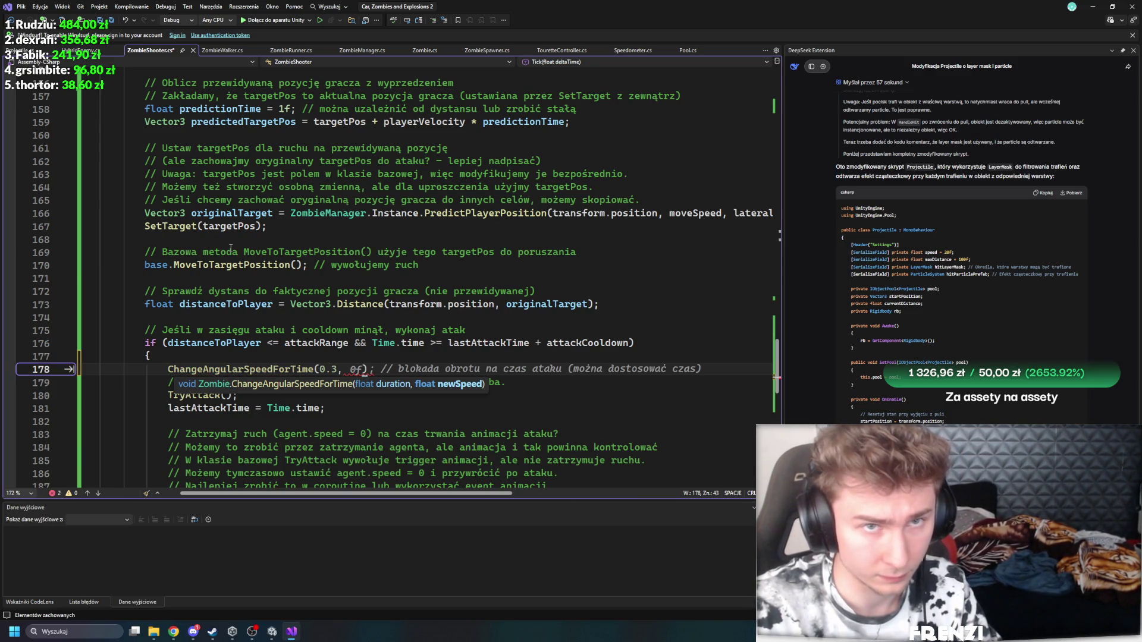
{"action": "type", "text": " 180f);"}
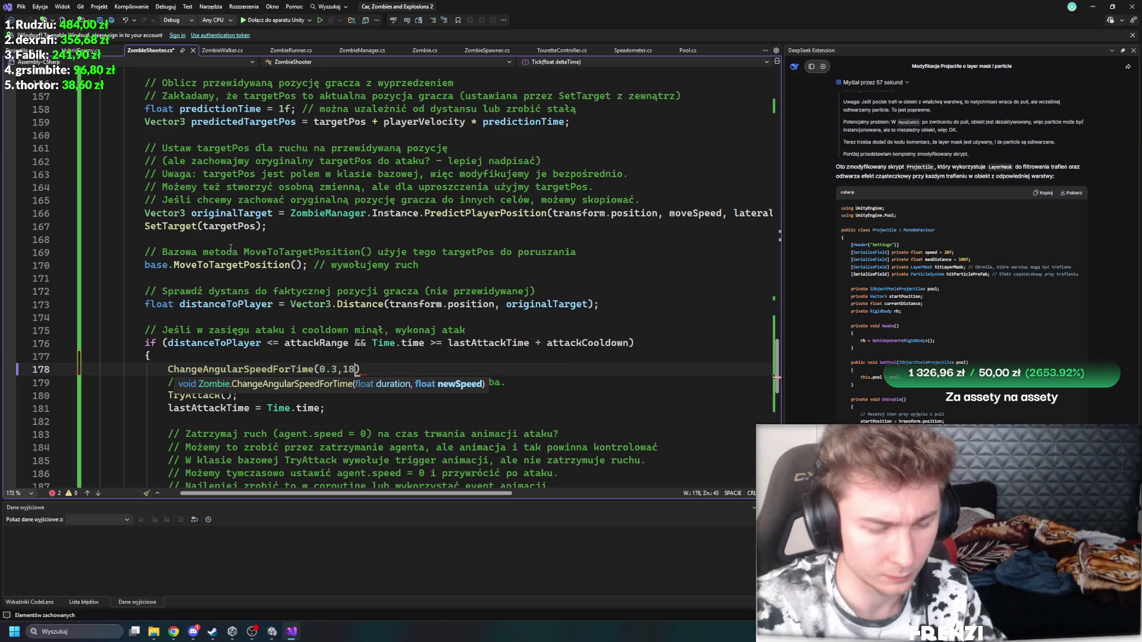
{"action": "key", "text": "Left"}
{"action": "key", "text": "Left"}
{"action": "key", "text": "Left"}
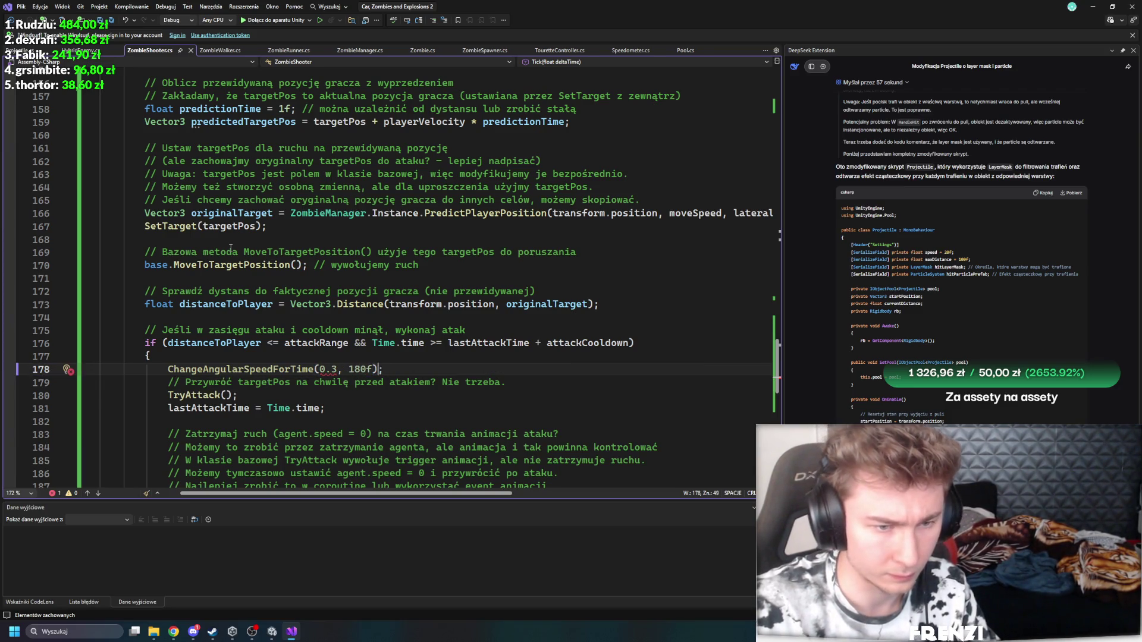
{"action": "type", "text": "f"}
{"action": "key", "text": "Return"}
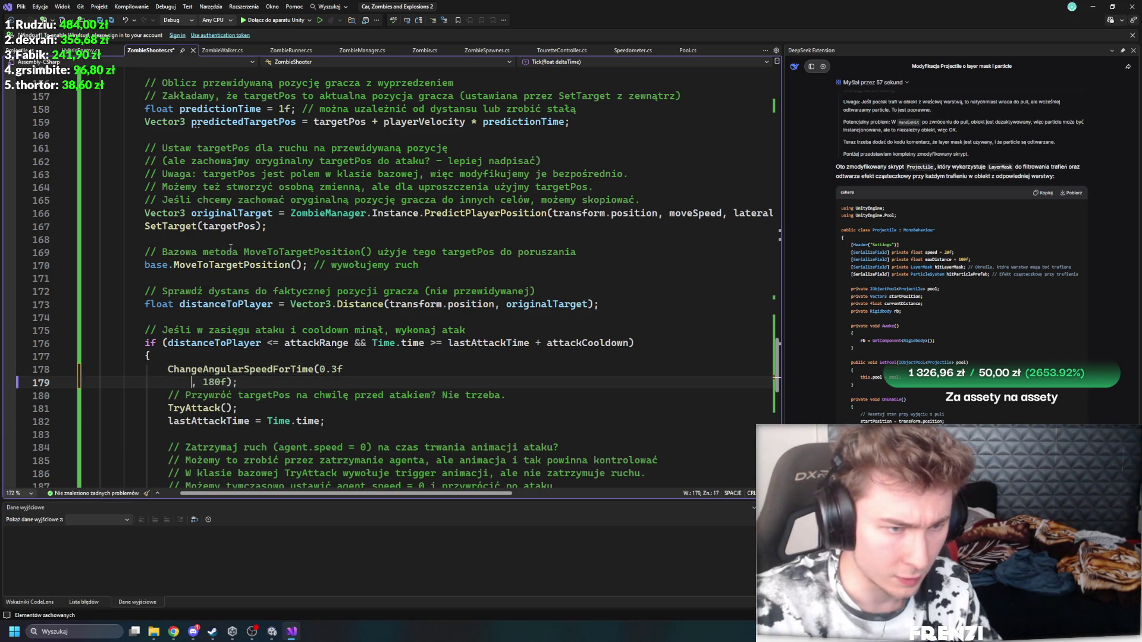
{"action": "key", "text": "BackSpace"}
Step: Move lastAttackTime = Time.time; from below TryAttack to above the turn-speed call
{"action": "key", "text": "Up"}
{"action": "key", "text": "Return"}
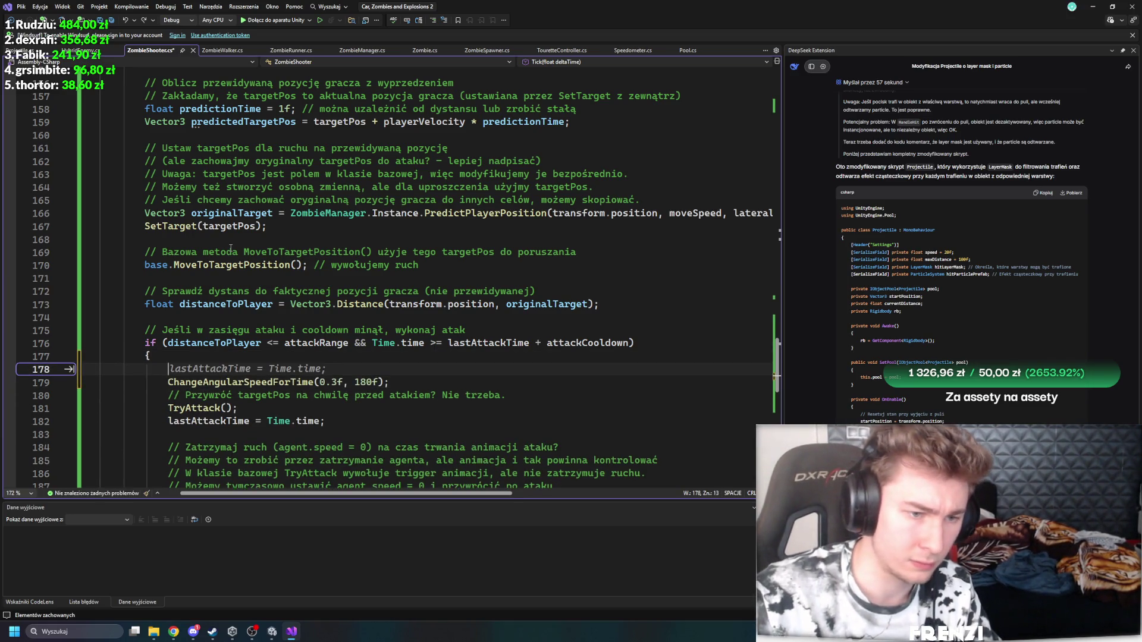
{"action": "scroll", "coordinate": [231, 248], "scroll_direction": "down", "scroll_amount": 2}
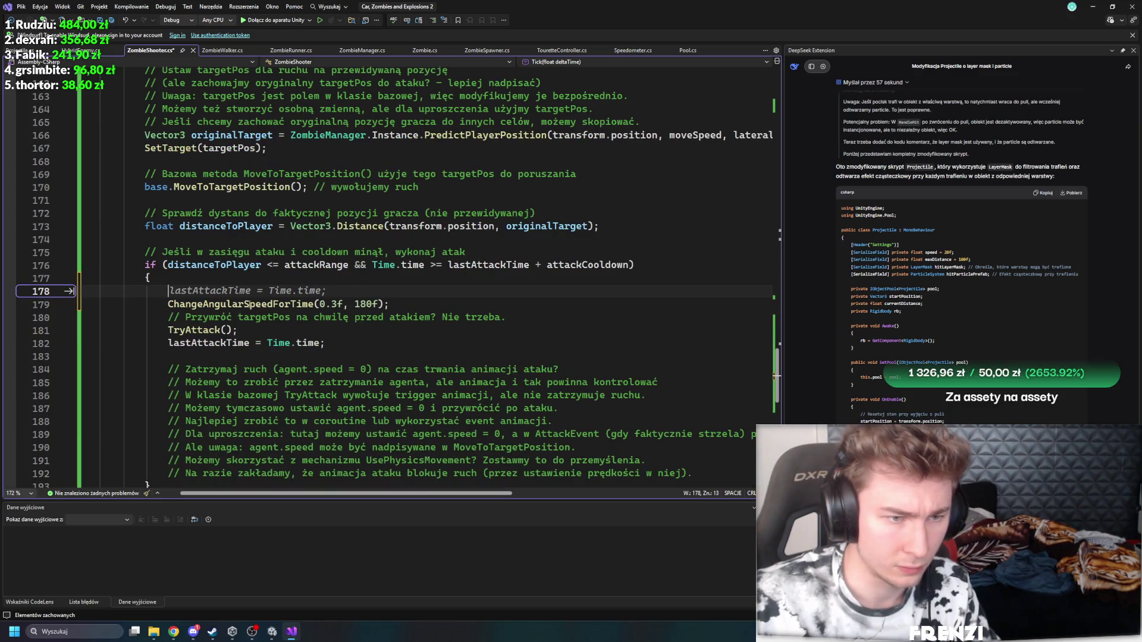
{"action": "left_click_drag", "start_coordinate": [326, 344], "coordinate": [168, 343]}
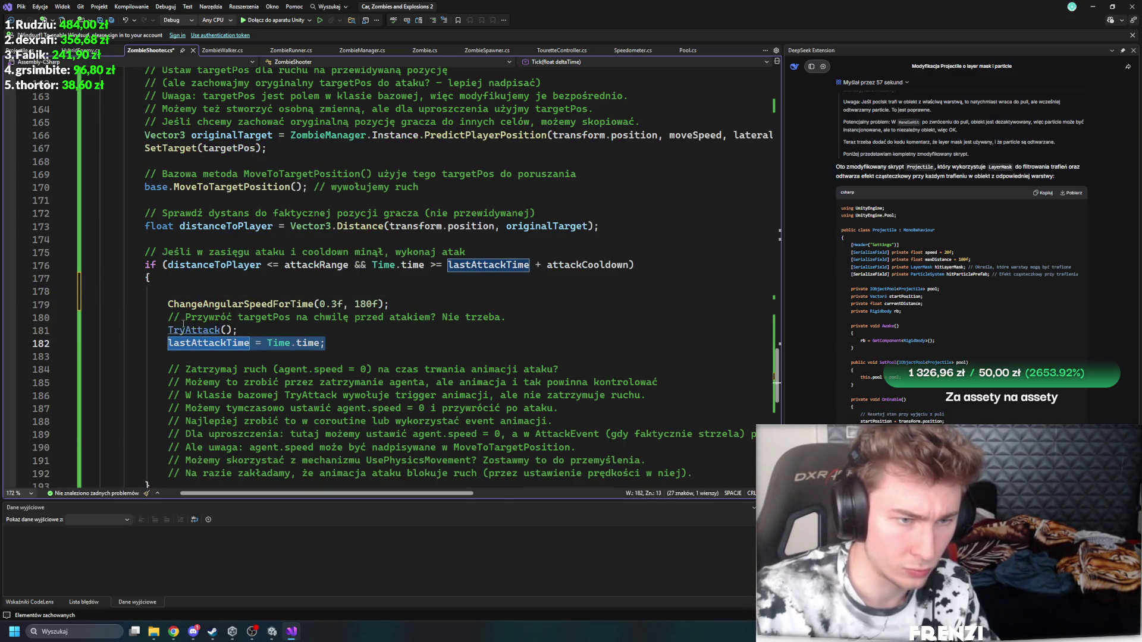
{"action": "key", "text": "BackSpace"}
{"action": "left_click", "coordinate": [238, 287]}
{"action": "type", "text": "lastAttackTime = Time.time;"}
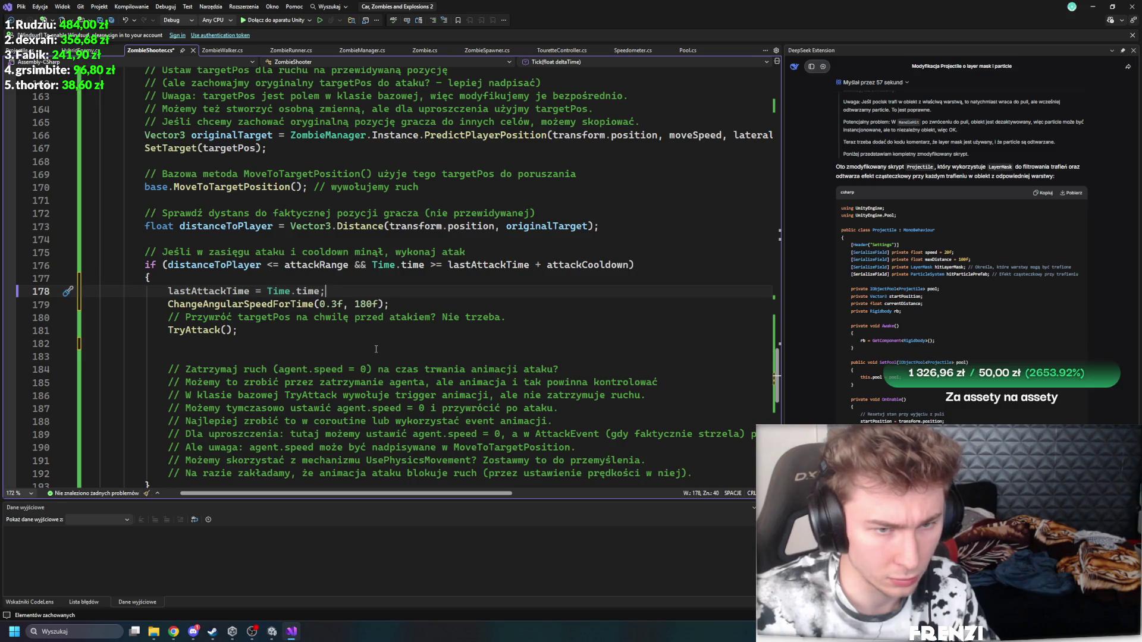
{"action": "left_click", "coordinate": [417, 307]}
{"action": "key", "text": "Return"}
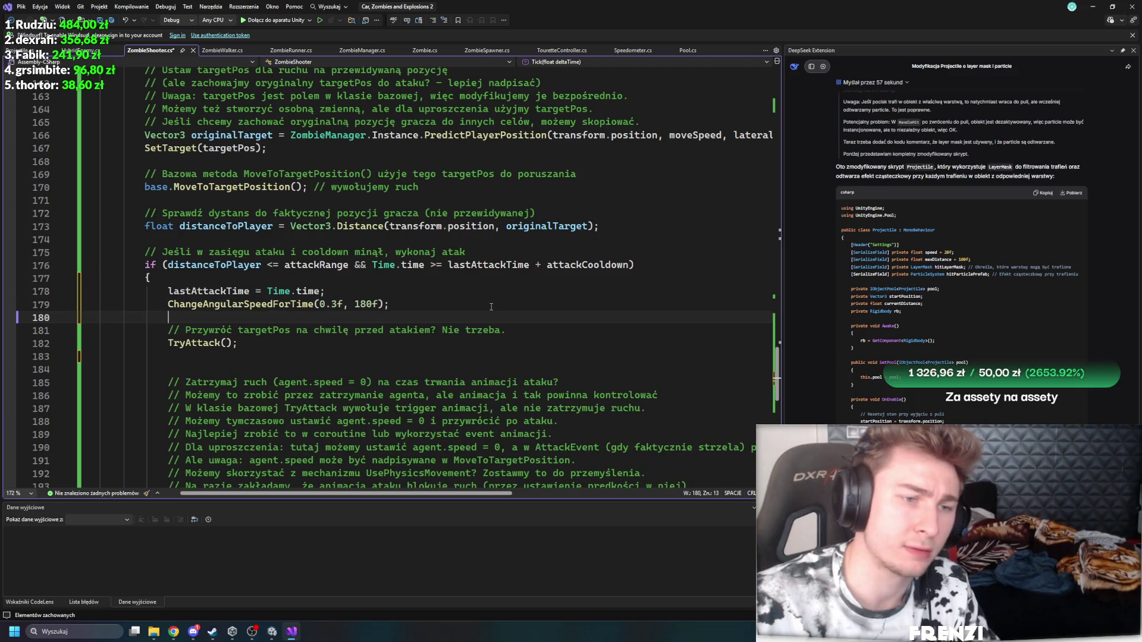
Step: Add ChangeSpeedForTime(3f,0f); after the ChangeAngularSpeedForTime call
{"action": "type", "text": "change"}
{"action": "key", "text": "Down"}
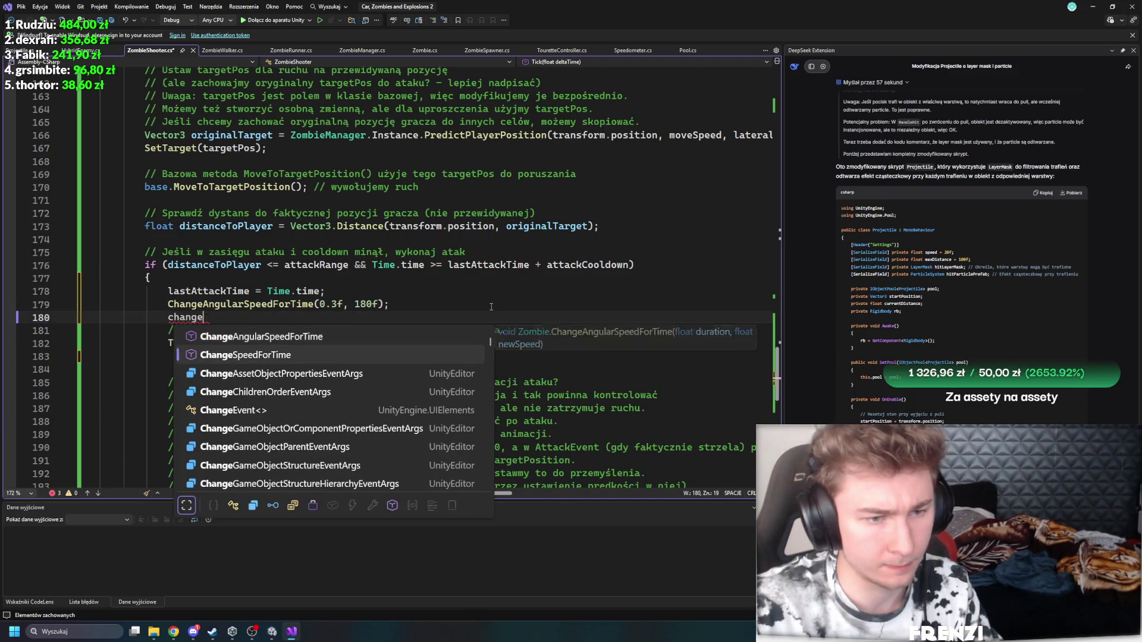
{"action": "key", "text": "Tab"}
{"action": "type", "text": "("}
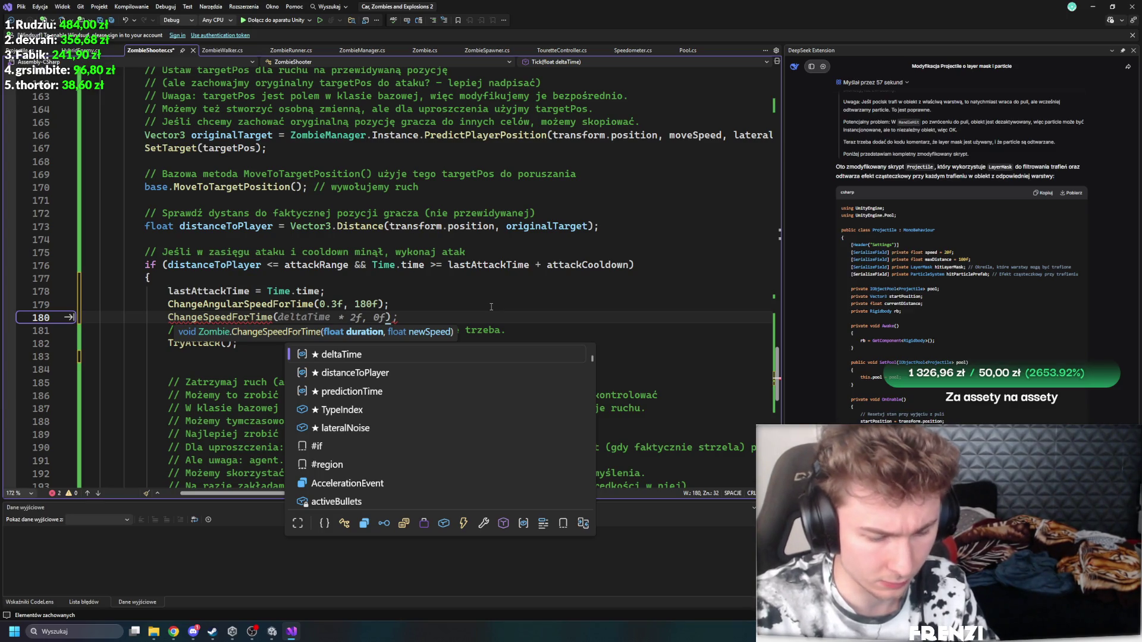
{"action": "type", "text": "0,"}
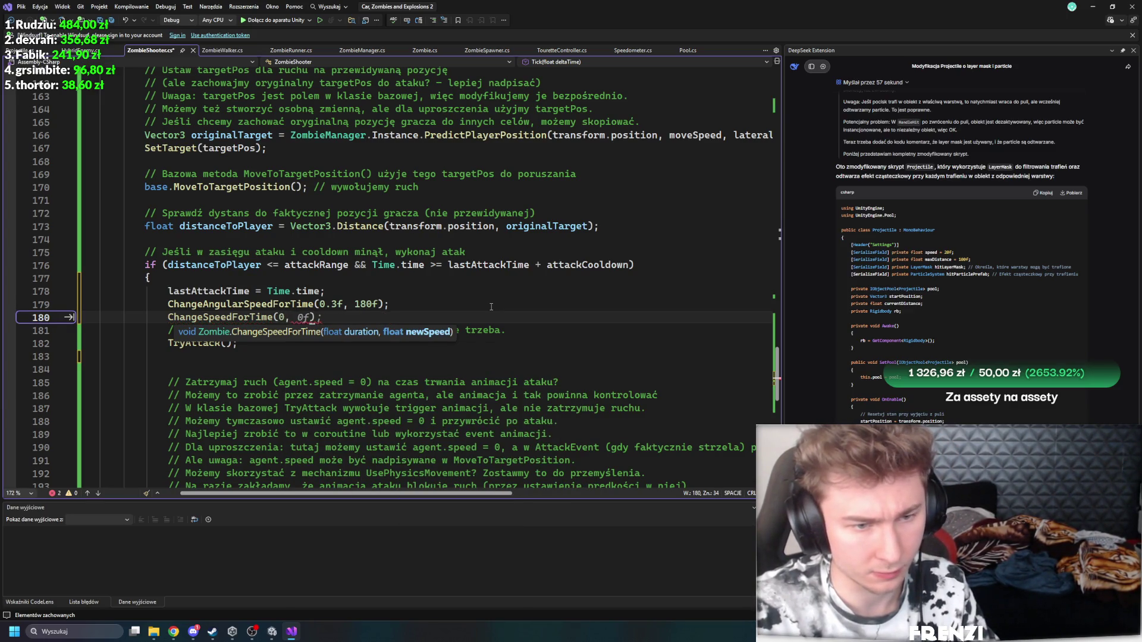
{"action": "key", "text": "BackSpace"}
{"action": "key", "text": "BackSpace"}
{"action": "type", "text": "1"}
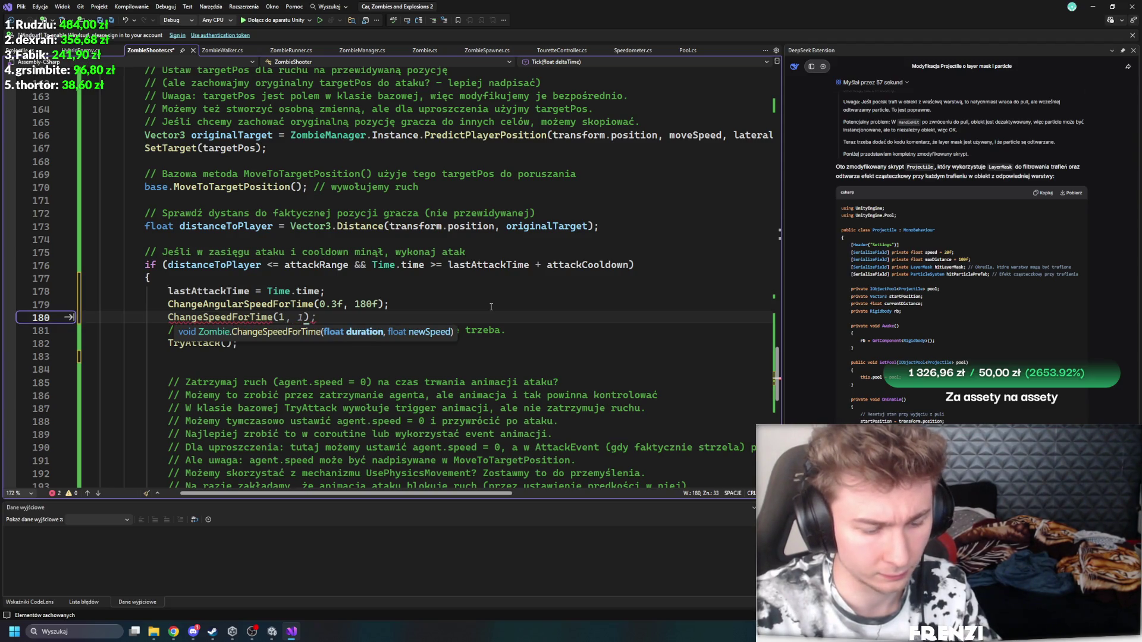
{"action": "key", "text": "BackSpace"}
{"action": "type", "text": "3f,0f."}
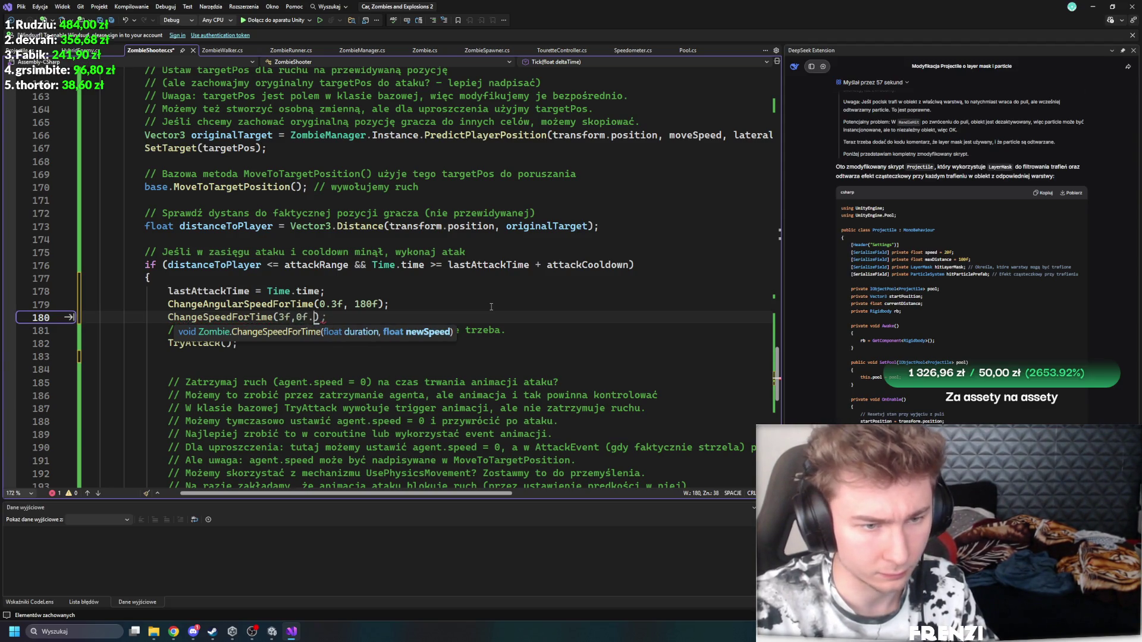
{"action": "key", "text": "BackSpace"}
{"action": "type", "text": ");"}
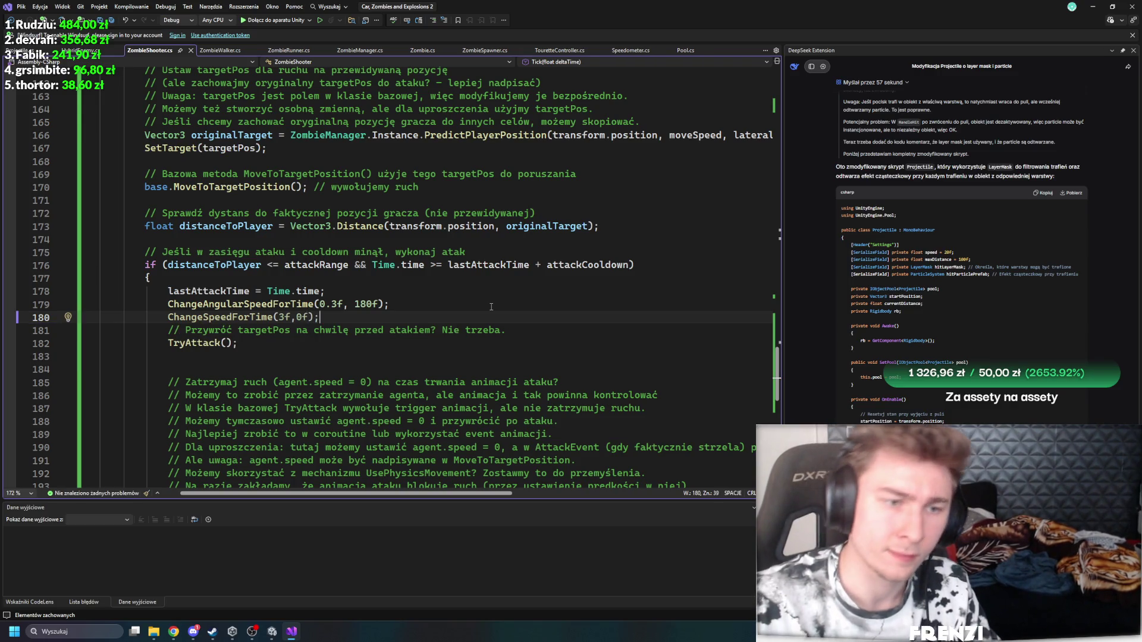
Step: Delete the long comment block about stopping movement during the attack
{"action": "scroll", "coordinate": [390, 296], "scroll_direction": "down", "scroll_amount": 3}
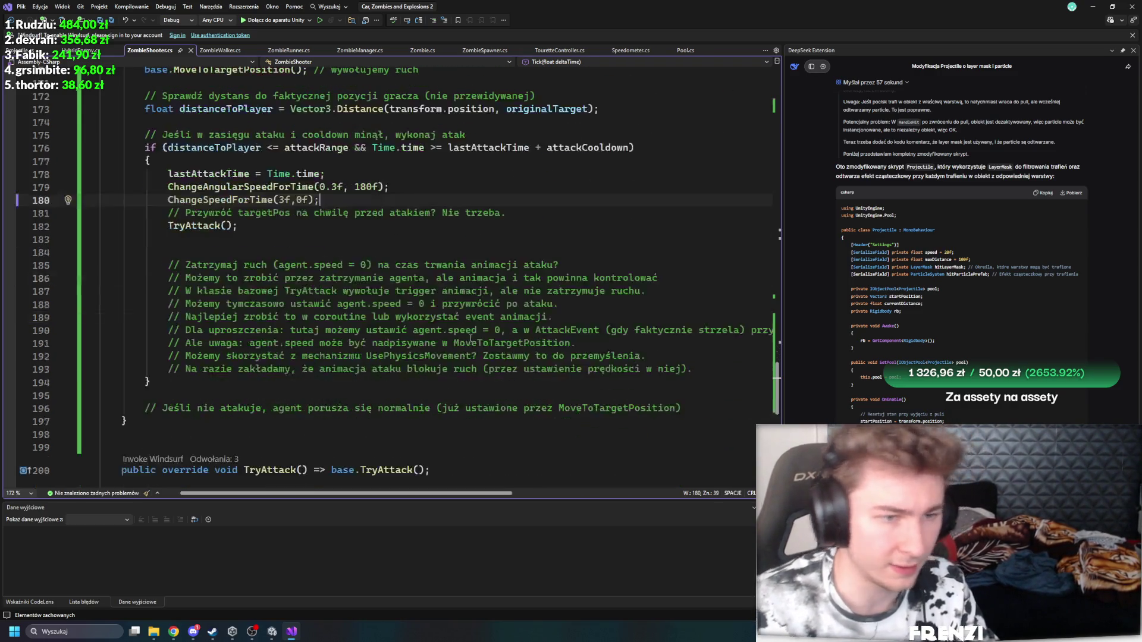
{"action": "left_click_drag", "start_coordinate": [692, 369], "coordinate": [100, 252]}
{"action": "key", "text": "BackSpace"}
{"action": "key", "text": "BackSpace"}
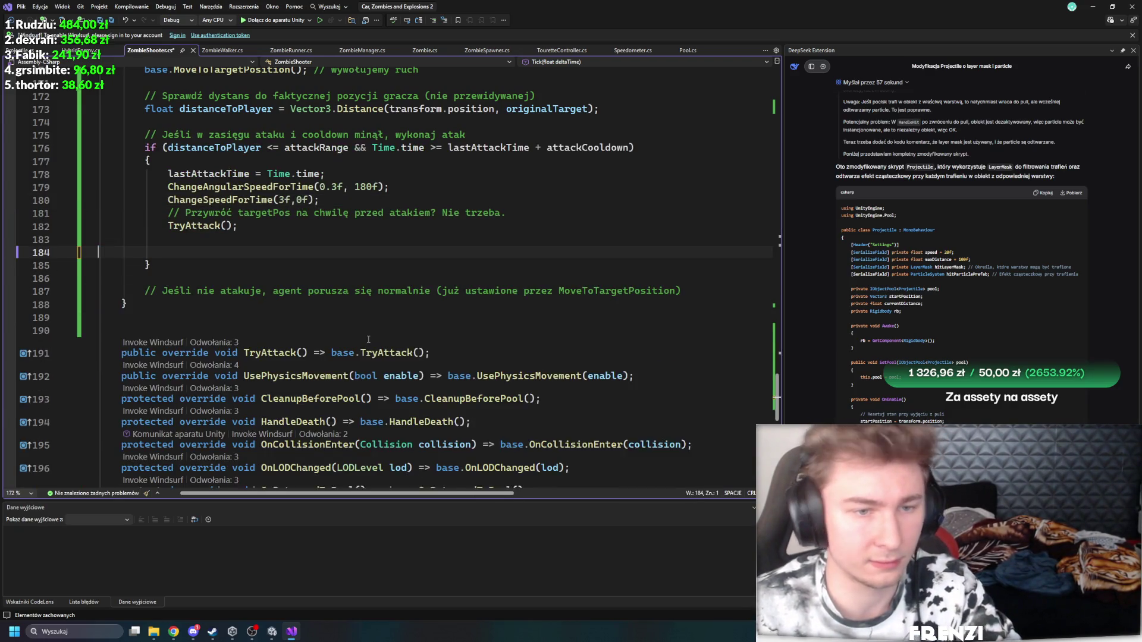
{"action": "scroll", "coordinate": [368, 339], "scroll_direction": "up", "scroll_amount": 6}
{"action": "scroll", "coordinate": [369, 337], "scroll_direction": "down", "scroll_amount": 5}
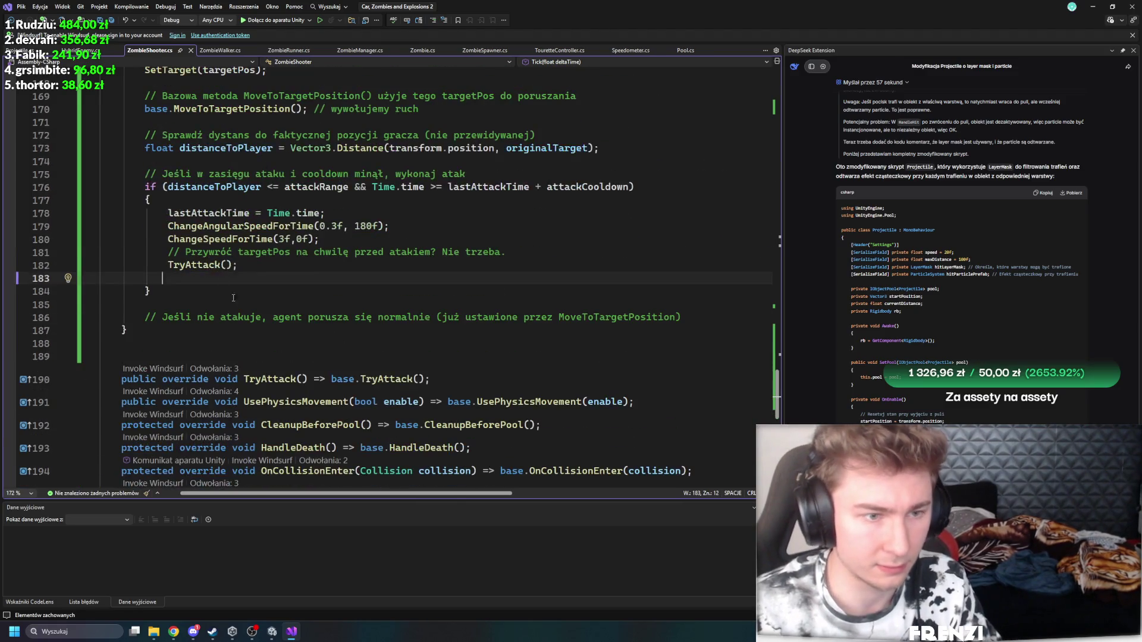
{"action": "left_click", "coordinate": [219, 265]}
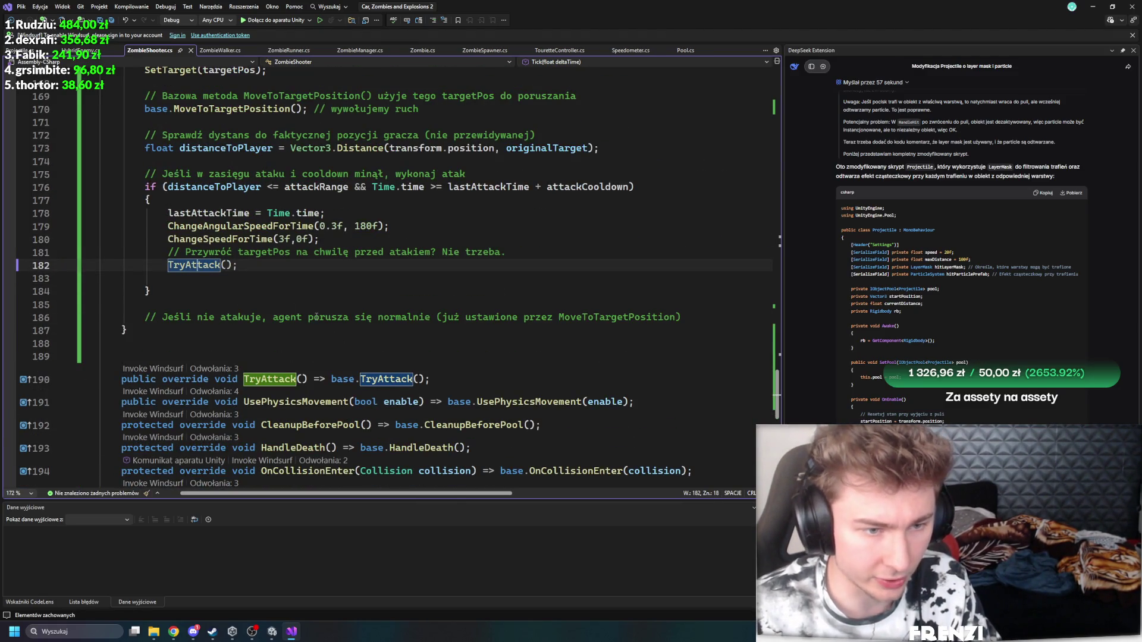
{"action": "scroll", "coordinate": [267, 326], "scroll_direction": "up", "scroll_amount": 20}
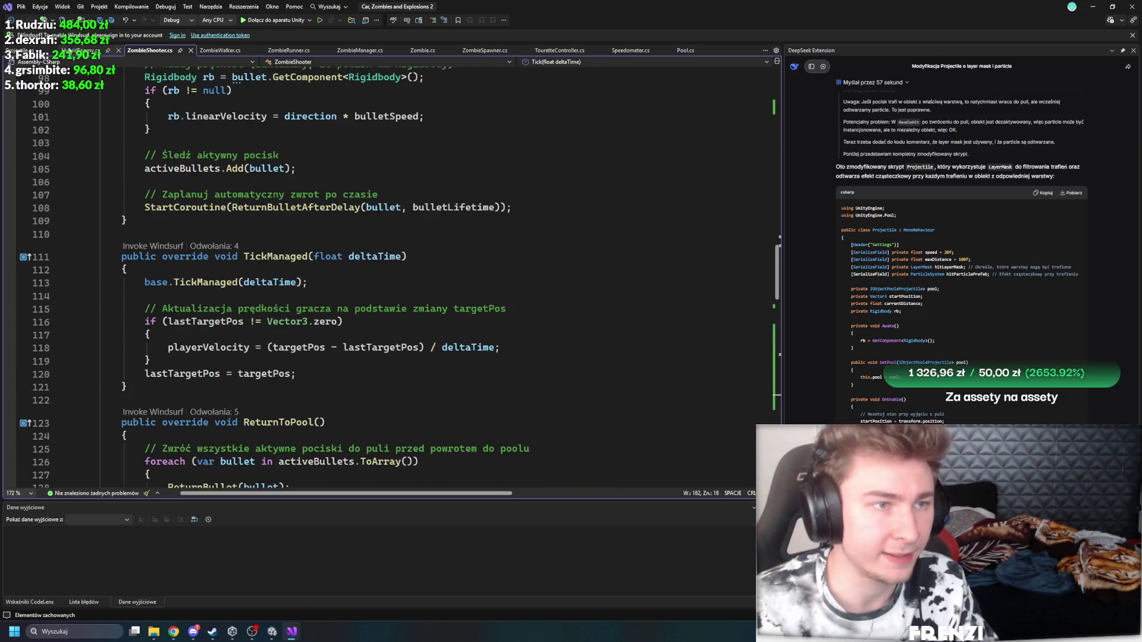
Step: Switch to Projectile.cs, inspect HandleHit's Instantiate call, and select the whole method
{"action": "left_click", "coordinate": [45, 50]}
{"action": "scroll", "coordinate": [344, 361], "scroll_direction": "up", "scroll_amount": 7}
{"action": "scroll", "coordinate": [343, 361], "scroll_direction": "up", "scroll_amount": 2}
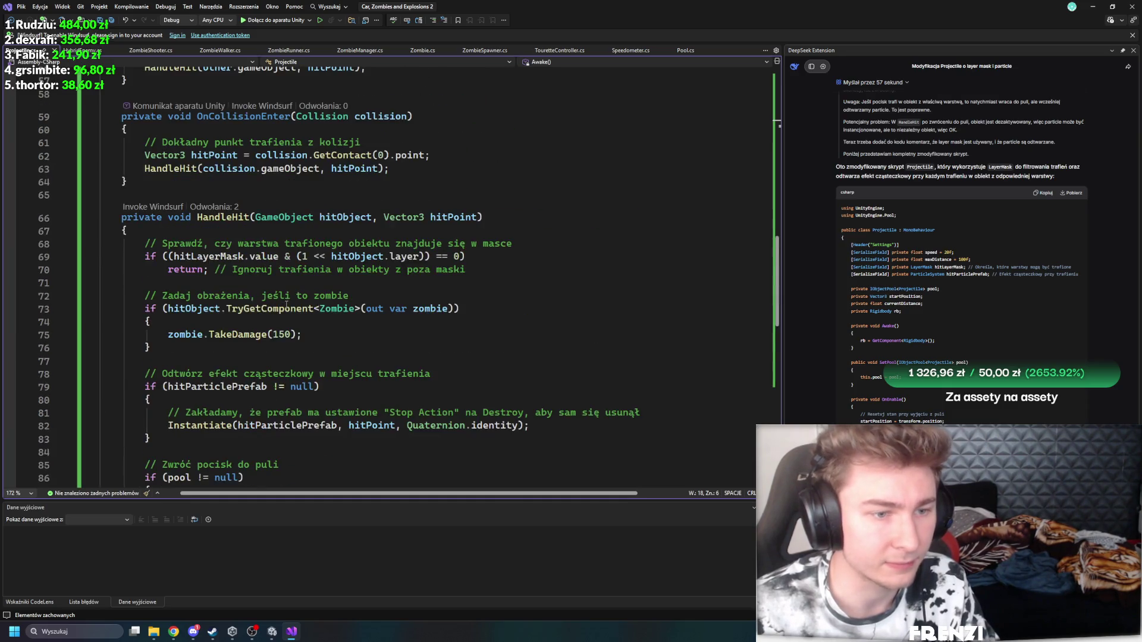
{"action": "scroll", "coordinate": [199, 329], "scroll_direction": "down", "scroll_amount": 3}
{"action": "left_click", "coordinate": [225, 308]}
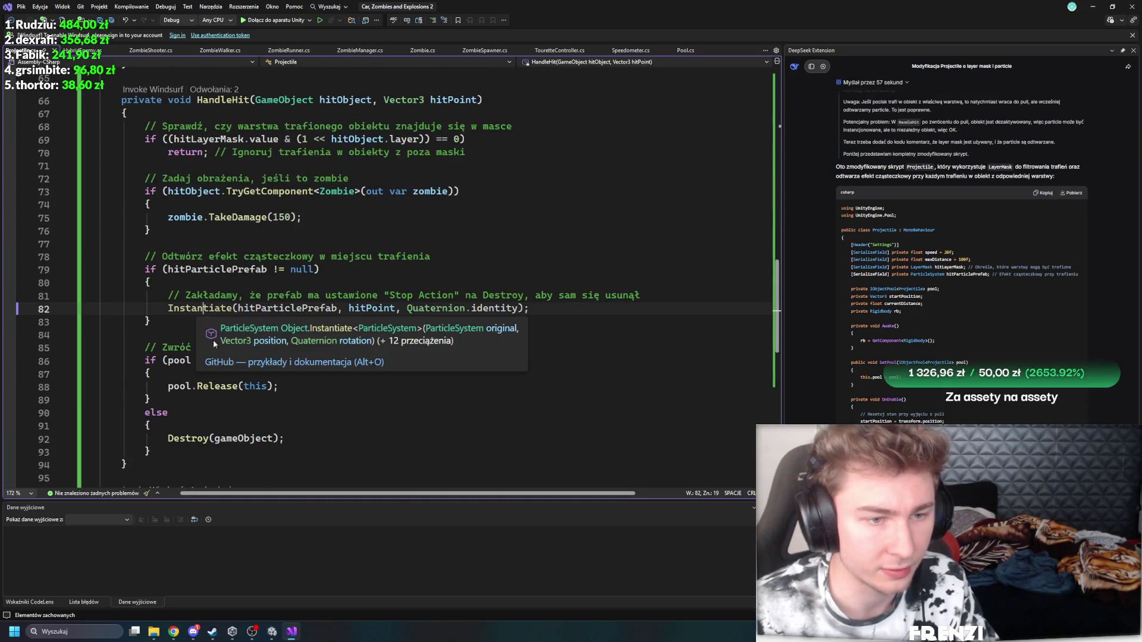
{"action": "scroll", "coordinate": [144, 468], "scroll_direction": "down", "scroll_amount": 2}
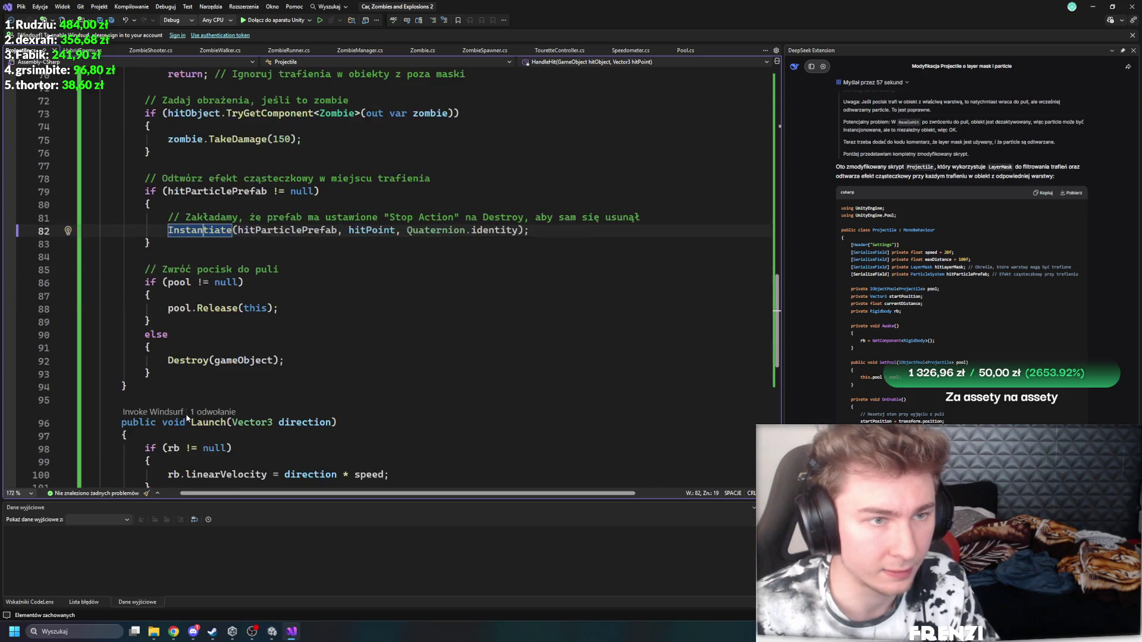
{"action": "scroll", "coordinate": [265, 354], "scroll_direction": "down", "scroll_amount": 1, "text": "ctrl"}
{"action": "mouse_move", "coordinate": [149, 429]}
{"action": "left_mouse_down"}
{"action": "mouse_move", "coordinate": [91, 390]}
{"action": "mouse_move", "coordinate": [92, 78]}
{"action": "left_mouse_up"}
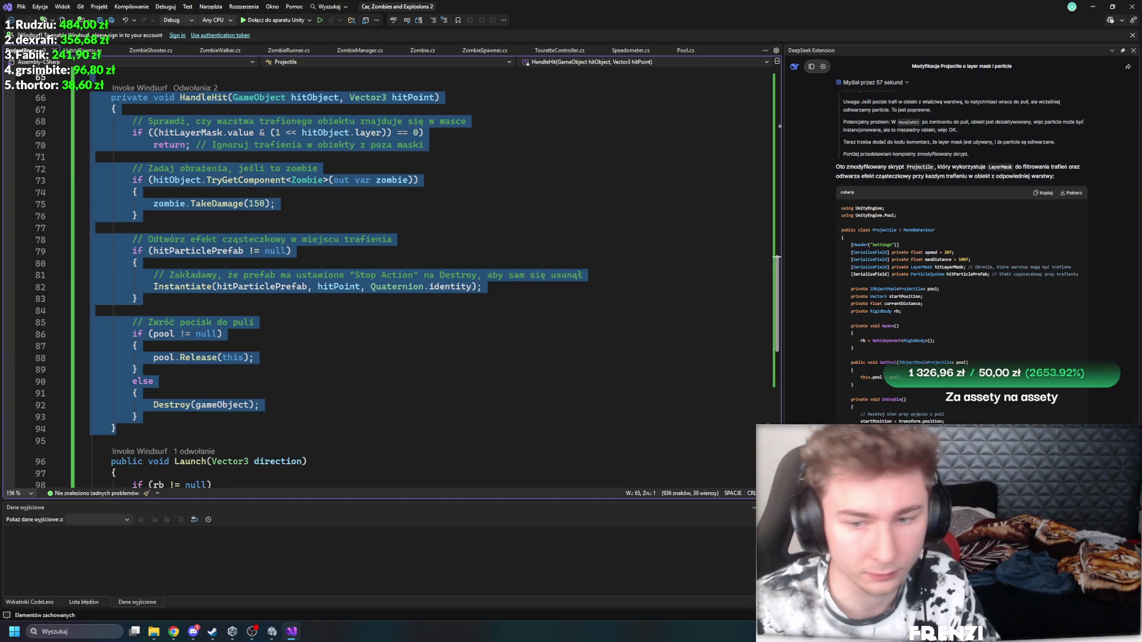
{"action": "key", "text": "alt+Tab"}
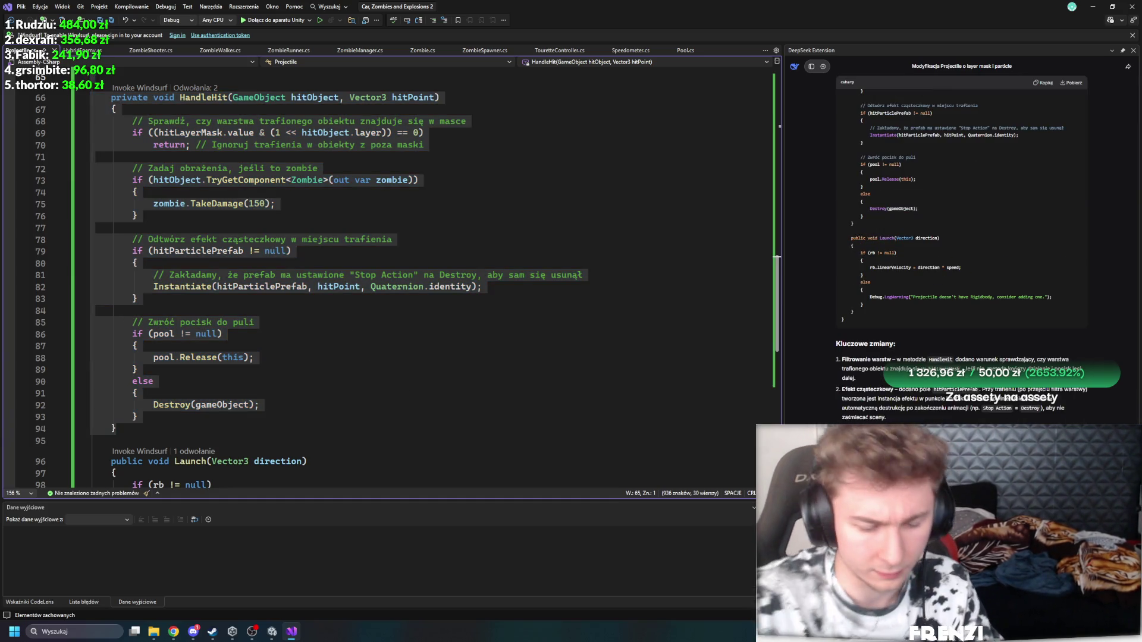
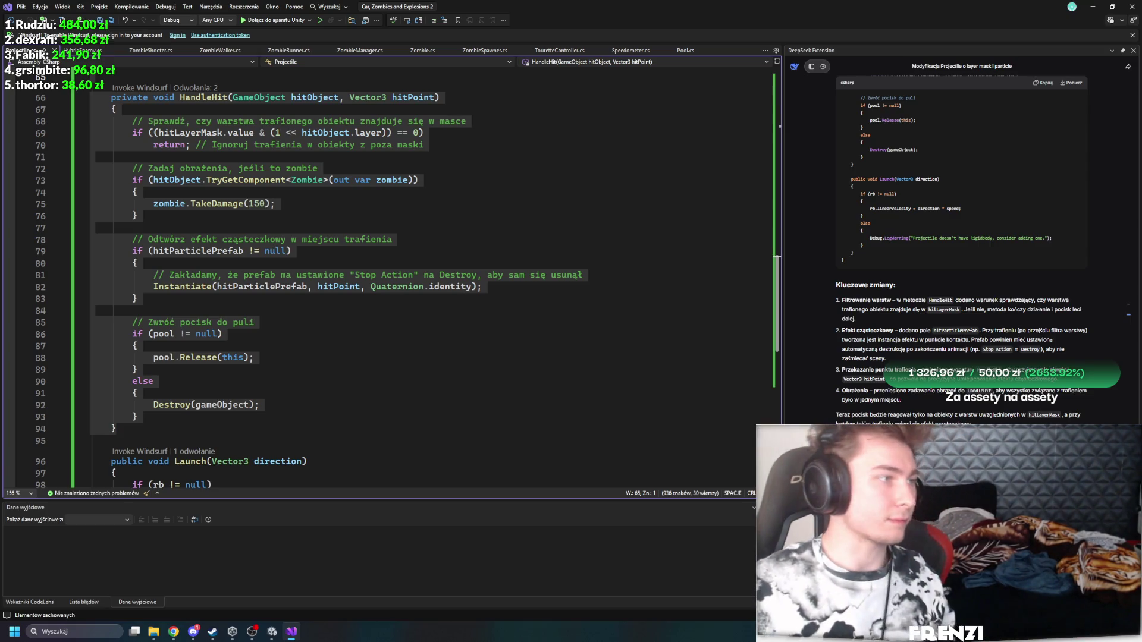
Step: Read through DeepSeek's revised Projectile answer, which pushes hit Rigidbodies with a hitForce
{"action": "key", "text": "alt+Tab"}
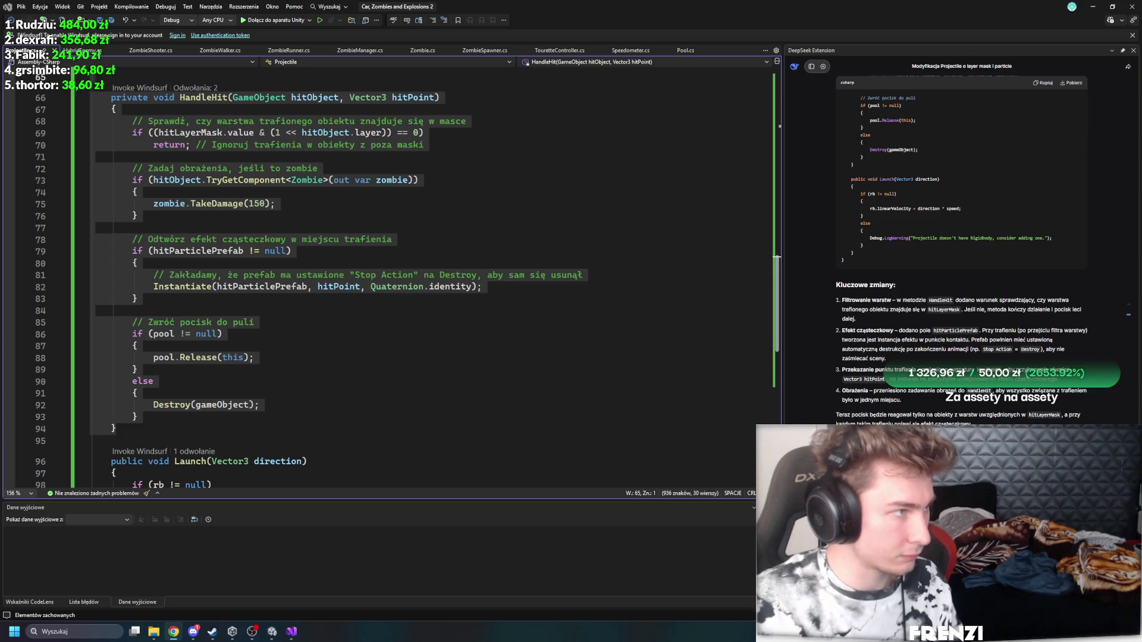
{"action": "scroll", "coordinate": [926, 297], "scroll_direction": "down", "scroll_amount": 2}
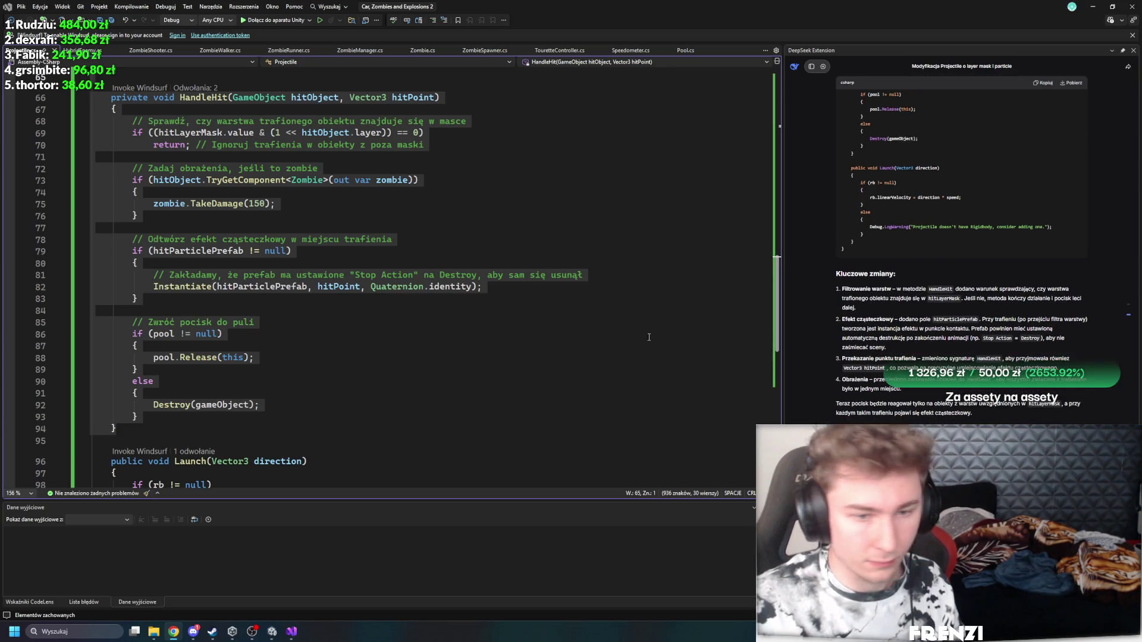
{"action": "scroll", "coordinate": [927, 296], "scroll_direction": "down", "scroll_amount": 3}
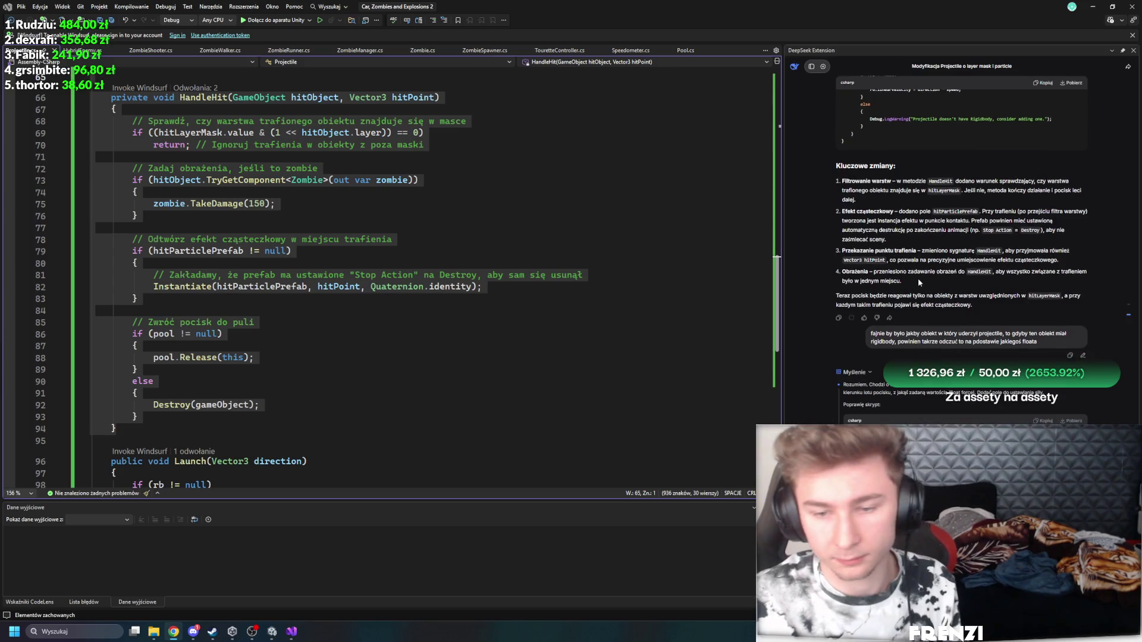
{"action": "scroll", "coordinate": [901, 279], "scroll_direction": "down", "scroll_amount": 5}
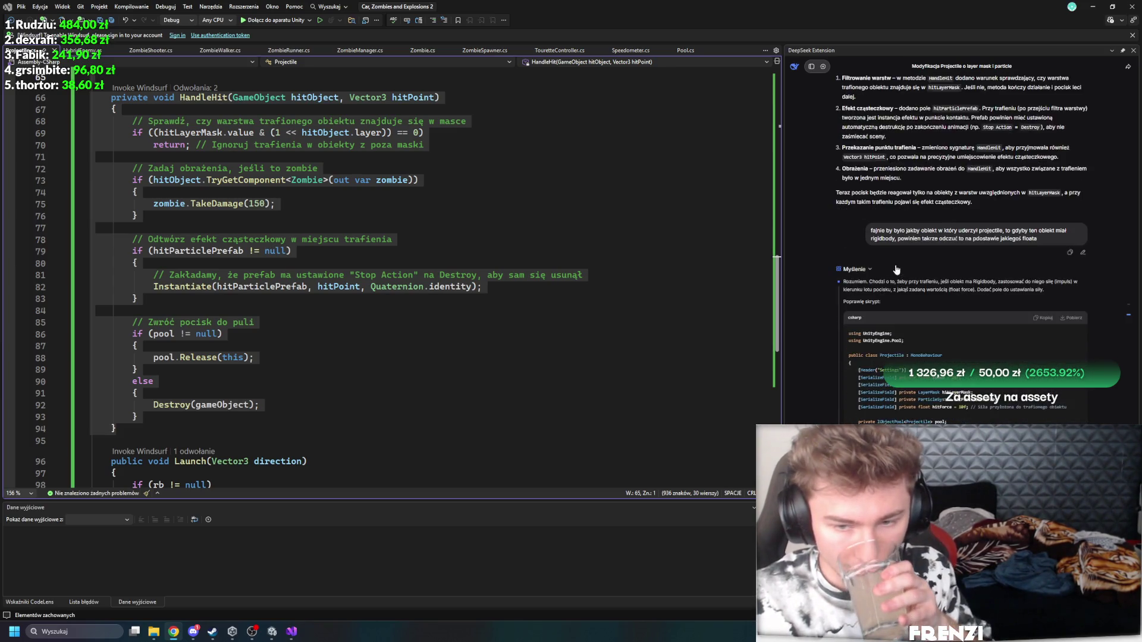
{"action": "scroll", "coordinate": [919, 251], "scroll_direction": "down", "scroll_amount": 5}
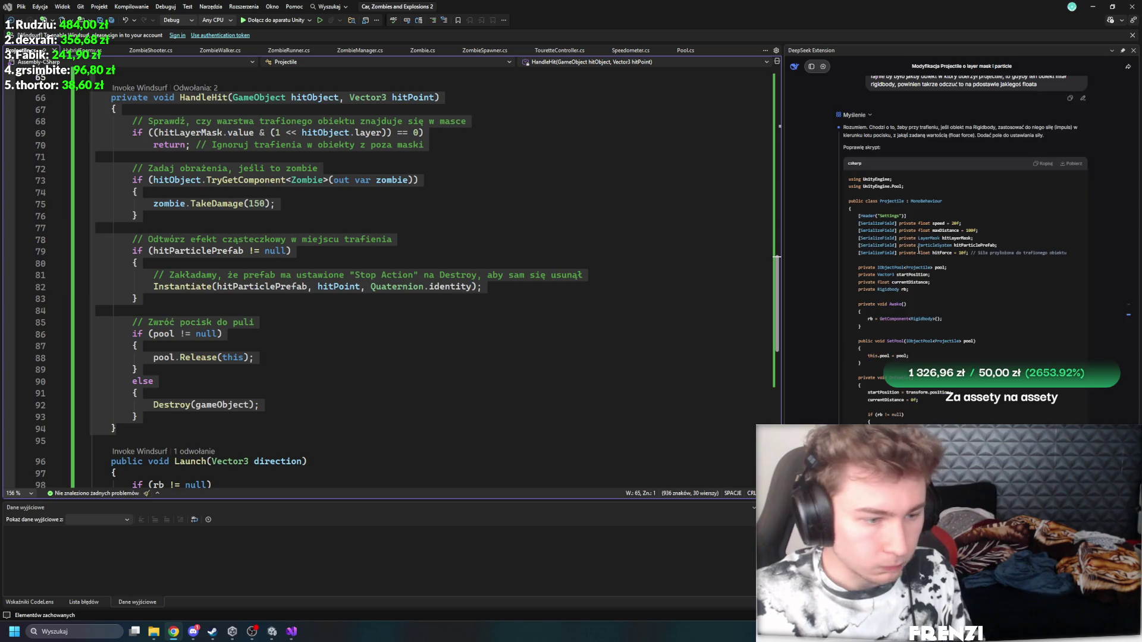
{"action": "scroll", "coordinate": [970, 346], "scroll_direction": "down", "scroll_amount": 3}
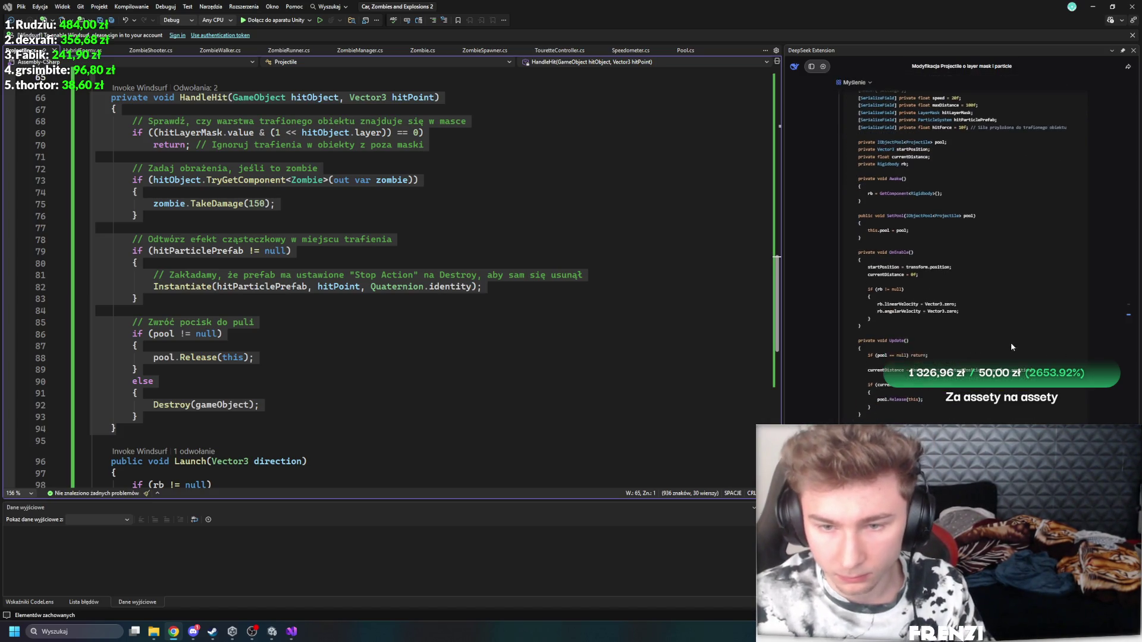
{"action": "scroll", "coordinate": [981, 302], "scroll_direction": "down", "scroll_amount": 3}
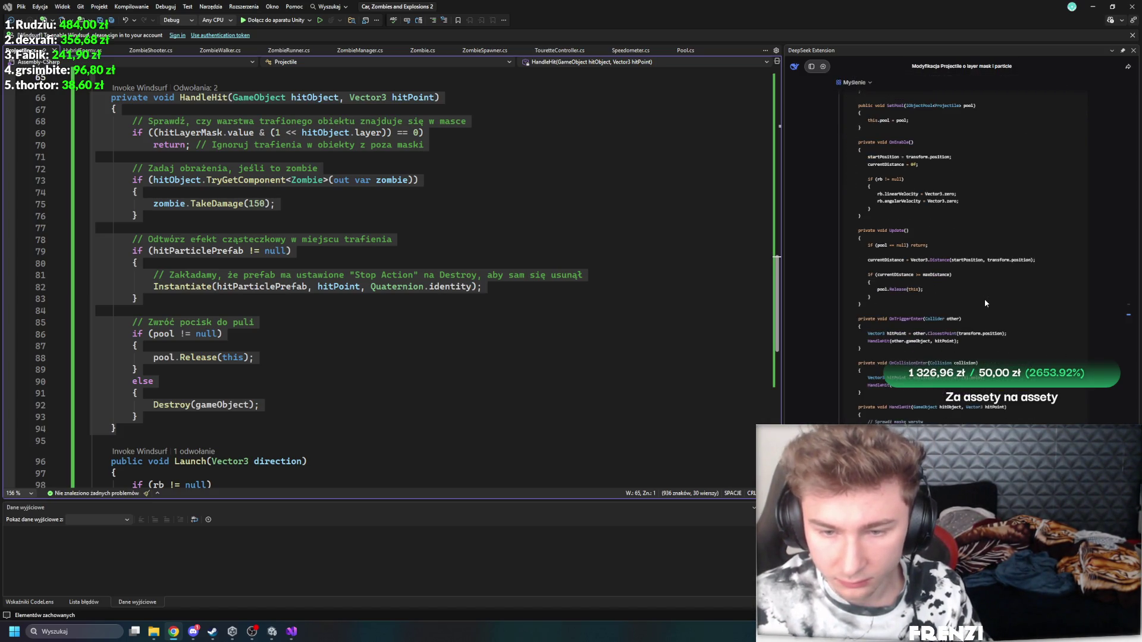
{"action": "scroll", "coordinate": [968, 297], "scroll_direction": "down", "scroll_amount": 3}
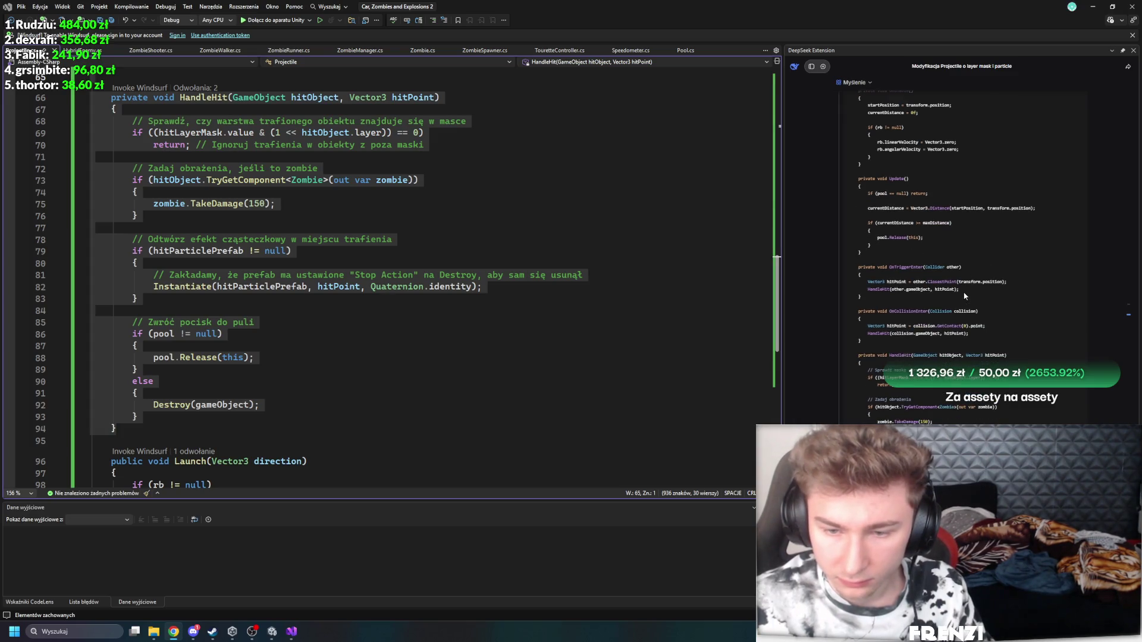
{"action": "scroll", "coordinate": [973, 340], "scroll_direction": "down", "scroll_amount": 5}
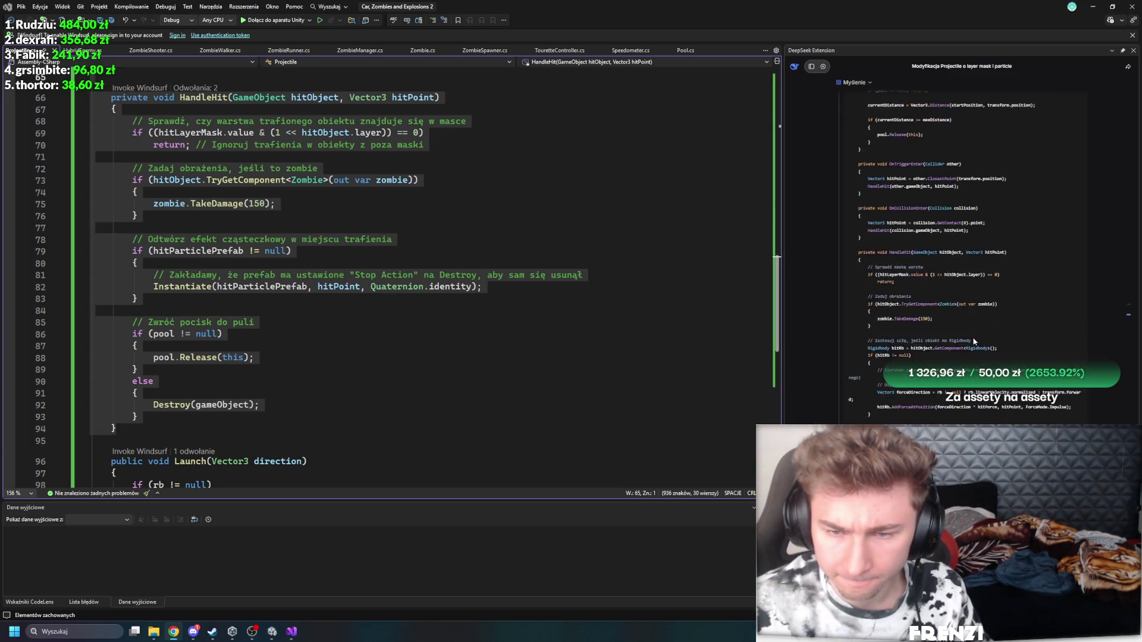
{"action": "scroll", "coordinate": [974, 341], "scroll_direction": "down", "scroll_amount": 3}
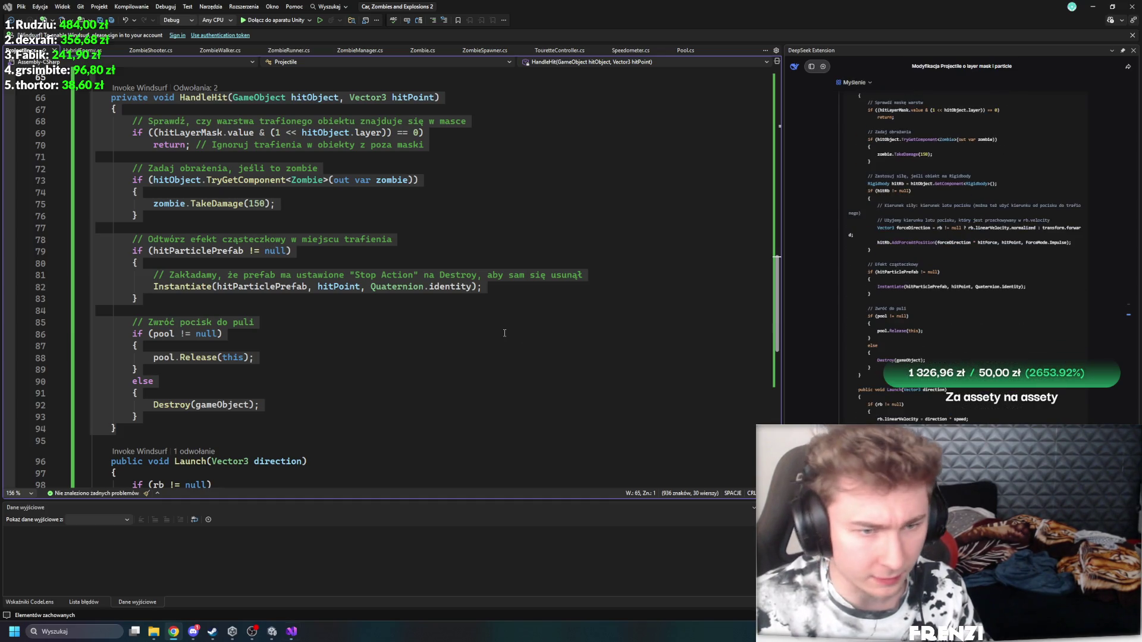
Step: Check the zombie damage check in HandleHit, then select the whole Projectile script
{"action": "left_click", "coordinate": [152, 334]}
{"action": "scroll", "coordinate": [521, 360], "scroll_direction": "up", "scroll_amount": 2}
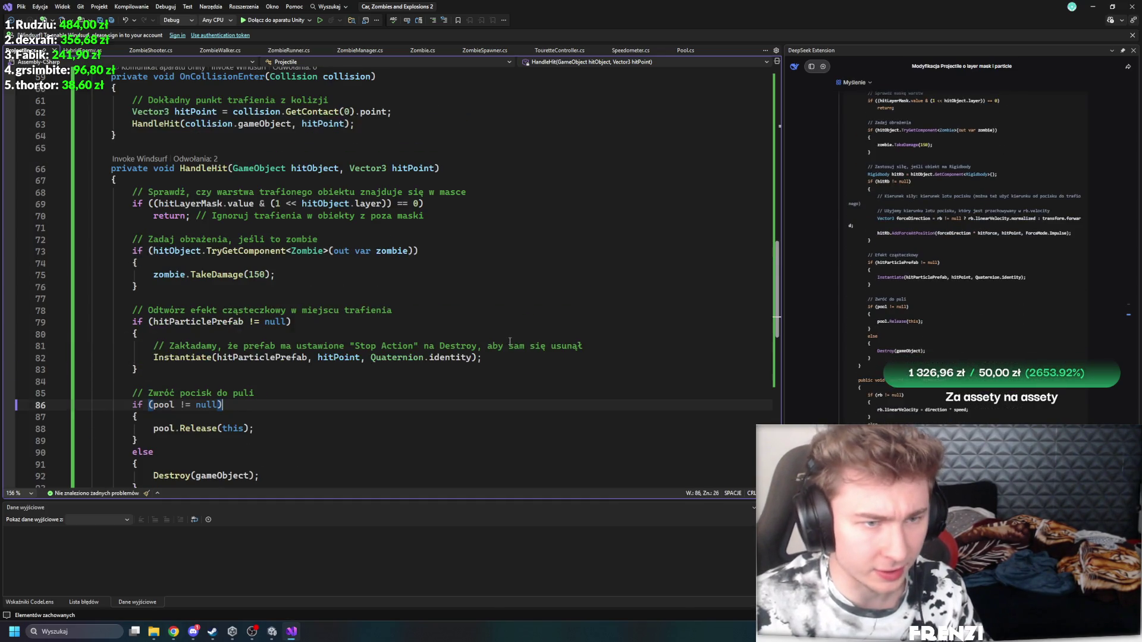
{"action": "left_click", "coordinate": [309, 255]}
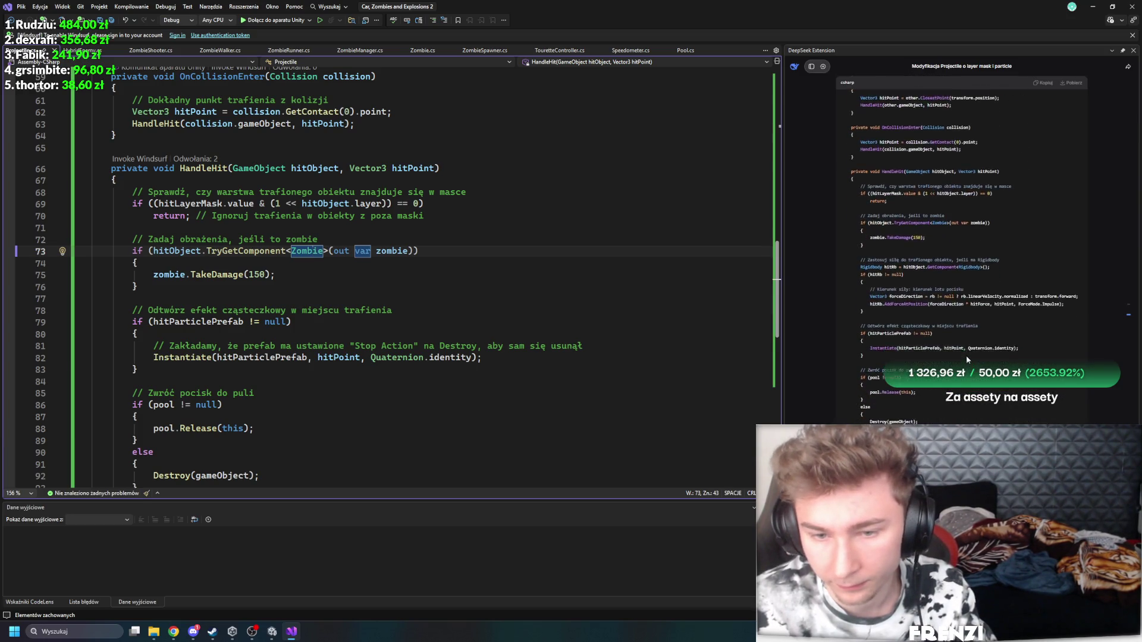
{"action": "key", "text": "ctrl+a"}
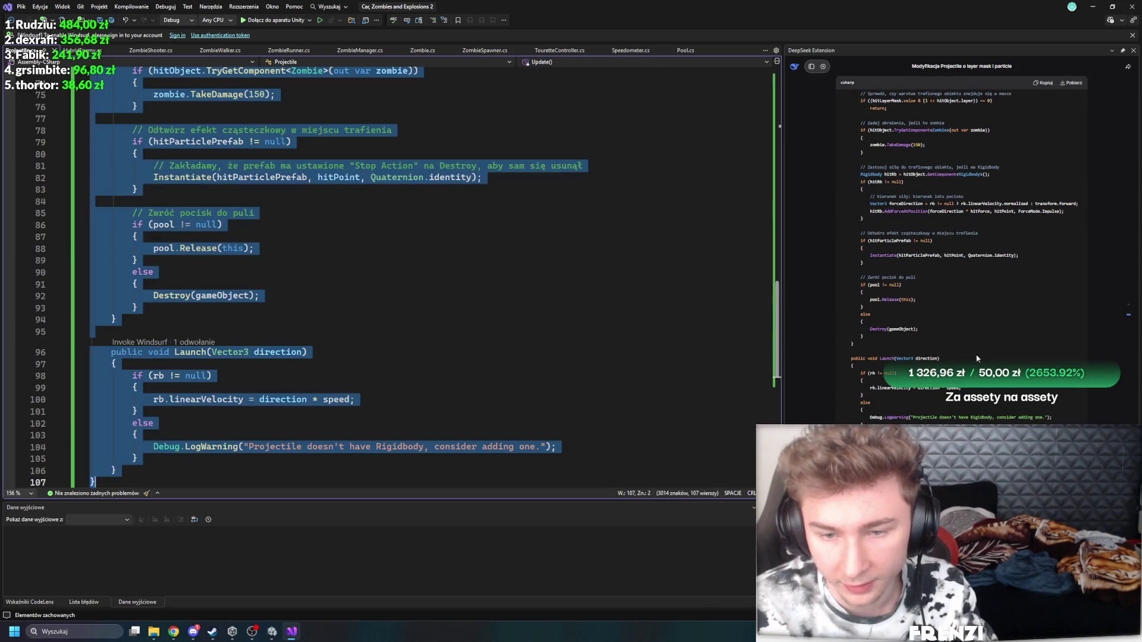
Step: Paste DeepSeek's hitForce Projectile code over the old script and save it
{"action": "scroll", "coordinate": [981, 362], "scroll_direction": "up", "scroll_amount": 5}
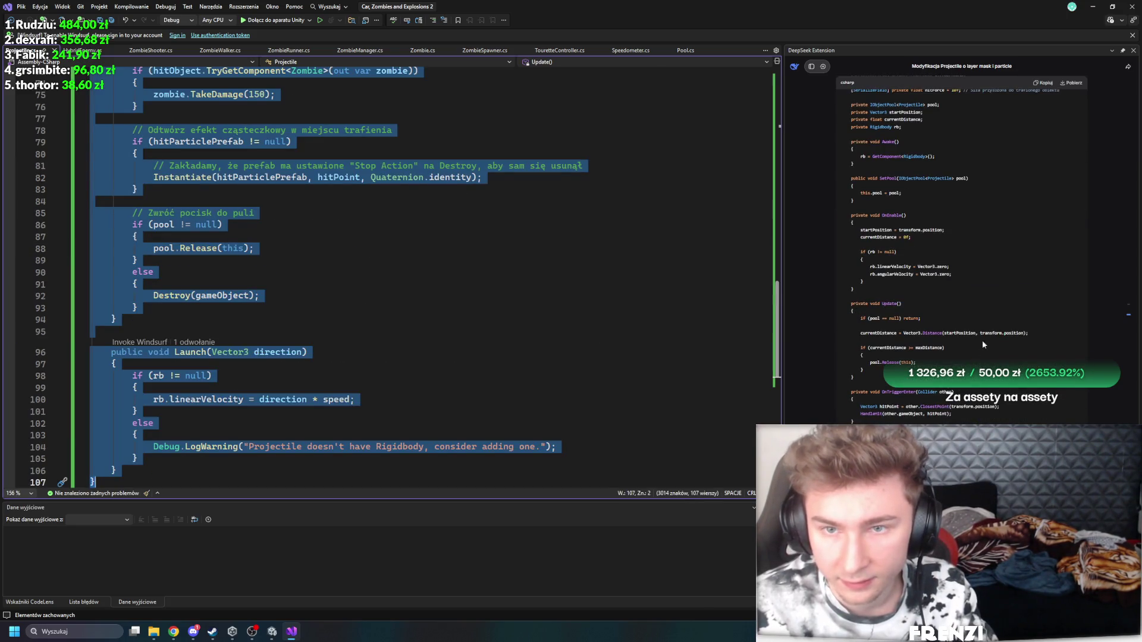
{"action": "scroll", "coordinate": [958, 268], "scroll_direction": "down", "scroll_amount": 5}
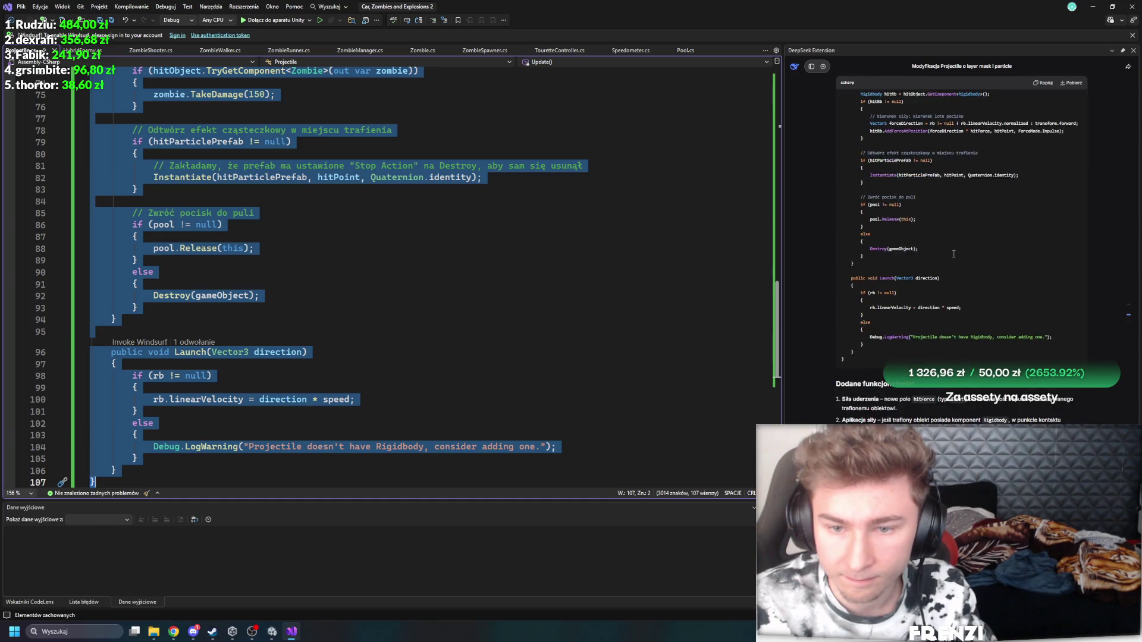
{"action": "scroll", "coordinate": [954, 254], "scroll_direction": "up", "scroll_amount": 5}
{"action": "left_click", "coordinate": [1042, 83]}
{"action": "key", "text": "ctrl+v"}
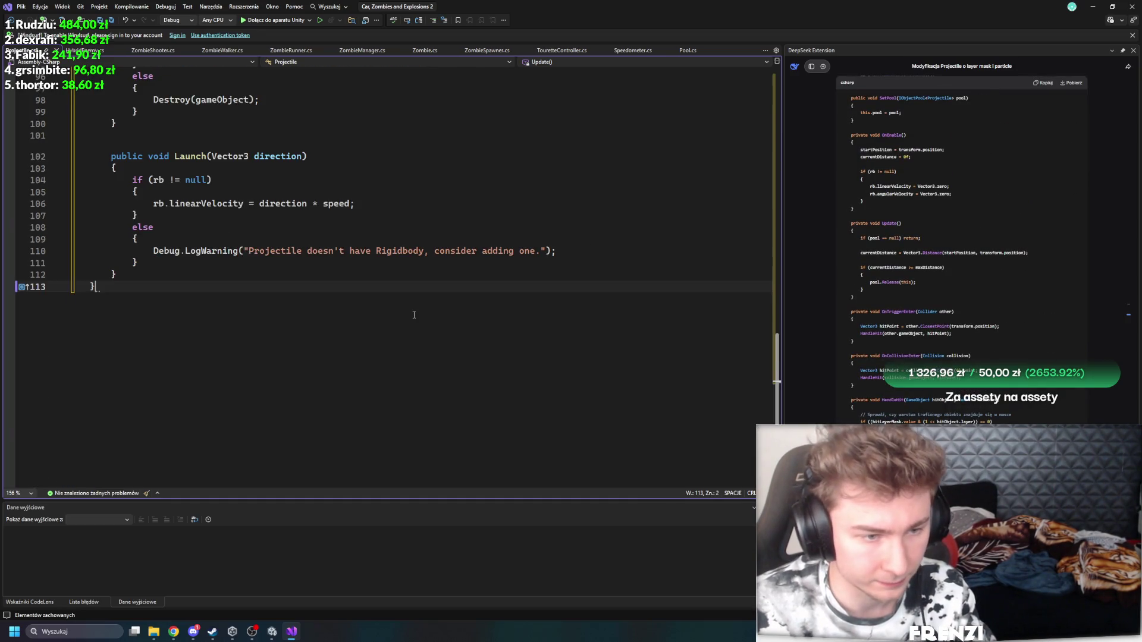
{"action": "key", "text": "ctrl+s"}
Step: Review the saved 113-line Projectile script, then switch to Unity so the scripts reload
{"action": "scroll", "coordinate": [428, 318], "scroll_direction": "up", "scroll_amount": 9}
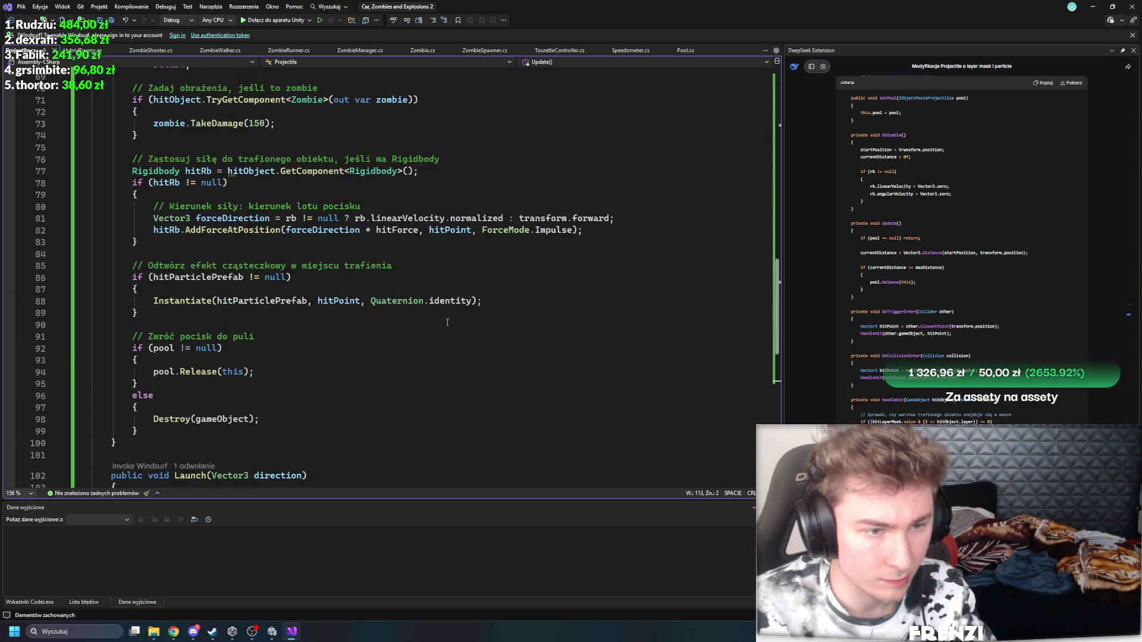
{"action": "scroll", "coordinate": [447, 322], "scroll_direction": "up", "scroll_amount": 8}
{"action": "scroll", "coordinate": [235, 383], "scroll_direction": "down", "scroll_amount": 8}
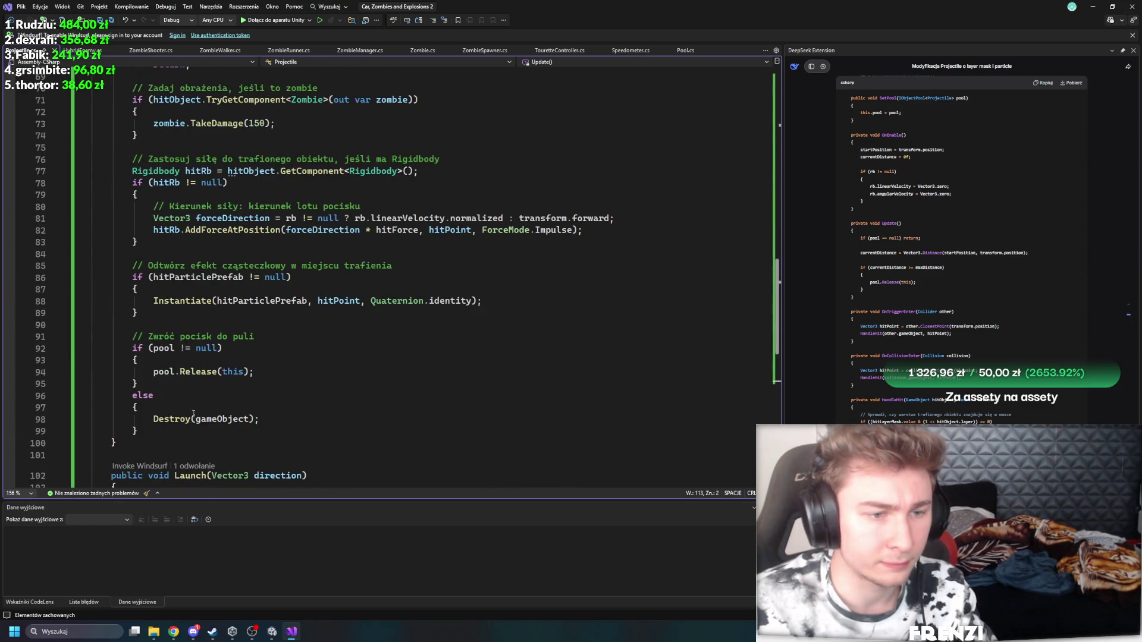
{"action": "scroll", "coordinate": [193, 413], "scroll_direction": "up", "scroll_amount": 6}
{"action": "scroll", "coordinate": [345, 419], "scroll_direction": "down", "scroll_amount": 15}
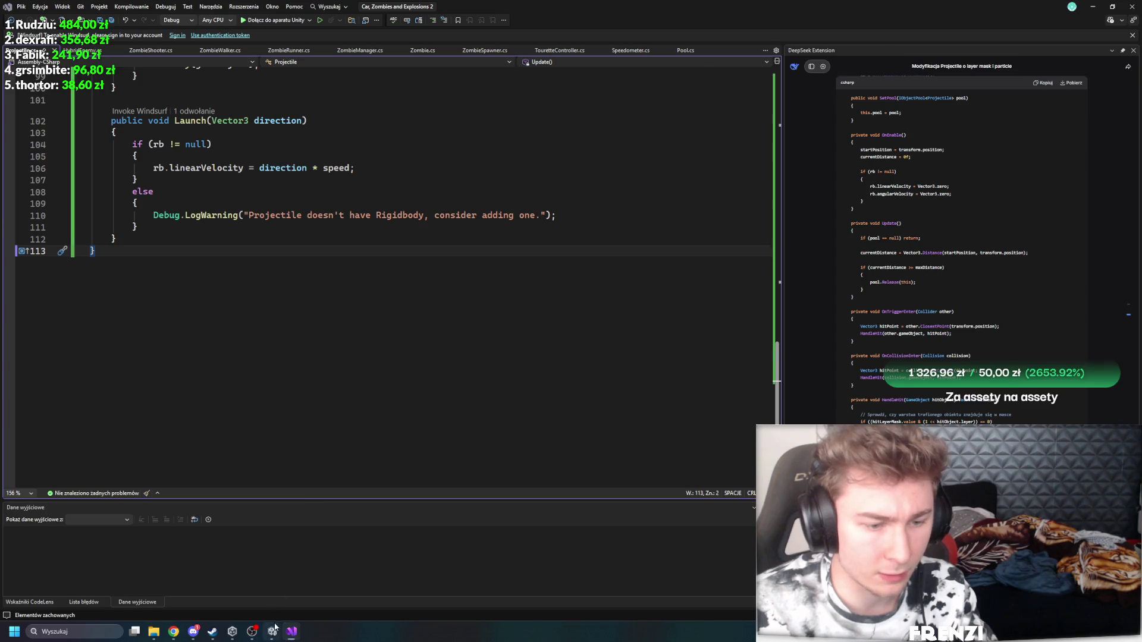
{"action": "left_click", "coordinate": [273, 630]}
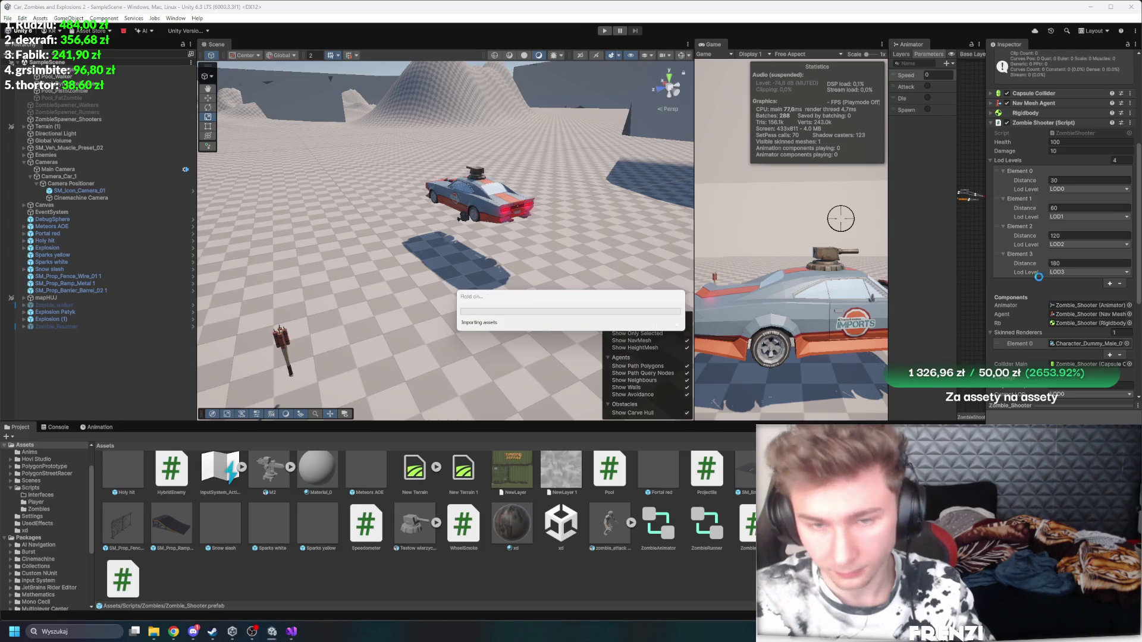
Step: Play-test the turret car against the zombie horde with the new bullets, then return to Visual Studio
{"action": "left_click", "coordinate": [605, 30]}
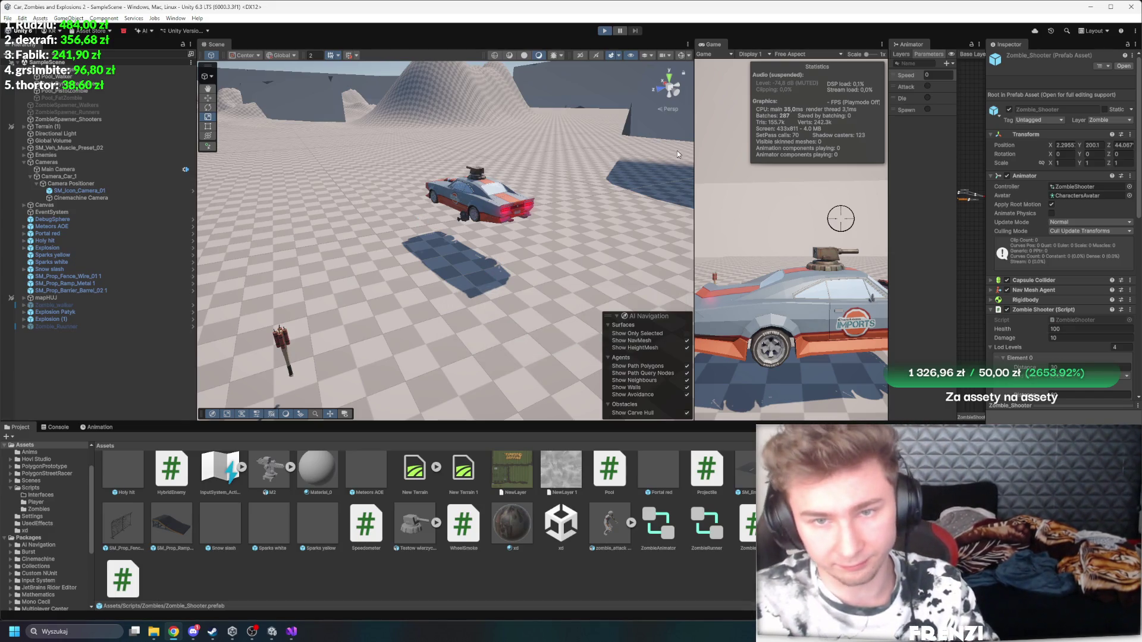
{"action": "key", "text": "w"}
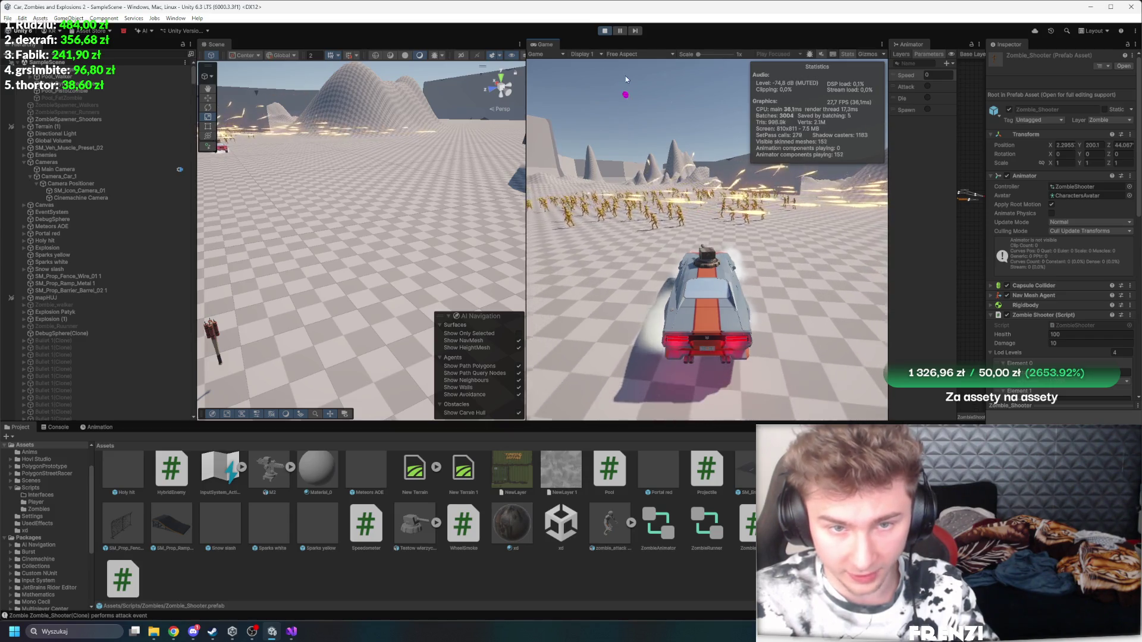
{"action": "key", "text": "ctrl+p"}
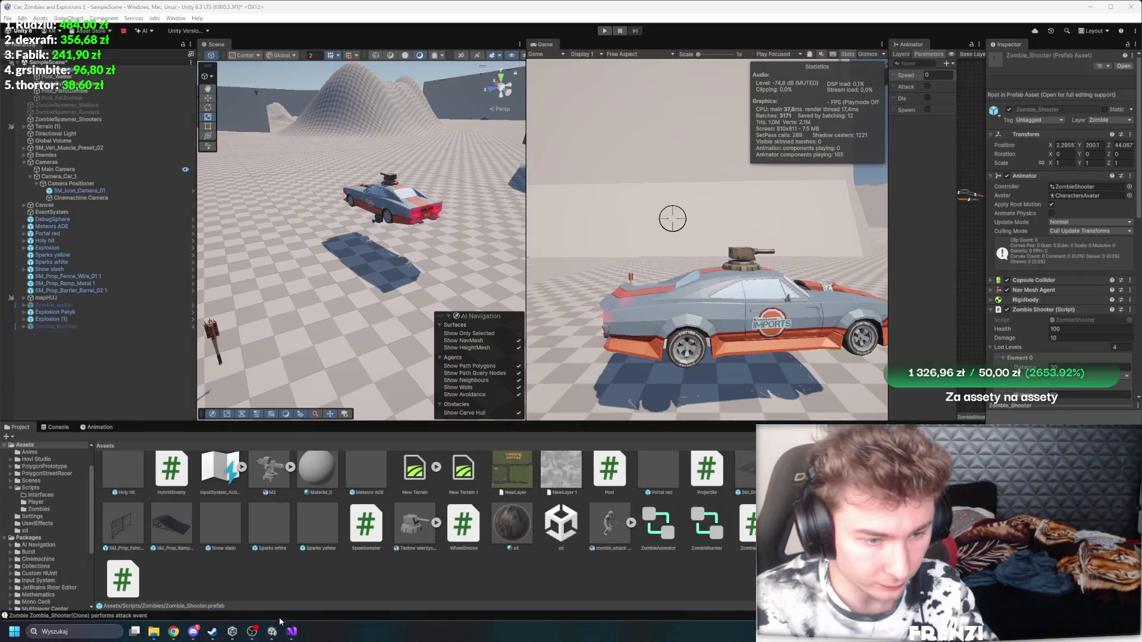
{"action": "left_click", "coordinate": [292, 632]}
{"action": "scroll", "coordinate": [300, 345], "scroll_direction": "up", "scroll_amount": 9}
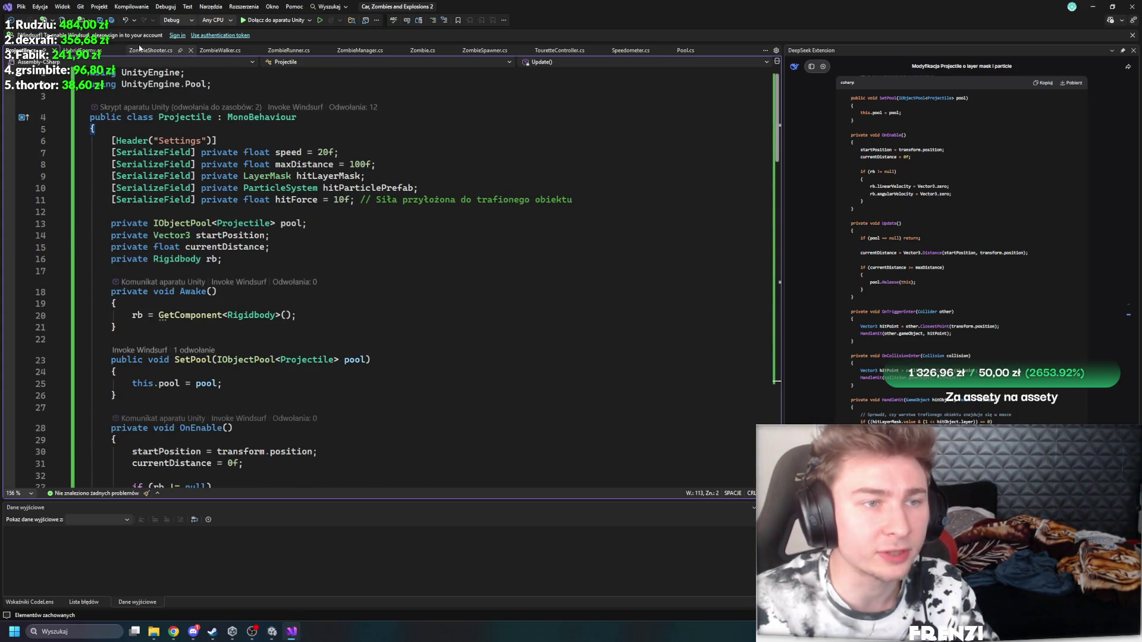
Step: Open ZombieShooter.cs and inspect the targetPos distance calculation in AttackEvent
{"action": "left_click", "coordinate": [159, 53]}
{"action": "scroll", "coordinate": [328, 323], "scroll_direction": "up", "scroll_amount": 20}
{"action": "scroll", "coordinate": [329, 323], "scroll_direction": "up", "scroll_amount": 9}
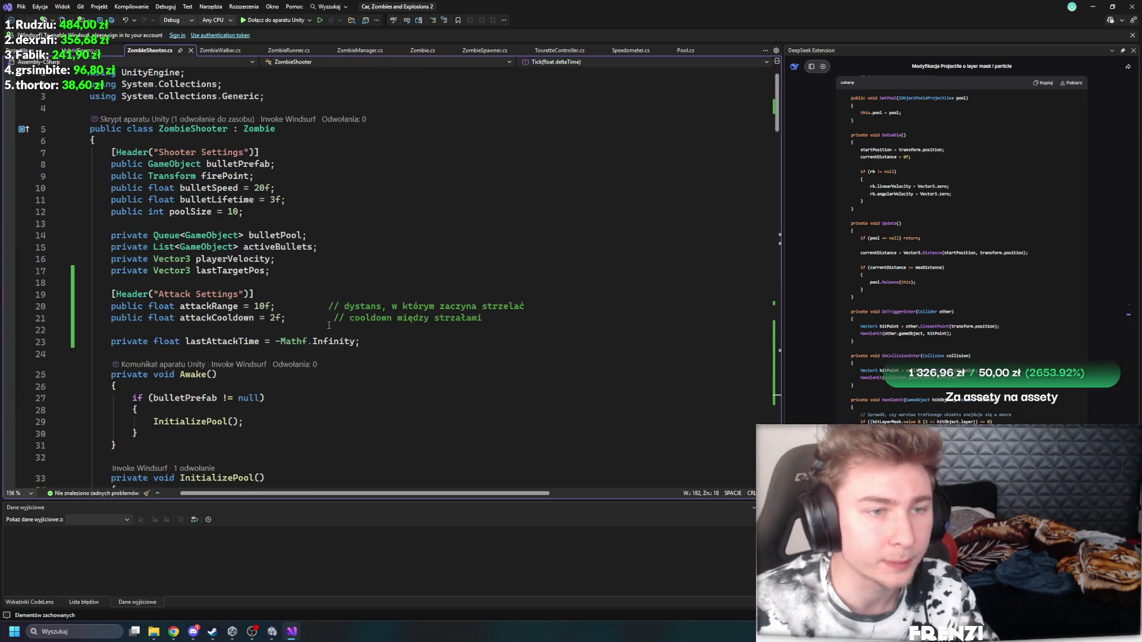
{"action": "scroll", "coordinate": [246, 220], "scroll_direction": "down", "scroll_amount": 20}
{"action": "scroll", "coordinate": [305, 356], "scroll_direction": "down", "scroll_amount": 20}
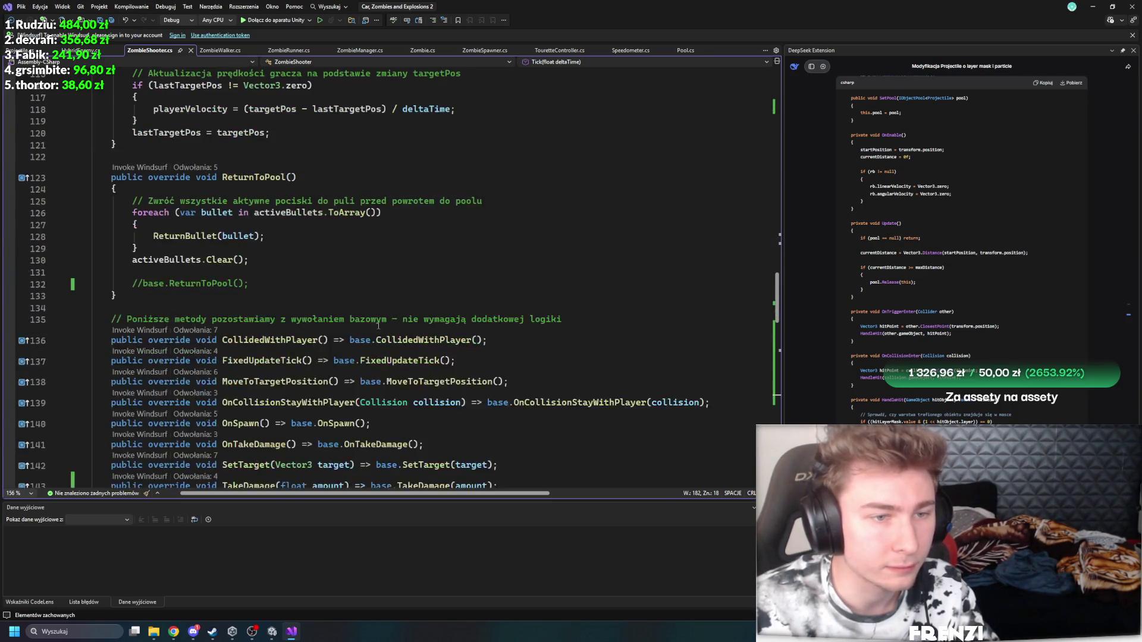
{"action": "scroll", "coordinate": [397, 349], "scroll_direction": "up", "scroll_amount": 18}
{"action": "scroll", "coordinate": [396, 357], "scroll_direction": "up", "scroll_amount": 20}
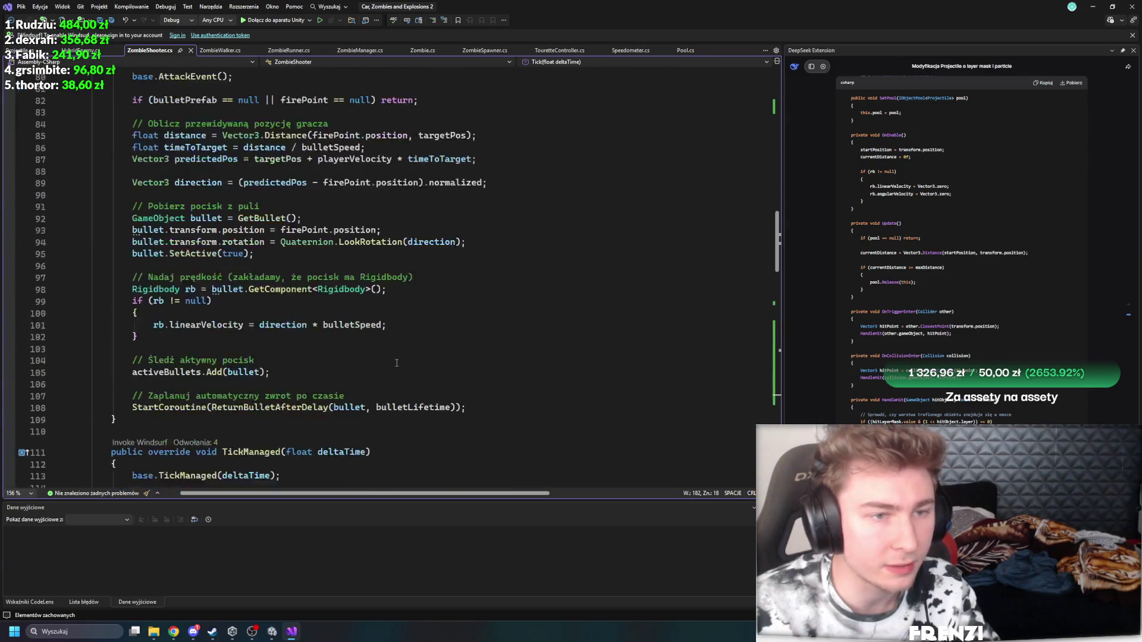
{"action": "scroll", "coordinate": [357, 345], "scroll_direction": "up", "scroll_amount": 10}
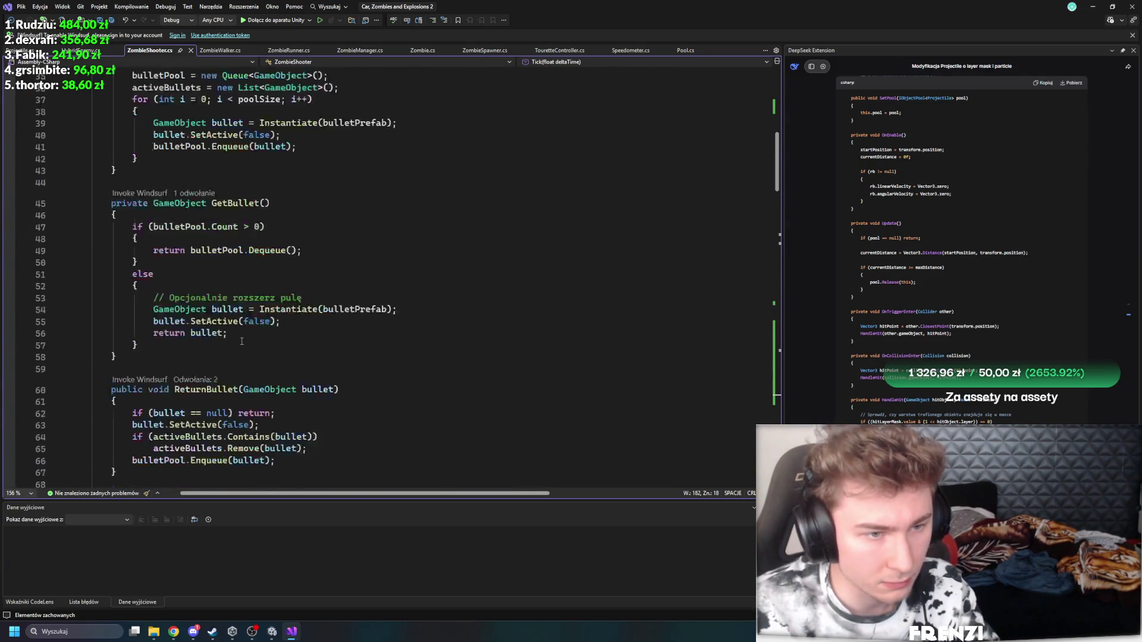
{"action": "scroll", "coordinate": [404, 321], "scroll_direction": "down", "scroll_amount": 7}
{"action": "scroll", "coordinate": [404, 322], "scroll_direction": "down", "scroll_amount": 4}
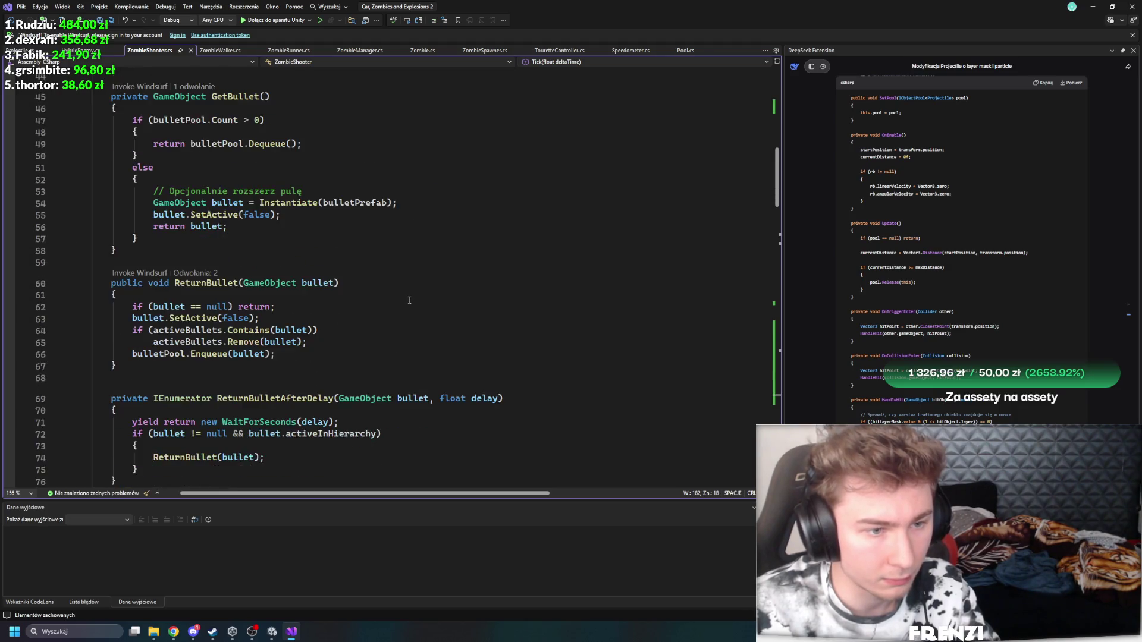
{"action": "scroll", "coordinate": [619, 302], "scroll_direction": "down", "scroll_amount": 15}
{"action": "scroll", "coordinate": [245, 273], "scroll_direction": "up", "scroll_amount": 7}
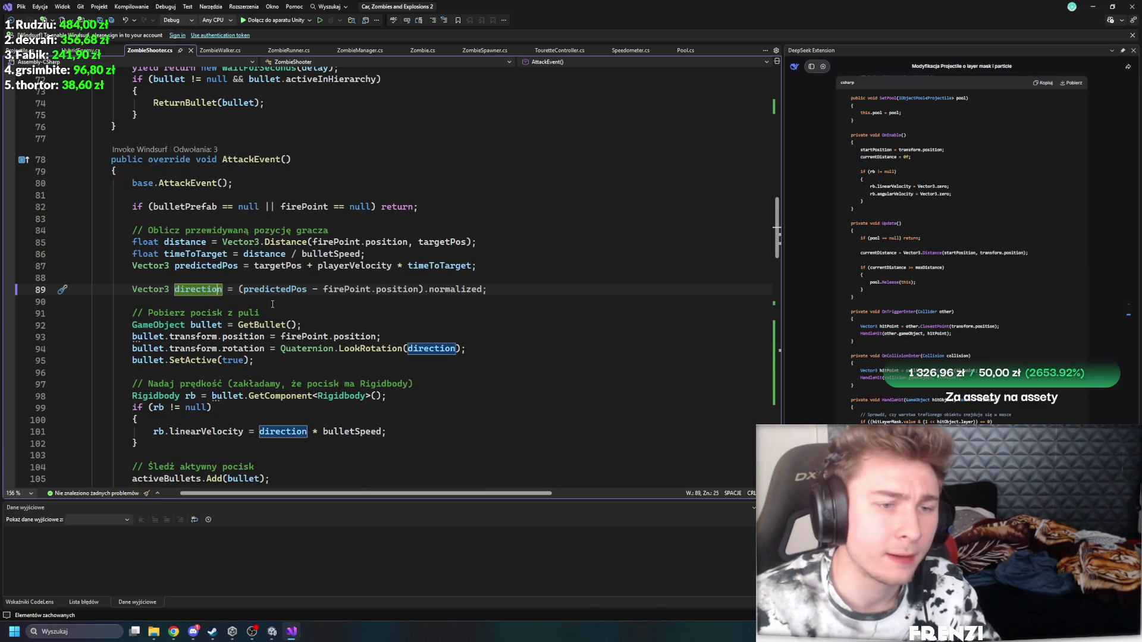
{"action": "left_click", "coordinate": [191, 242]}
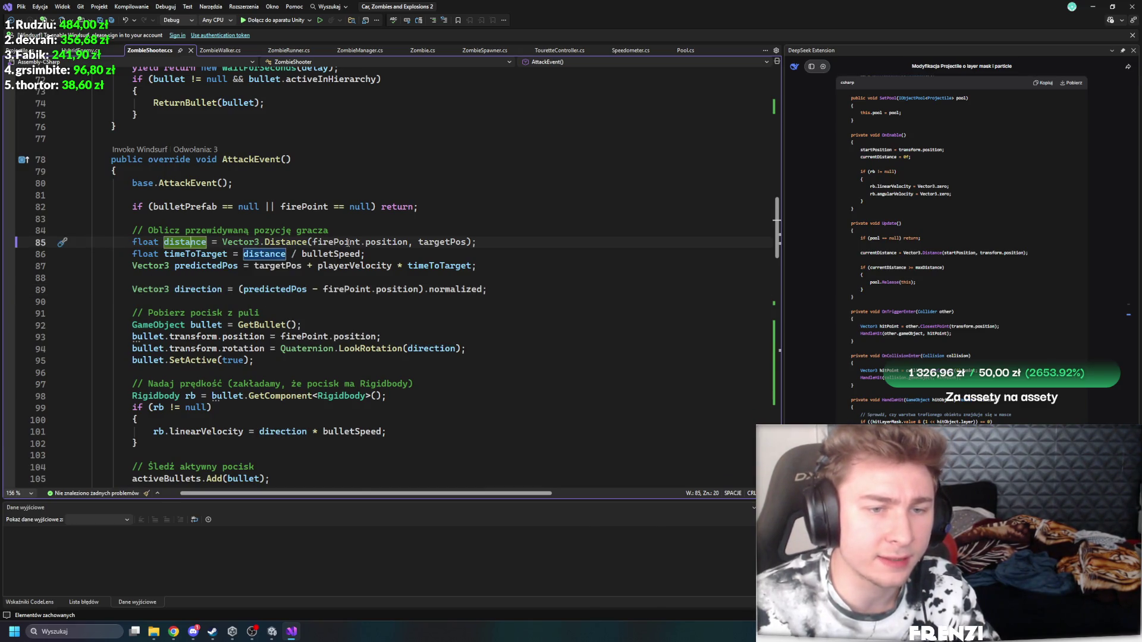
{"action": "left_click", "coordinate": [467, 244]}
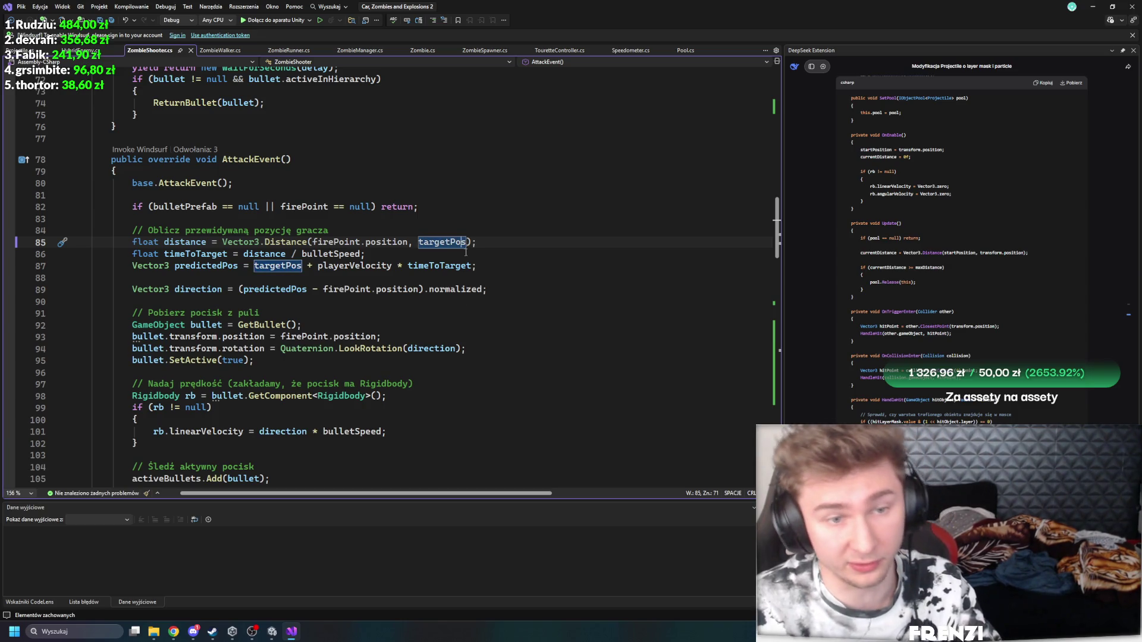
Step: In Unity's Project window, collapse the M2 asset's sub-assets and select the Scripts folder
{"action": "key", "text": "alt+Tab"}
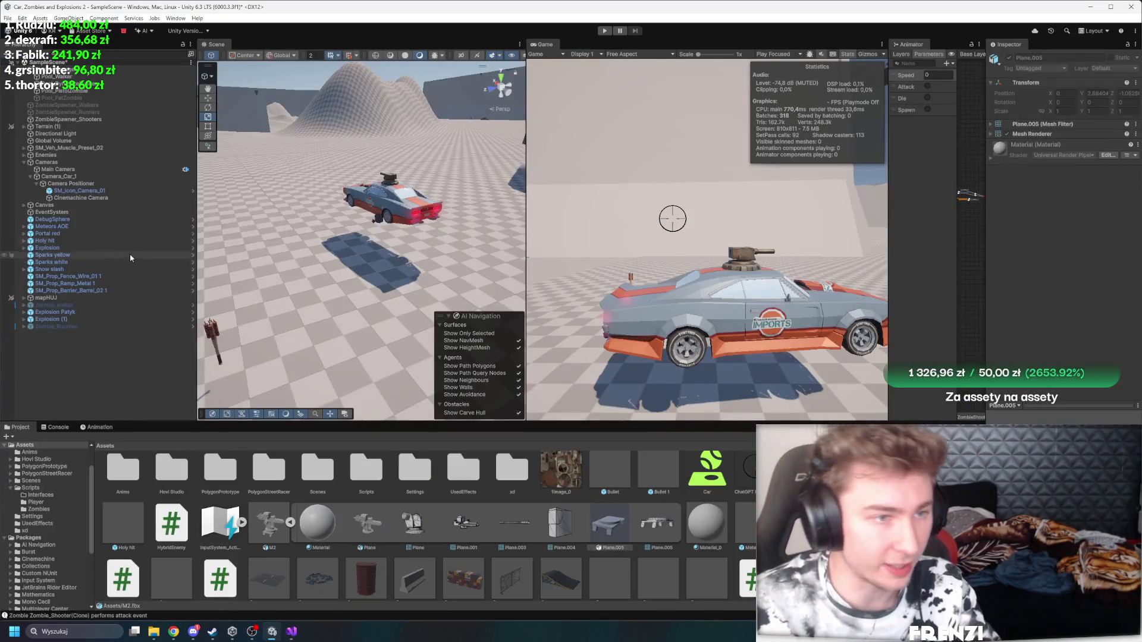
{"action": "left_click", "coordinate": [290, 522]}
{"action": "key", "text": "alt+Tab"}
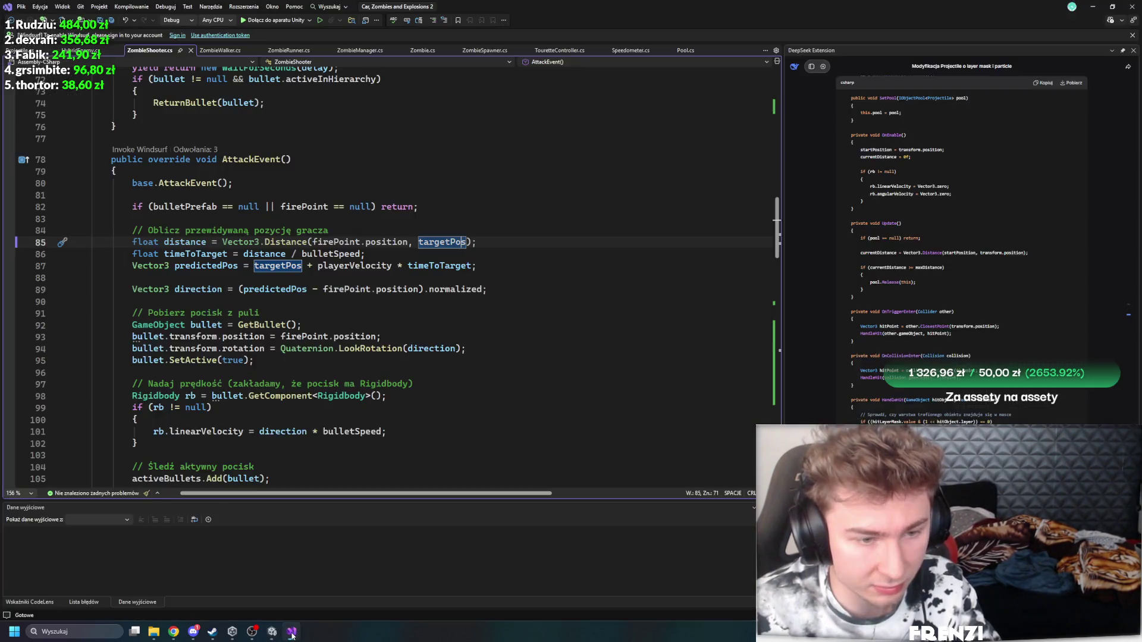
{"action": "key", "text": "alt+Tab"}
{"action": "left_click", "coordinate": [365, 473]}
{"action": "key", "text": "Right"}
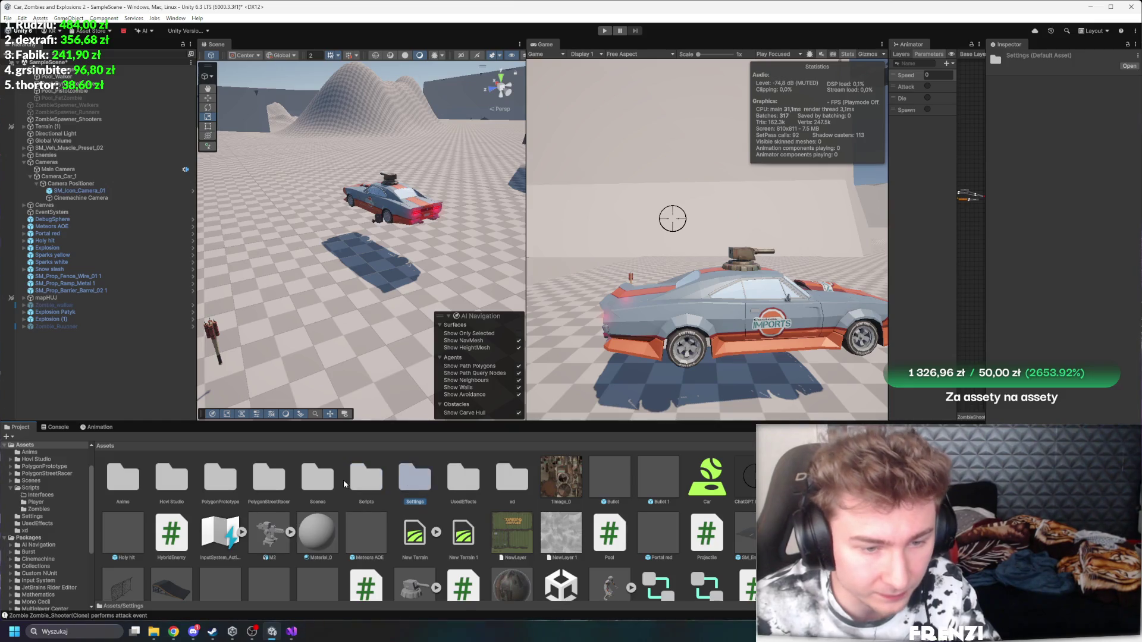
Step: Select all of ZombieShooter.cs and start a new DeepSeek chat
{"action": "left_click", "coordinate": [291, 632]}
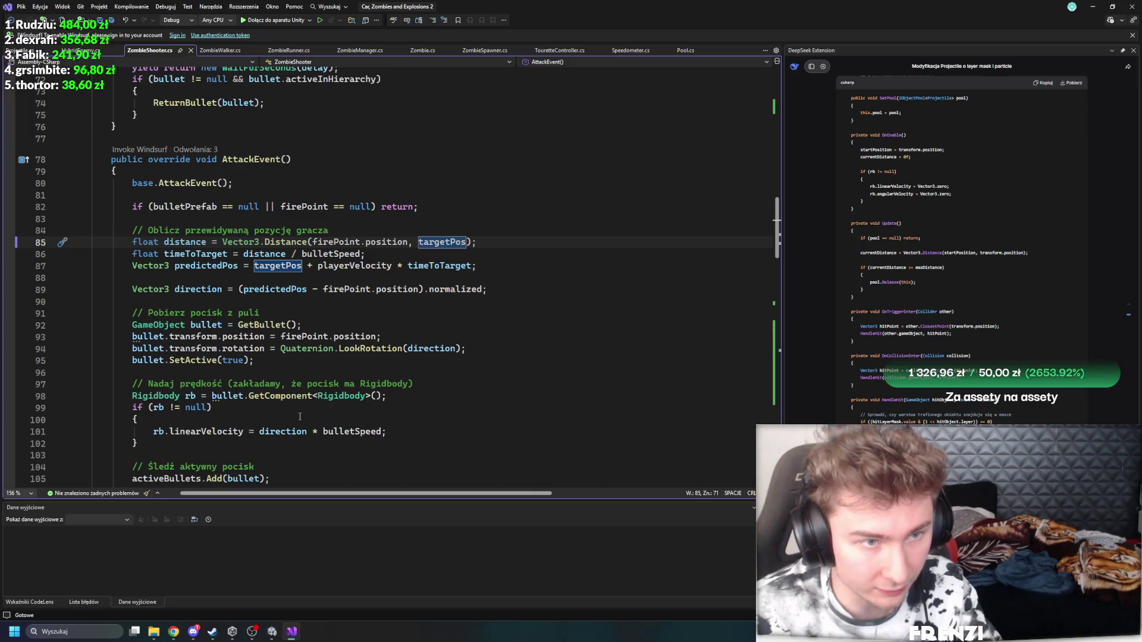
{"action": "key", "text": "ctrl+a"}
{"action": "scroll", "coordinate": [987, 394], "scroll_direction": "down", "scroll_amount": 5}
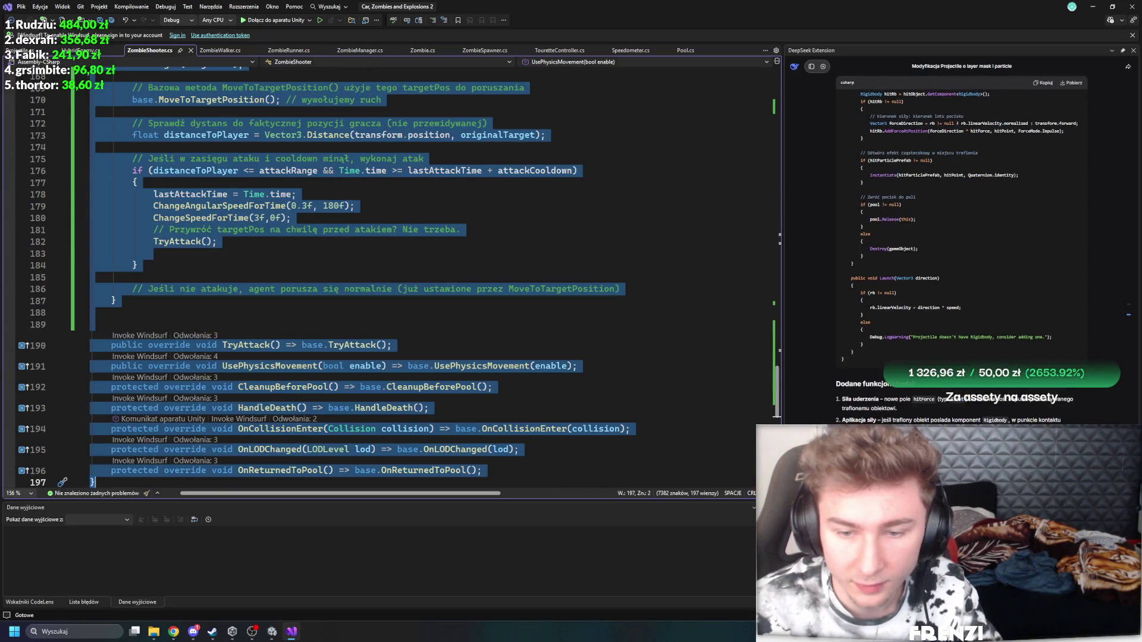
{"action": "left_click", "coordinate": [812, 66]}
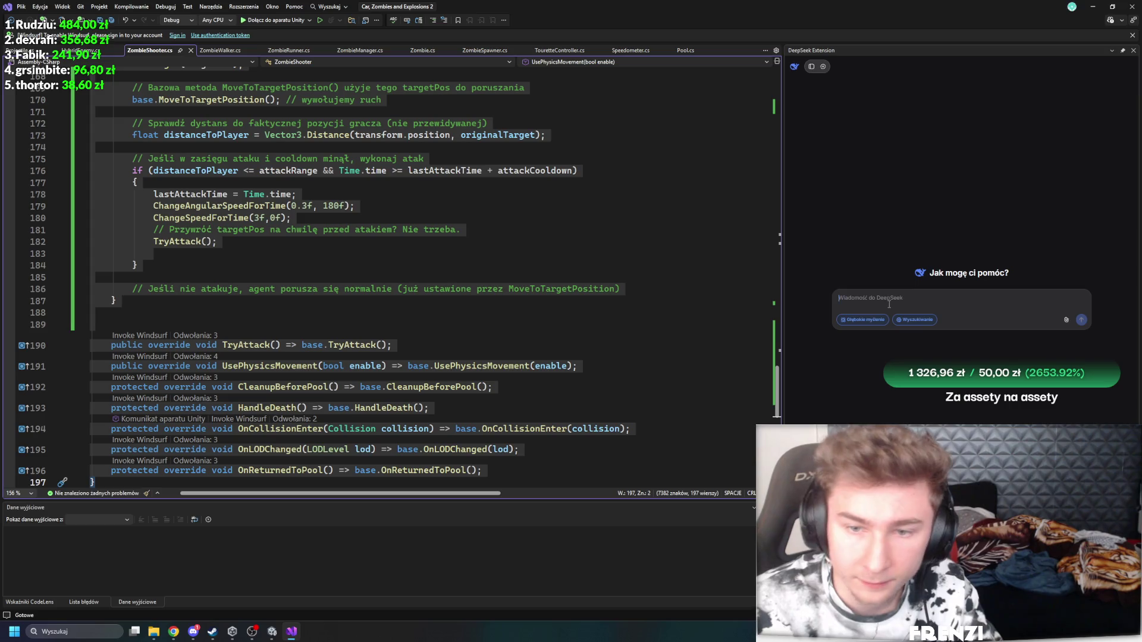
Step: Ask DeepSeek, 'do tego gizmosa, bo nie widzi', for gizmos showing the zombie's aim
{"action": "type", "text": "dopiszdo tego"}
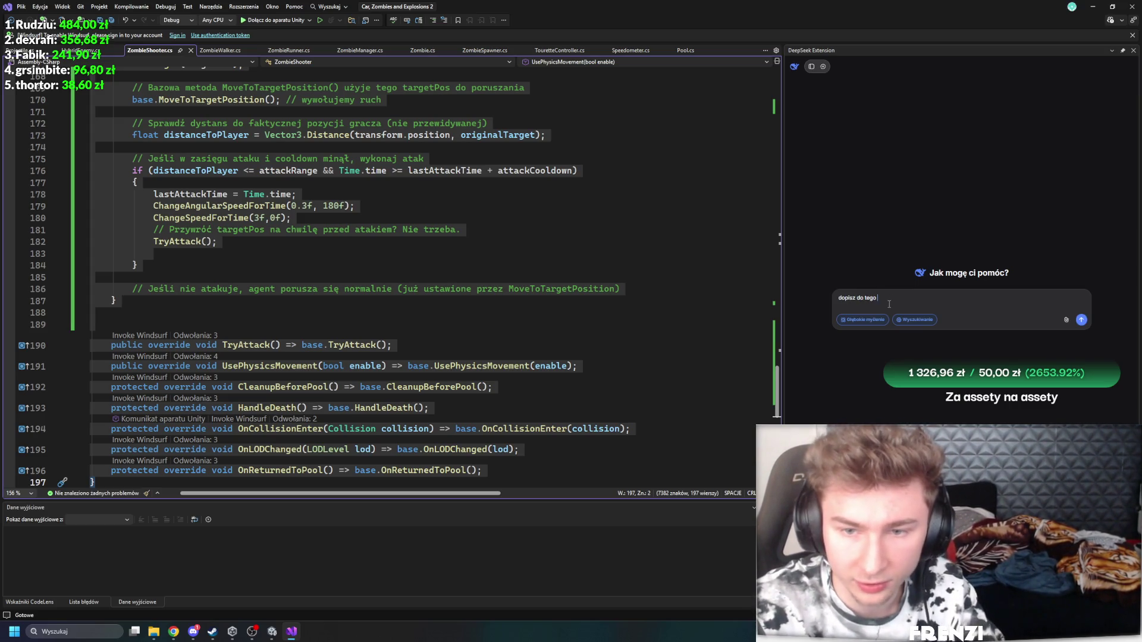
{"action": "type", "text": " gizmosa, bo nie widzi"}
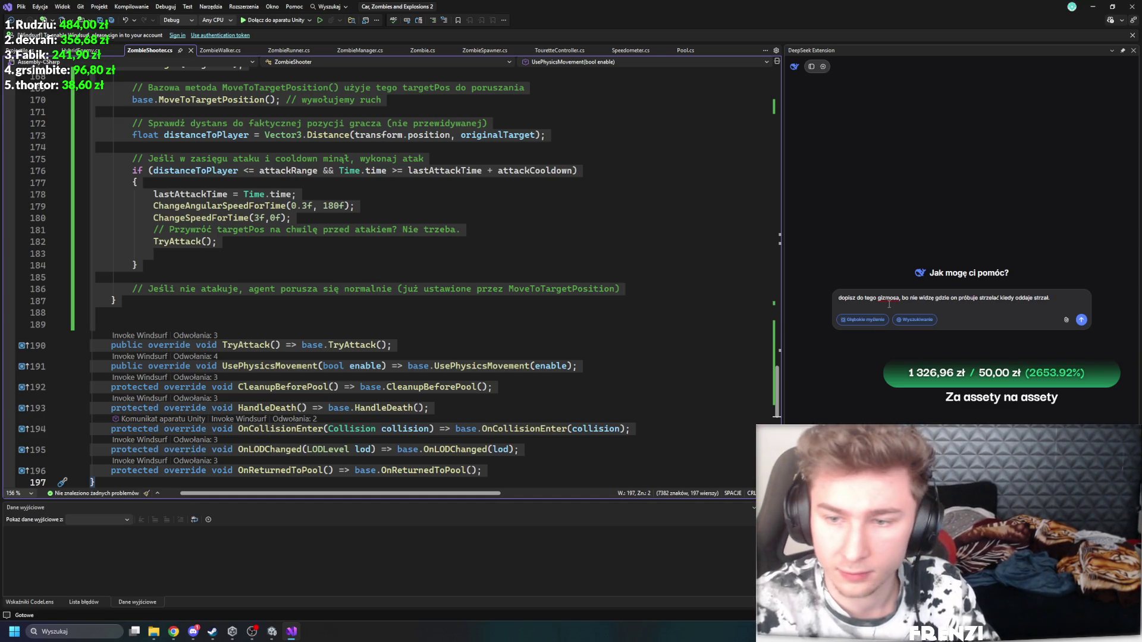
{"action": "key", "text": "Return"}
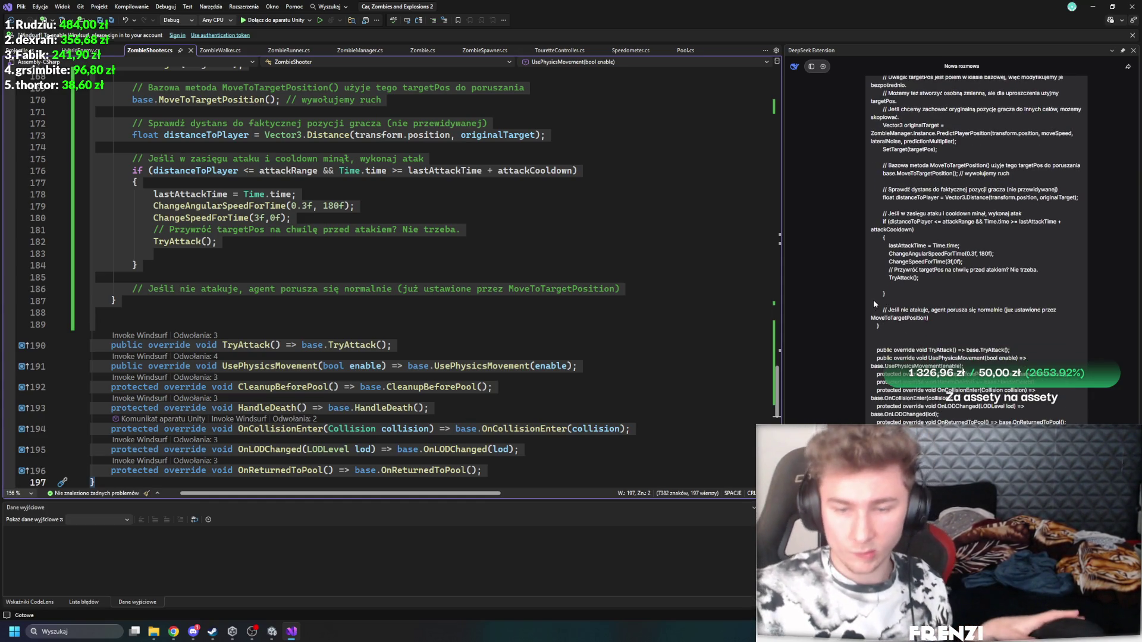
{"action": "left_click", "coordinate": [441, 315]}
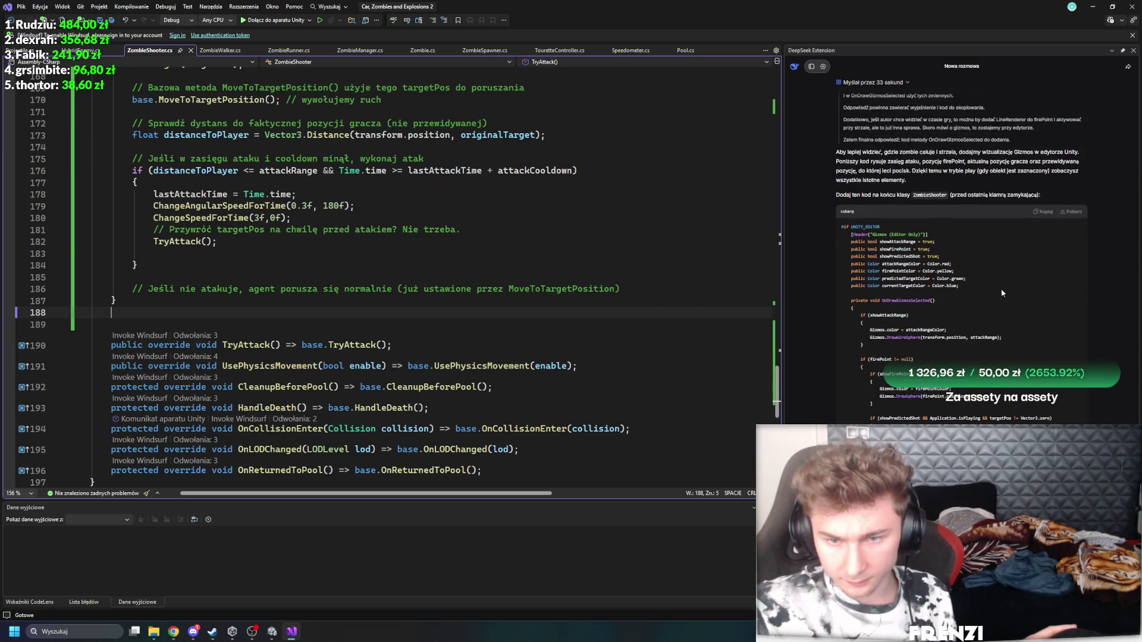
Step: Paste the OnDrawGizmosSelected code after line 196 of ZombieShooter.cs, save, and return to Unity
{"action": "scroll", "coordinate": [904, 215], "scroll_direction": "up", "scroll_amount": 2}
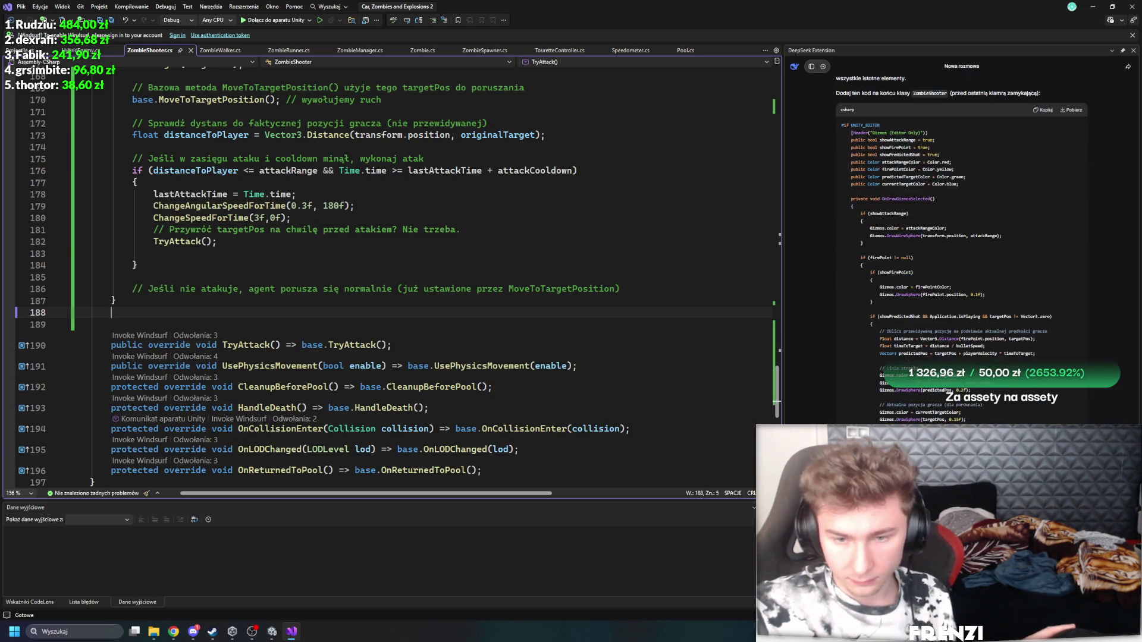
{"action": "left_click_drag", "start_coordinate": [834, 181], "coordinate": [951, 419]}
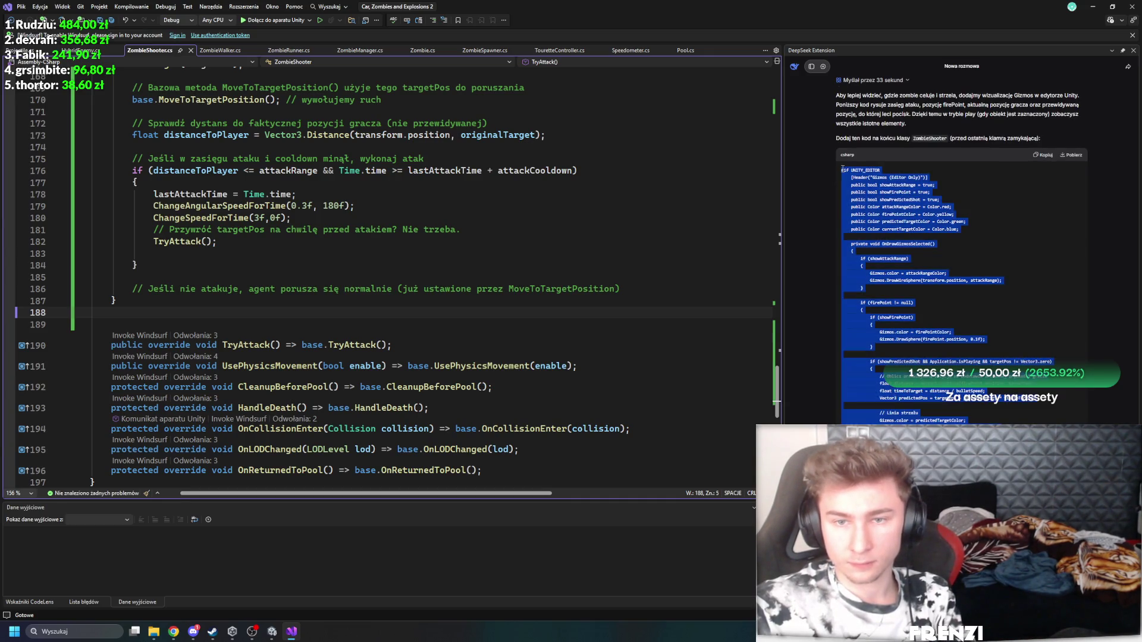
{"action": "scroll", "coordinate": [416, 267], "scroll_direction": "down", "scroll_amount": 4}
{"action": "left_click", "coordinate": [568, 340]}
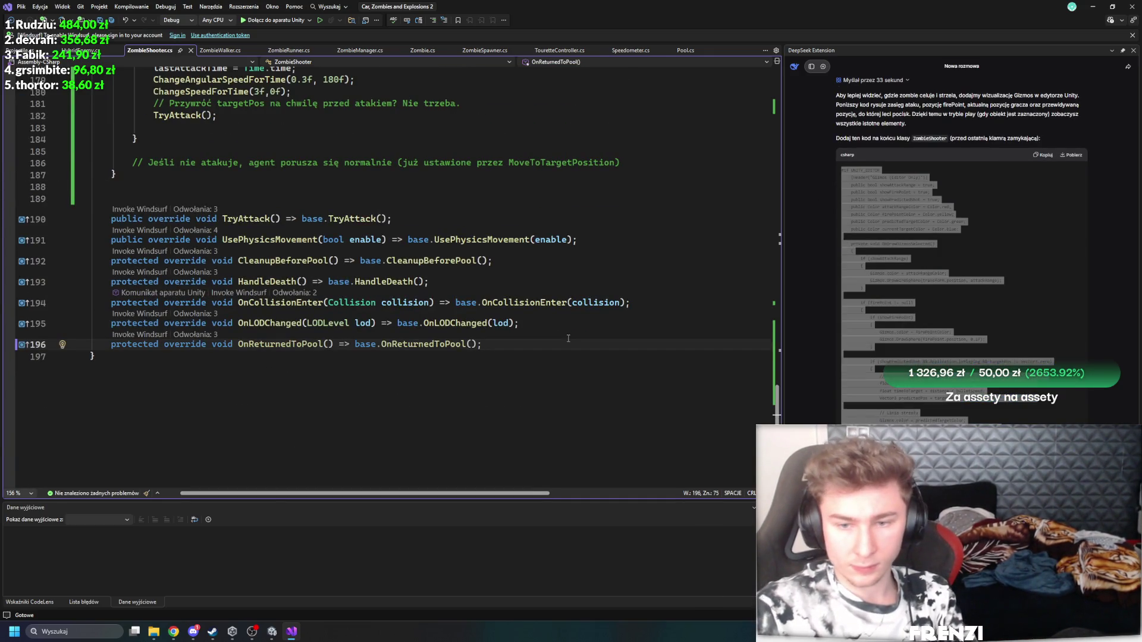
{"action": "key", "text": "Return"}
{"action": "key", "text": "ctrl+v"}
{"action": "left_click", "coordinate": [369, 231]}
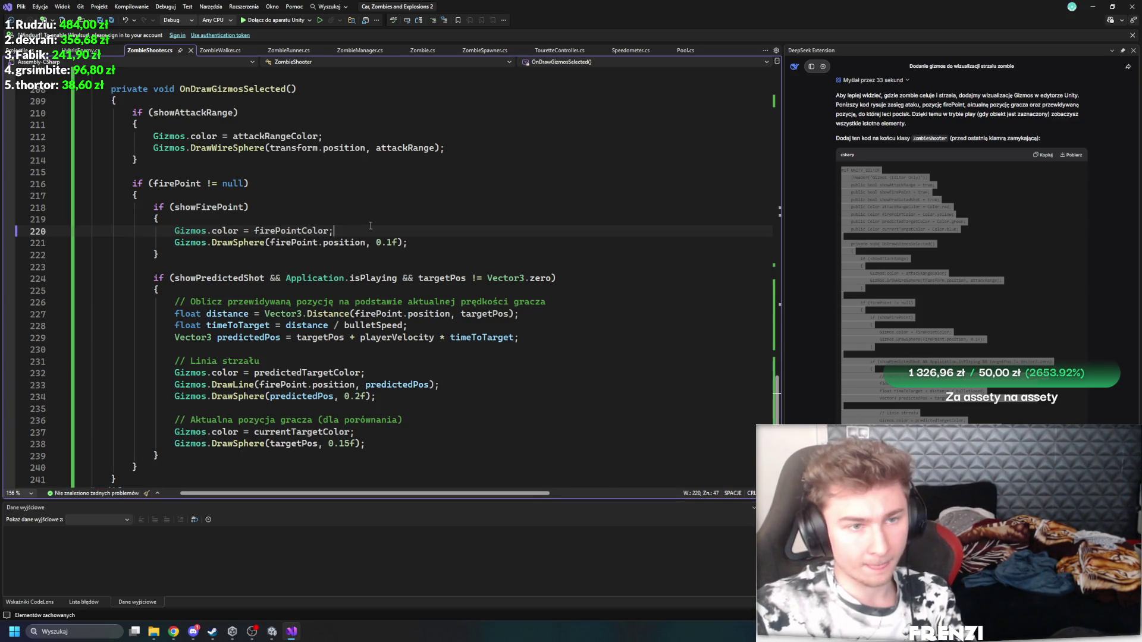
{"action": "key", "text": "ctrl+s"}
{"action": "scroll", "coordinate": [304, 268], "scroll_direction": "up", "scroll_amount": 2}
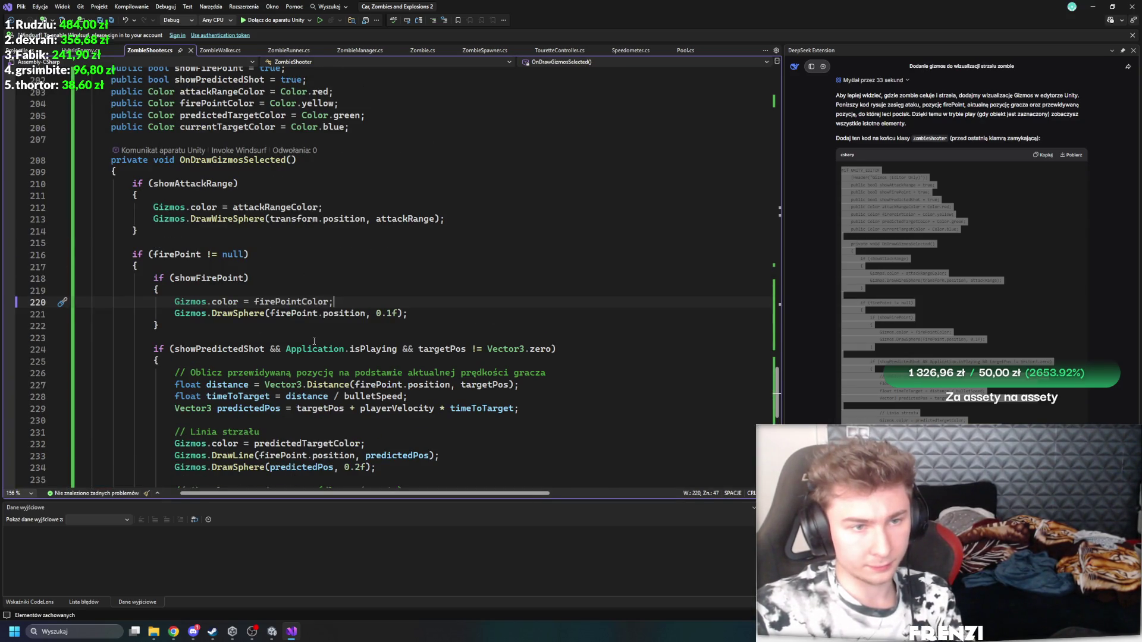
{"action": "mouse_move", "coordinate": [272, 632]}
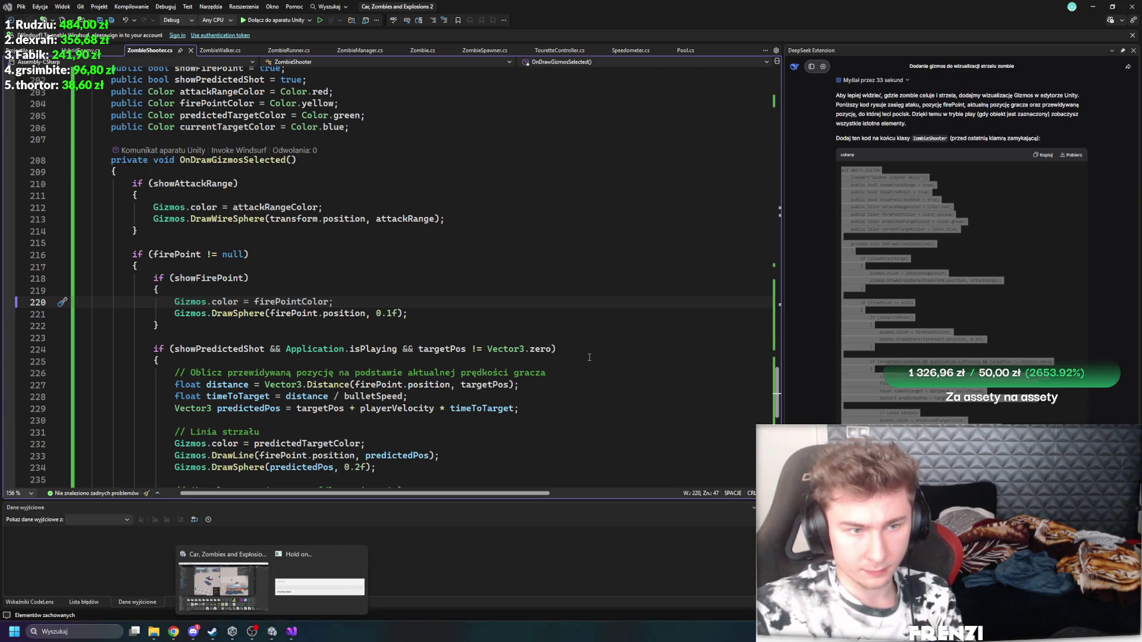
{"action": "left_click", "coordinate": [310, 595]}
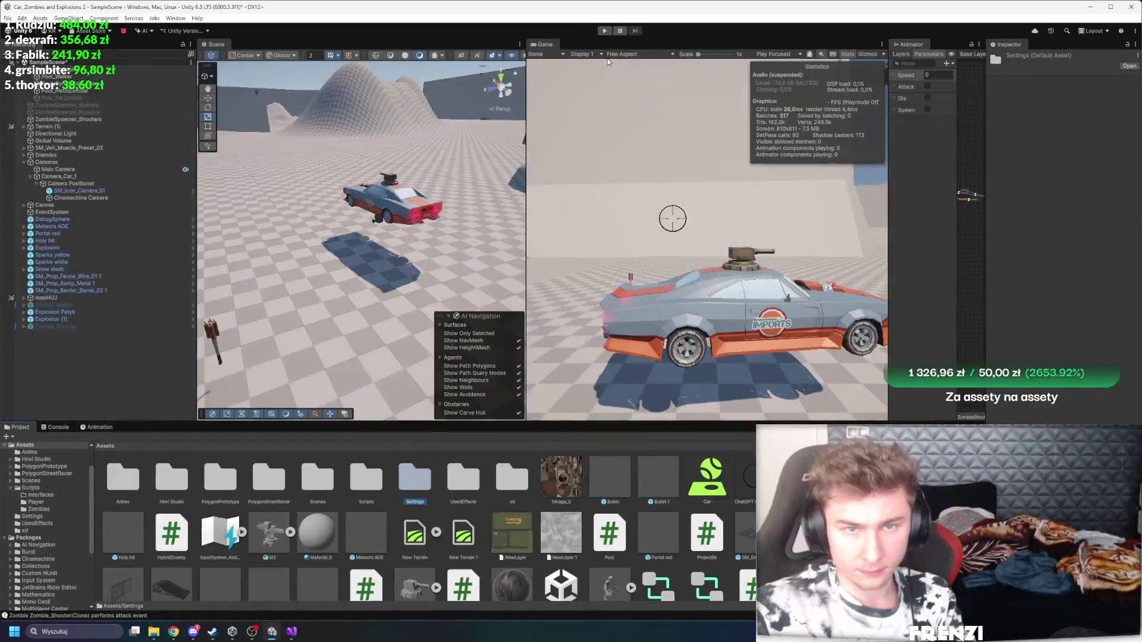
Step: Start Play mode, drive the car, and select a Zombie_Shooter(Clone) to inspect
{"action": "left_click", "coordinate": [605, 30]}
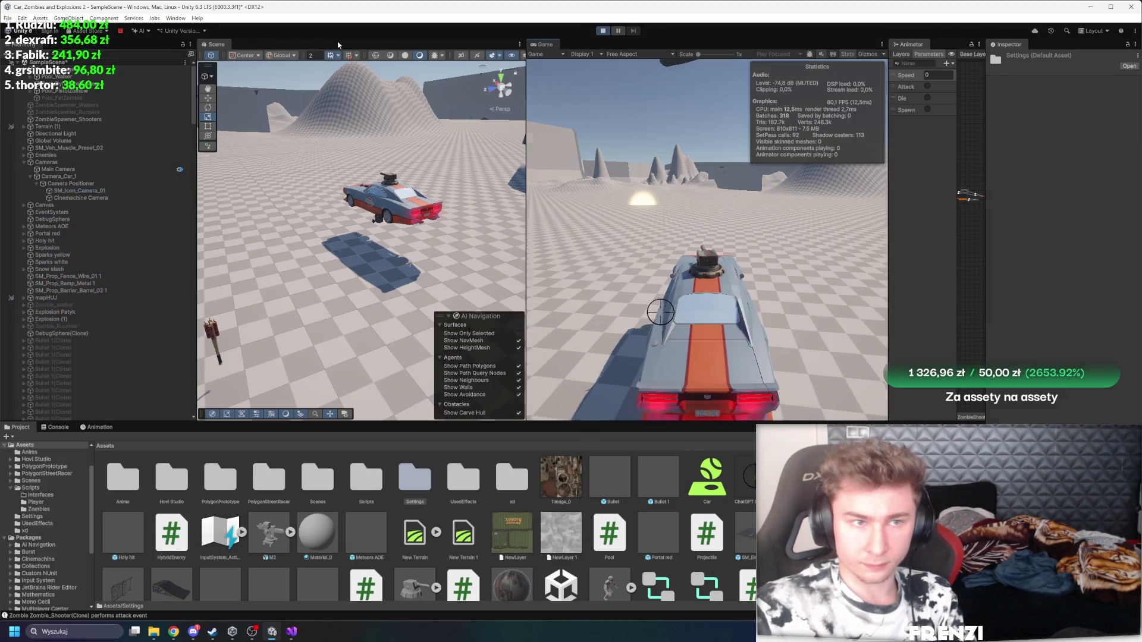
{"action": "key", "text": "w"}
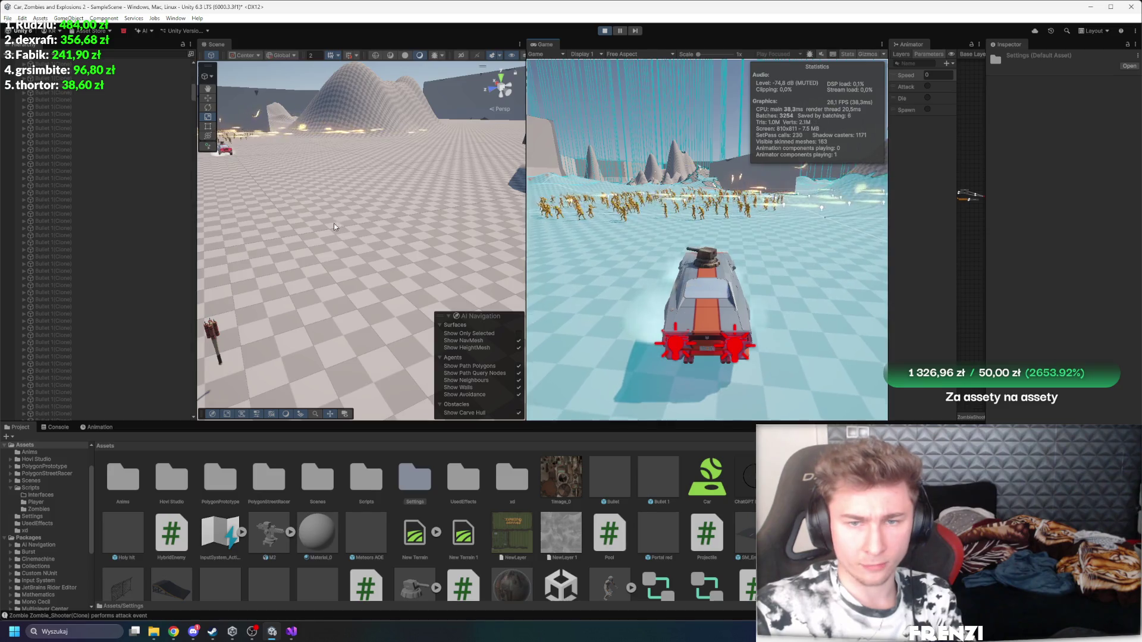
{"action": "mouse_move", "coordinate": [335, 226]}
{"action": "left_mouse_down"}
{"action": "mouse_move", "coordinate": [488, 228]}
{"action": "mouse_move", "coordinate": [333, 279]}
{"action": "left_mouse_up"}
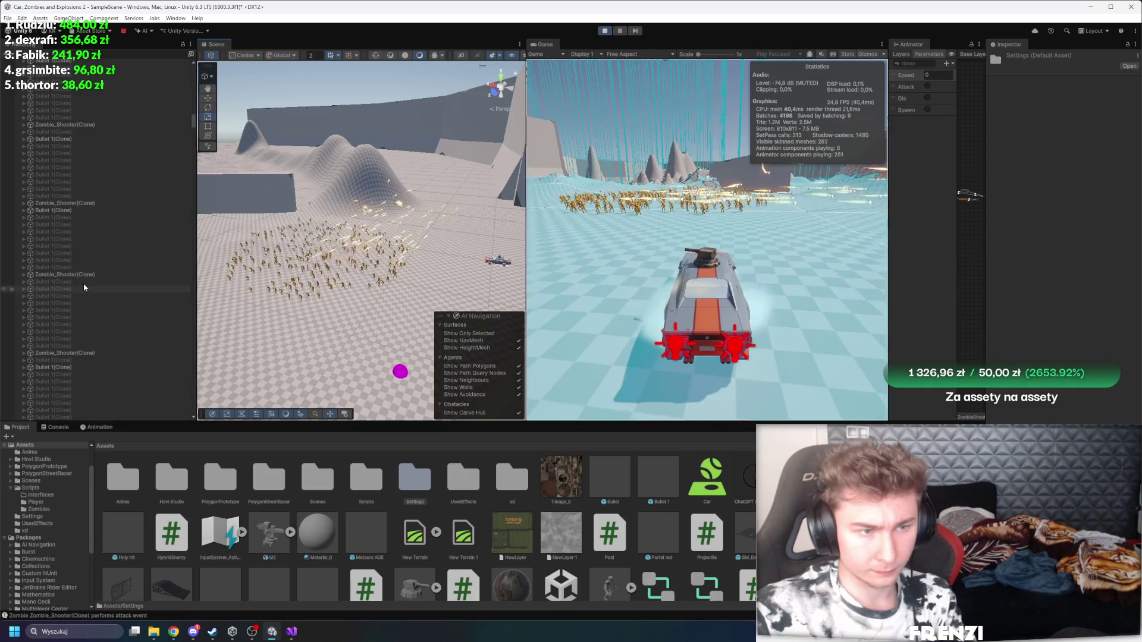
{"action": "left_click", "coordinate": [80, 262]}
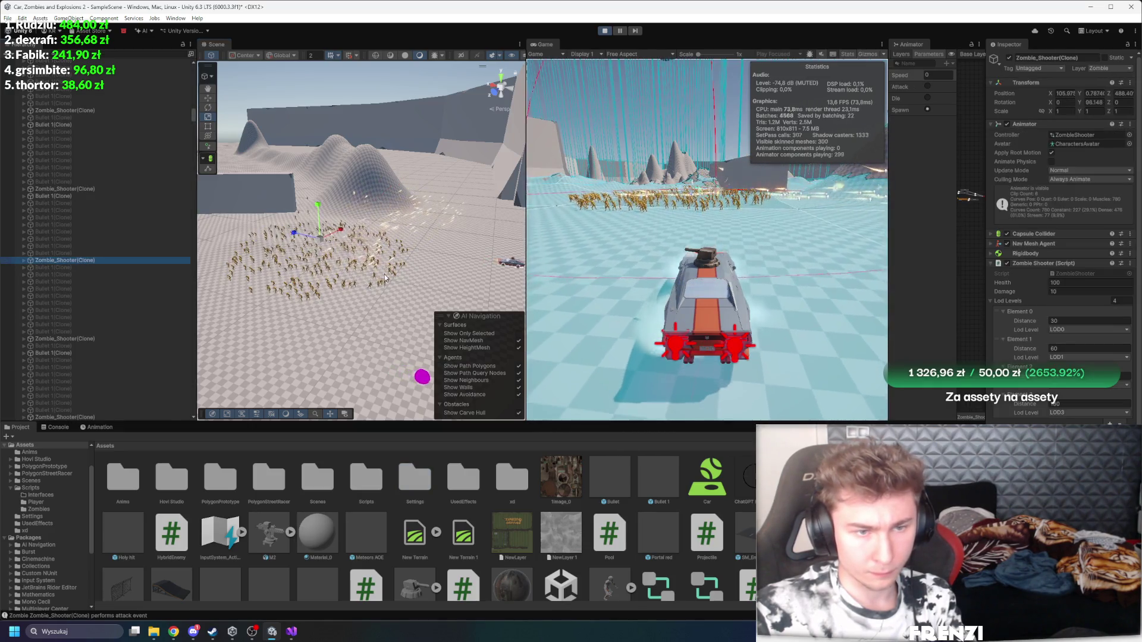
Step: Watch the horde from a widened, orbited Scene view, stop Play mode, and select the Bullet prefab
{"action": "mouse_move", "coordinate": [526, 178]}
{"action": "left_mouse_down"}
{"action": "mouse_move", "coordinate": [656, 178]}
{"action": "mouse_move", "coordinate": [511, 176]}
{"action": "left_mouse_up"}
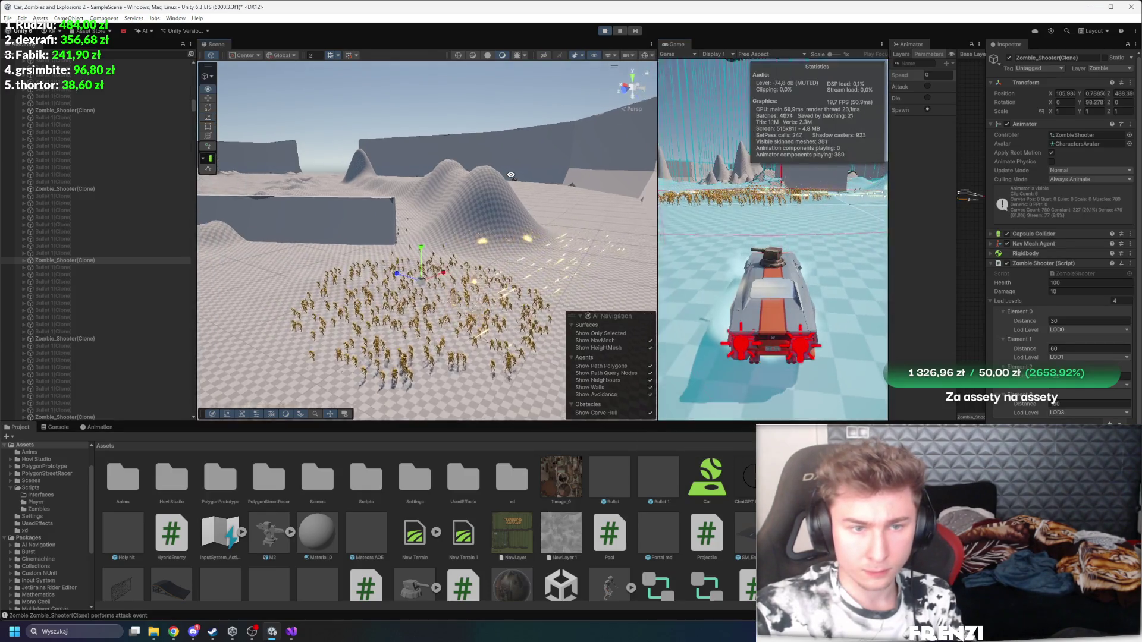
{"action": "scroll", "coordinate": [511, 176], "scroll_direction": "up", "scroll_amount": 5}
{"action": "scroll", "coordinate": [1004, 365], "scroll_direction": "down", "scroll_amount": 5}
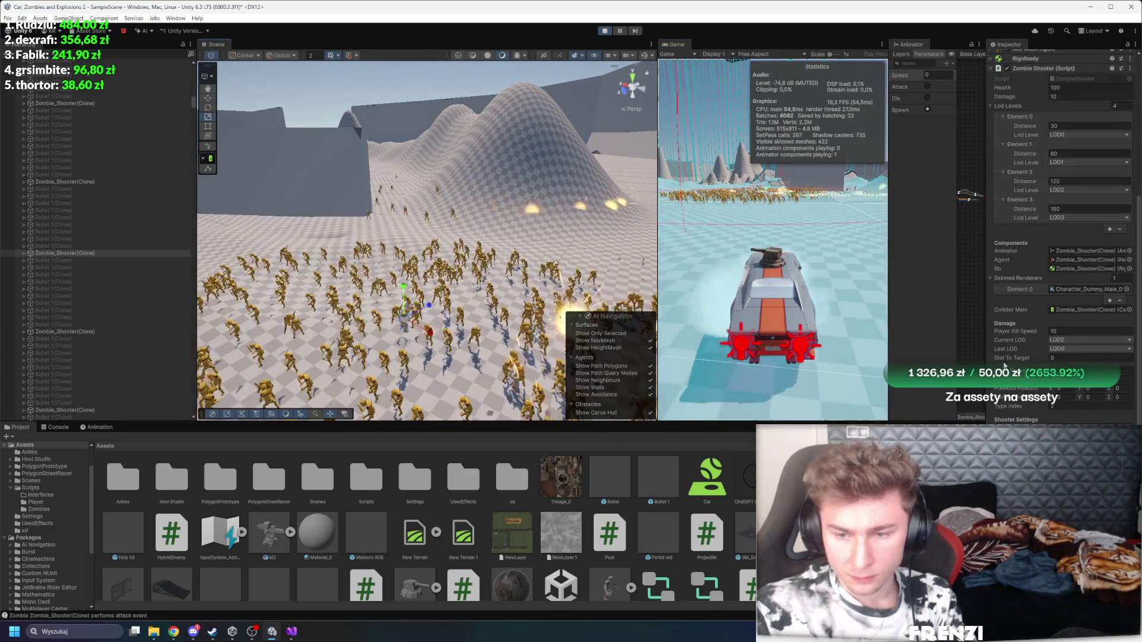
{"action": "left_click_drag", "start_coordinate": [580, 321], "coordinate": [578, 285]}
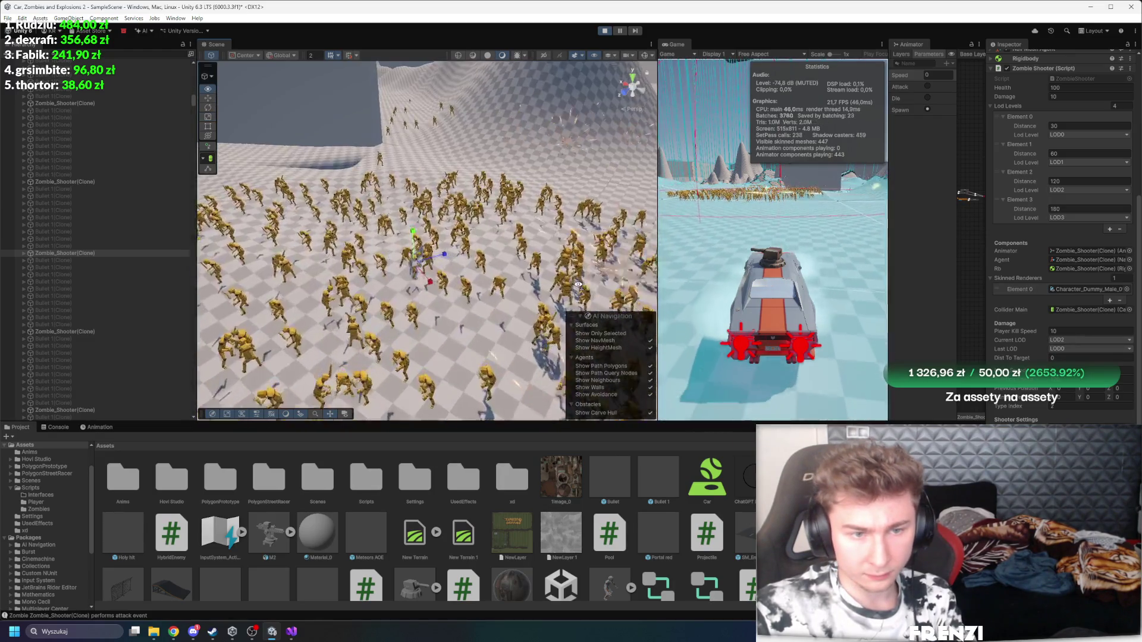
{"action": "scroll", "coordinate": [578, 285], "scroll_direction": "up", "scroll_amount": 3}
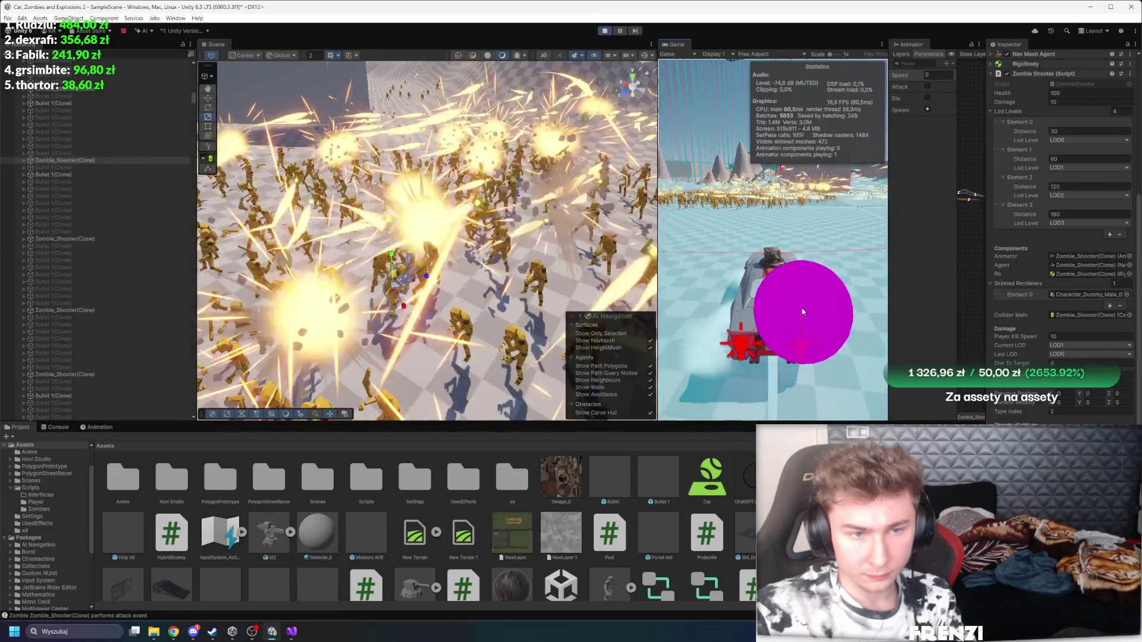
{"action": "scroll", "coordinate": [655, 235], "scroll_direction": "down", "scroll_amount": 5}
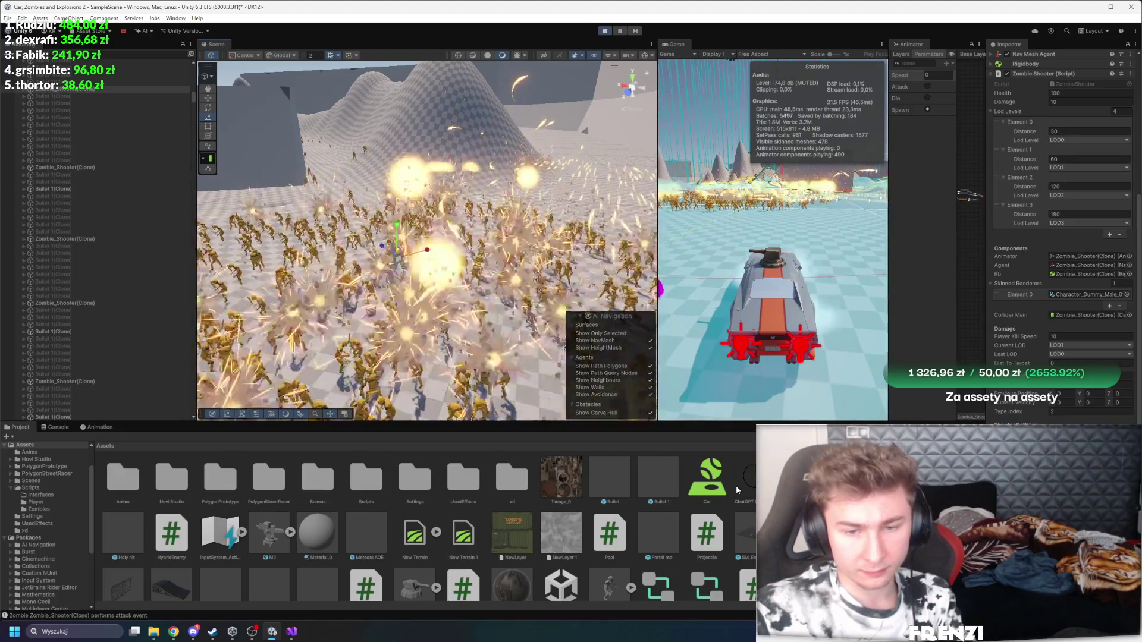
{"action": "mouse_move", "coordinate": [512, 333]}
{"action": "left_mouse_down"}
{"action": "mouse_move", "coordinate": [517, 355]}
{"action": "mouse_move", "coordinate": [488, 312]}
{"action": "left_mouse_up"}
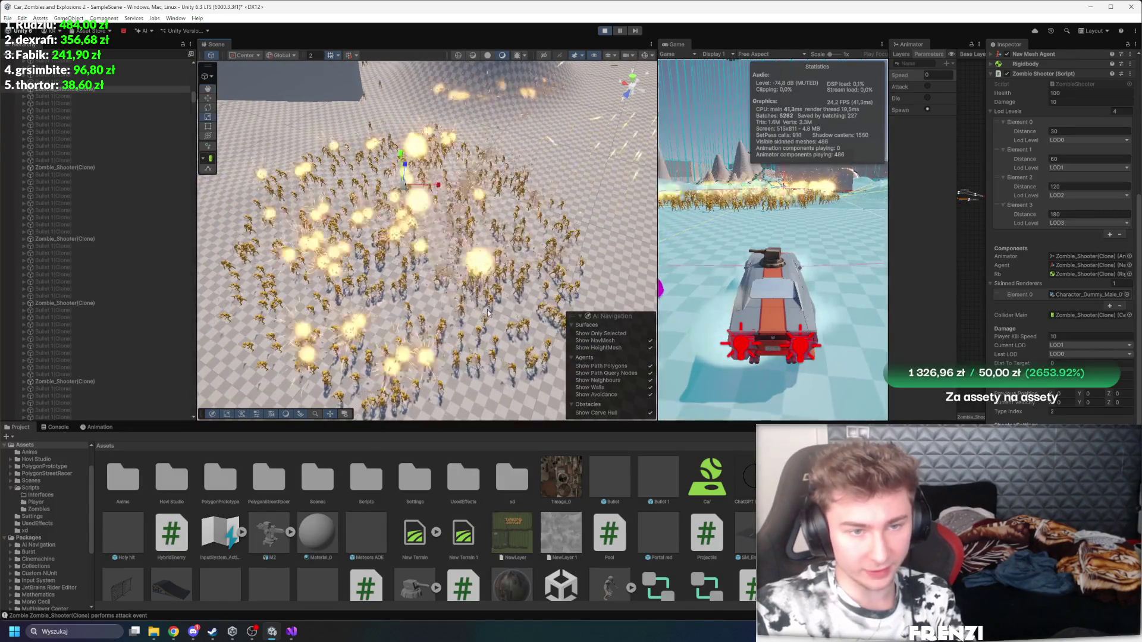
{"action": "left_click", "coordinate": [602, 33]}
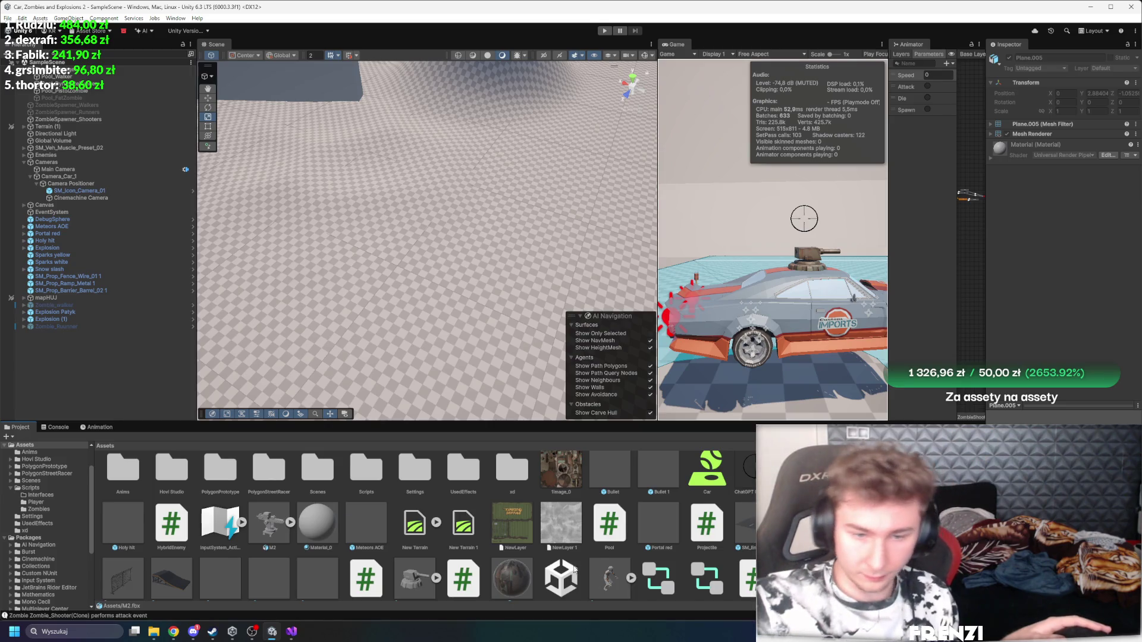
{"action": "left_click", "coordinate": [609, 473]}
Step: Open the Stones hit prefab and inspect its Glow and Flash particle systems
{"action": "double_click", "coordinate": [1079, 244]}
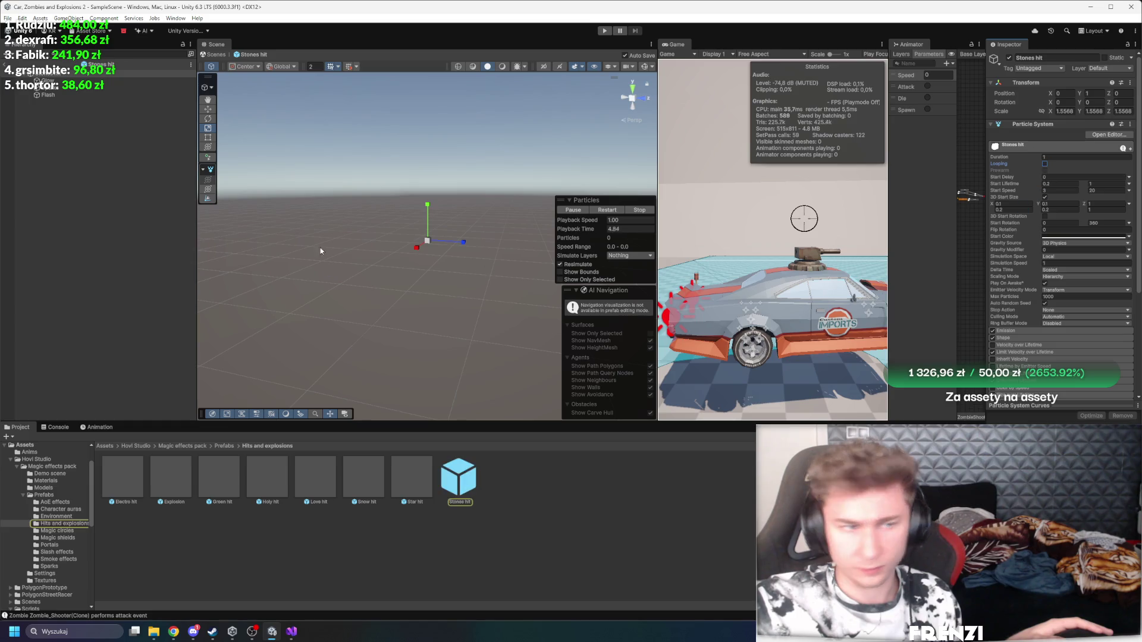
{"action": "left_click", "coordinate": [46, 81]}
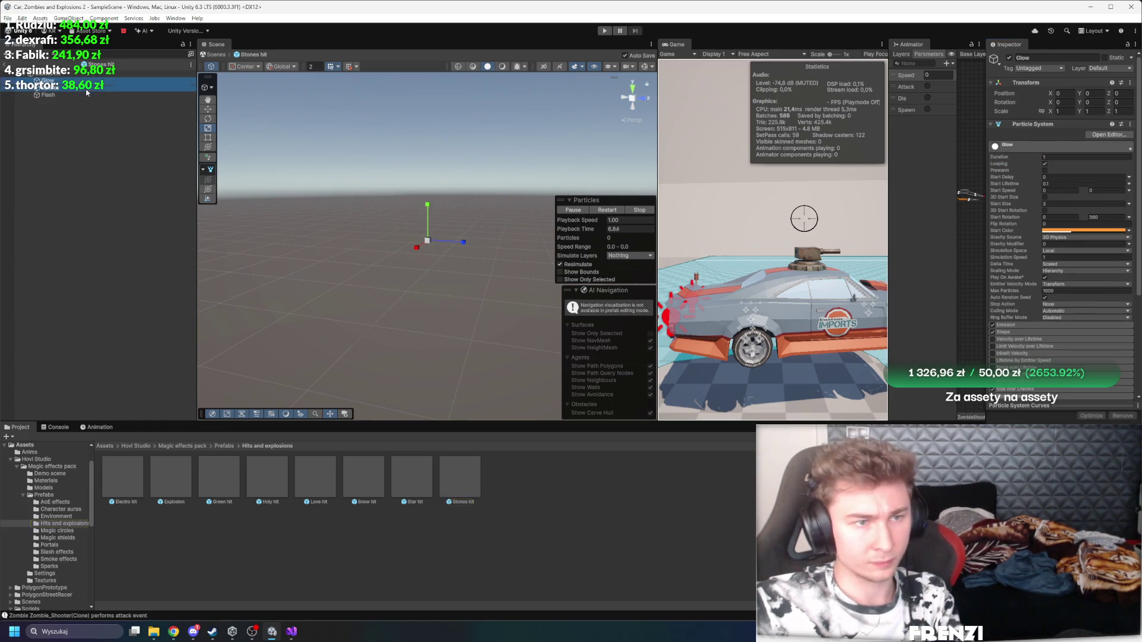
{"action": "left_click", "coordinate": [86, 93], "text": "shift"}
{"action": "left_click", "coordinate": [78, 204]}
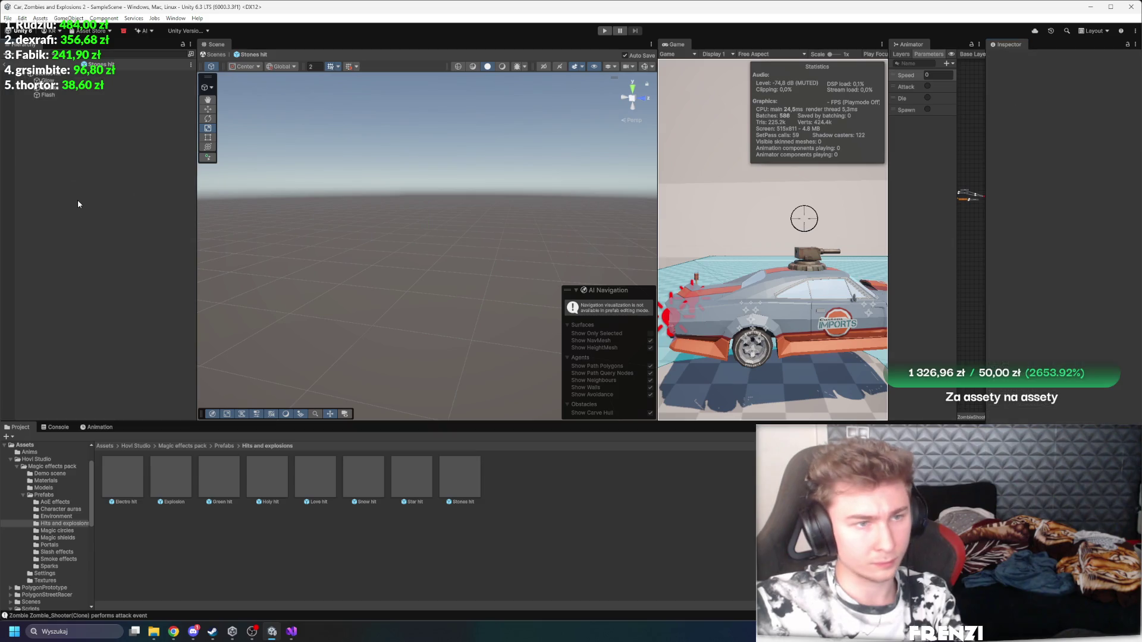
Step: Set the Stones hit Particle System's Stop Action to Destroy
{"action": "left_click", "coordinate": [26, 77]}
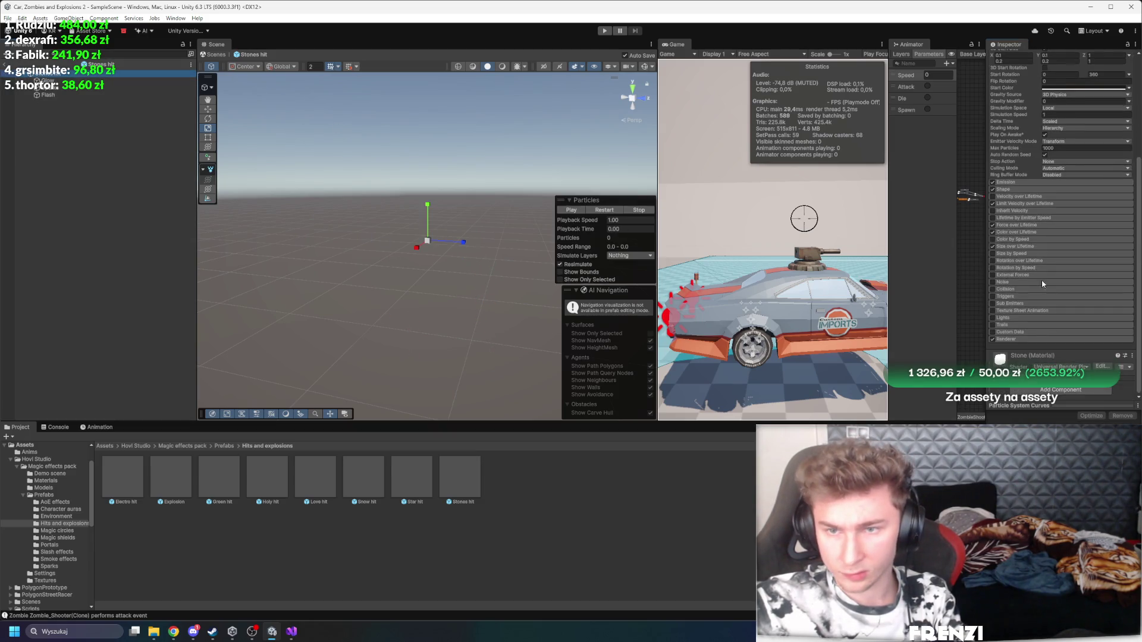
{"action": "scroll", "coordinate": [1042, 284], "scroll_direction": "up", "scroll_amount": 5}
{"action": "left_click", "coordinate": [1067, 323]}
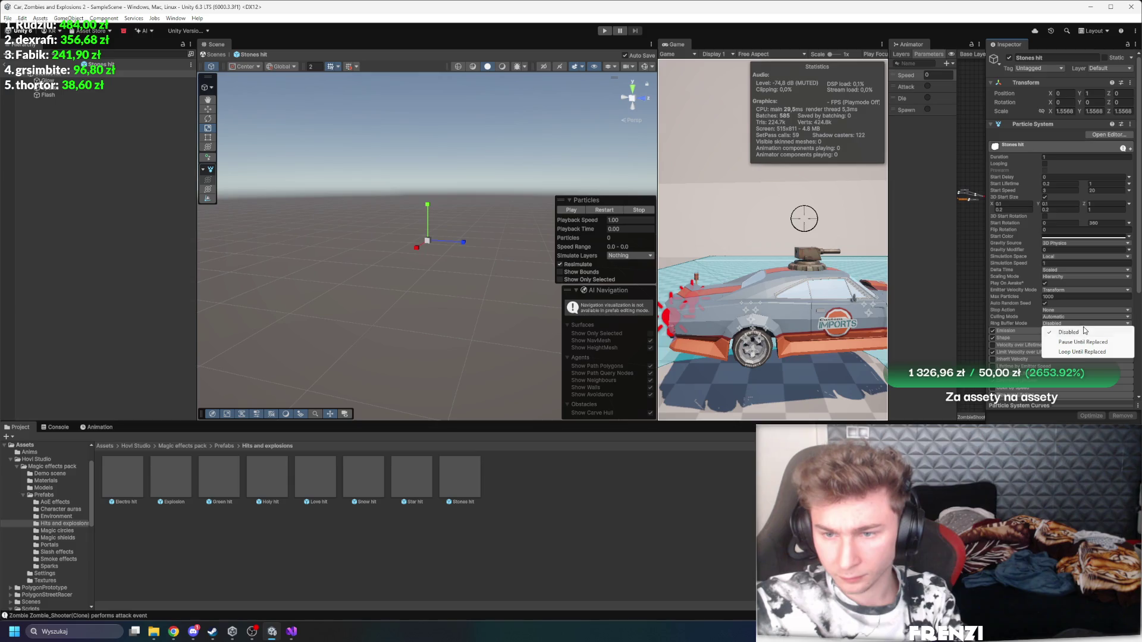
{"action": "left_click", "coordinate": [1072, 317]}
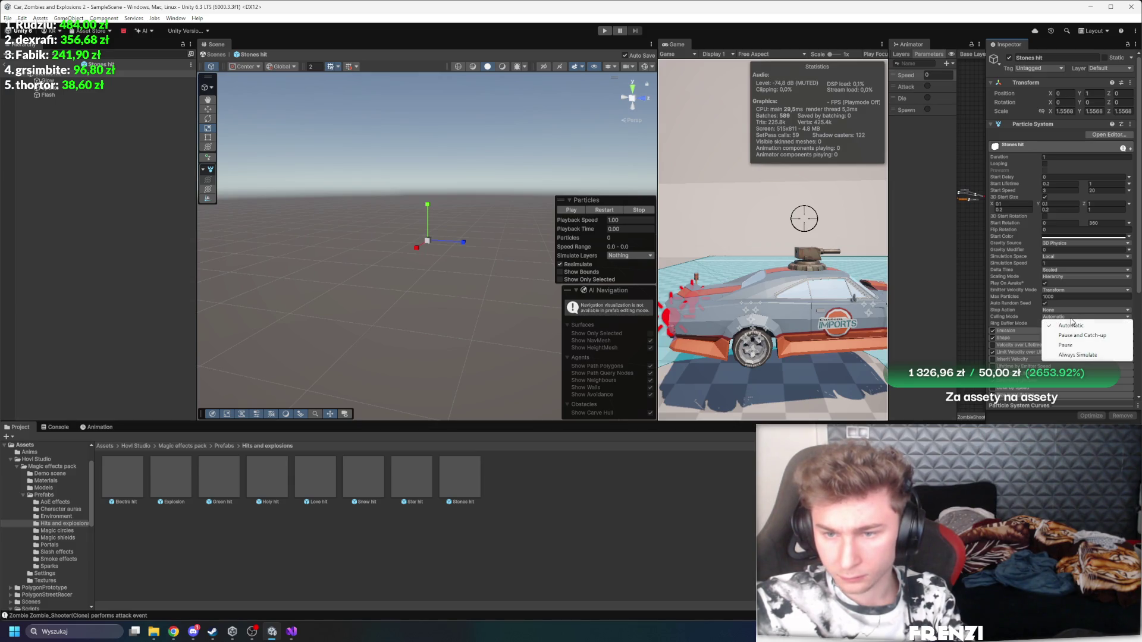
{"action": "left_click", "coordinate": [1062, 310]}
{"action": "left_click", "coordinate": [1062, 310]}
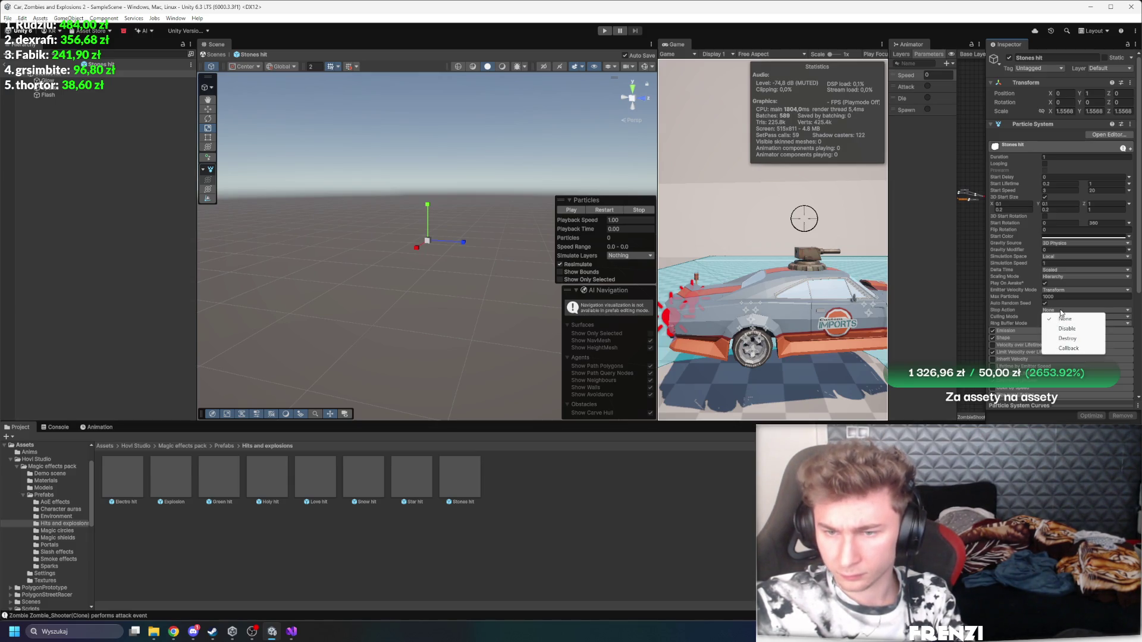
{"action": "left_click", "coordinate": [1067, 338]}
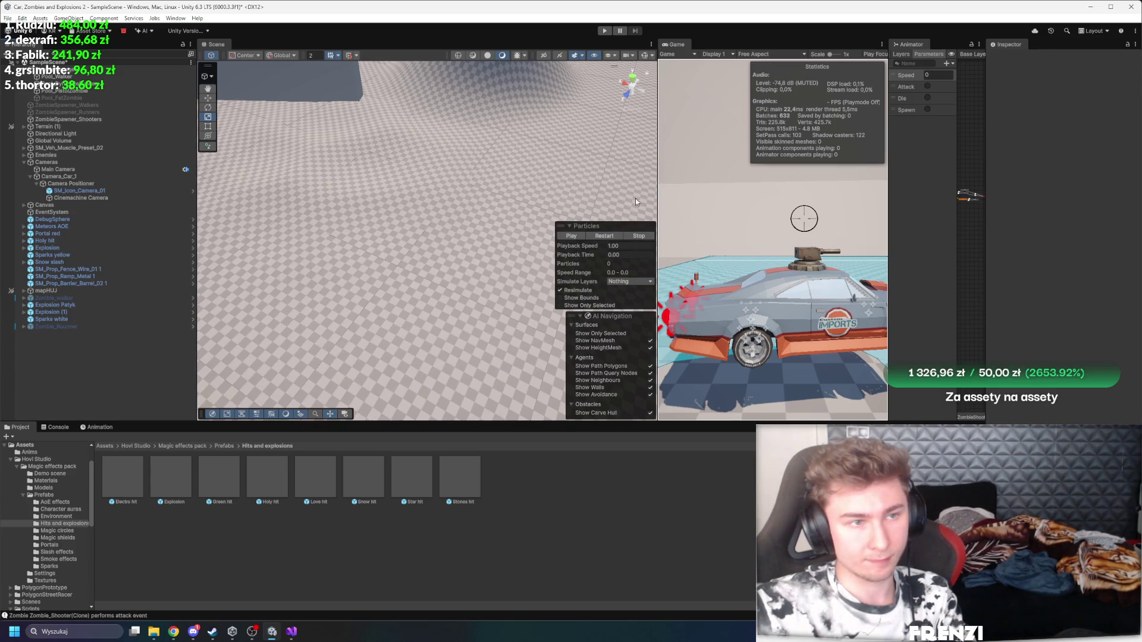
Step: Play-test with a wider game view, frame a shooter zombie clone, then stop and return to Visual Studio
{"action": "left_click_drag", "start_coordinate": [656, 74], "coordinate": [488, 73]}
{"action": "key", "text": "ctrl+p"}
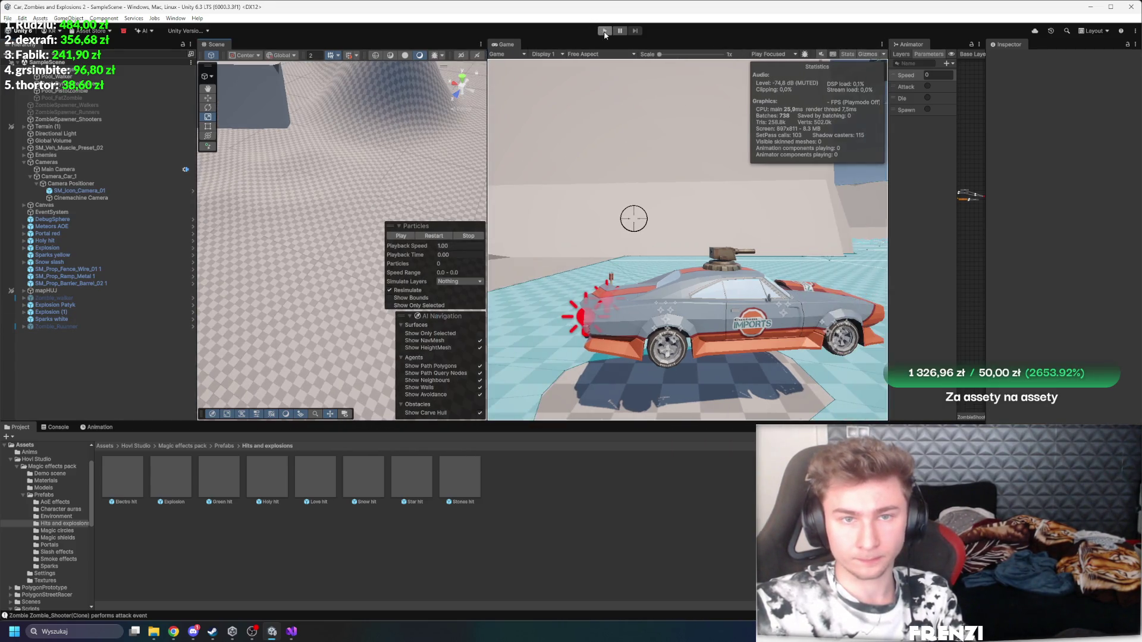
{"action": "left_click", "coordinate": [733, 191]}
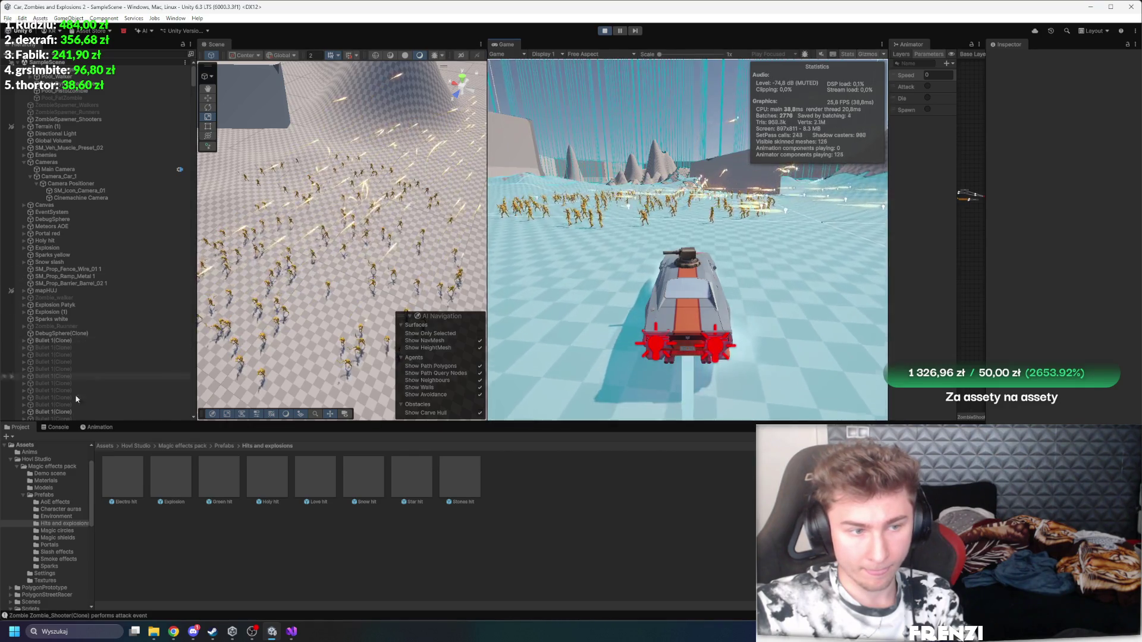
{"action": "scroll", "coordinate": [42, 380], "scroll_direction": "down", "scroll_amount": 10}
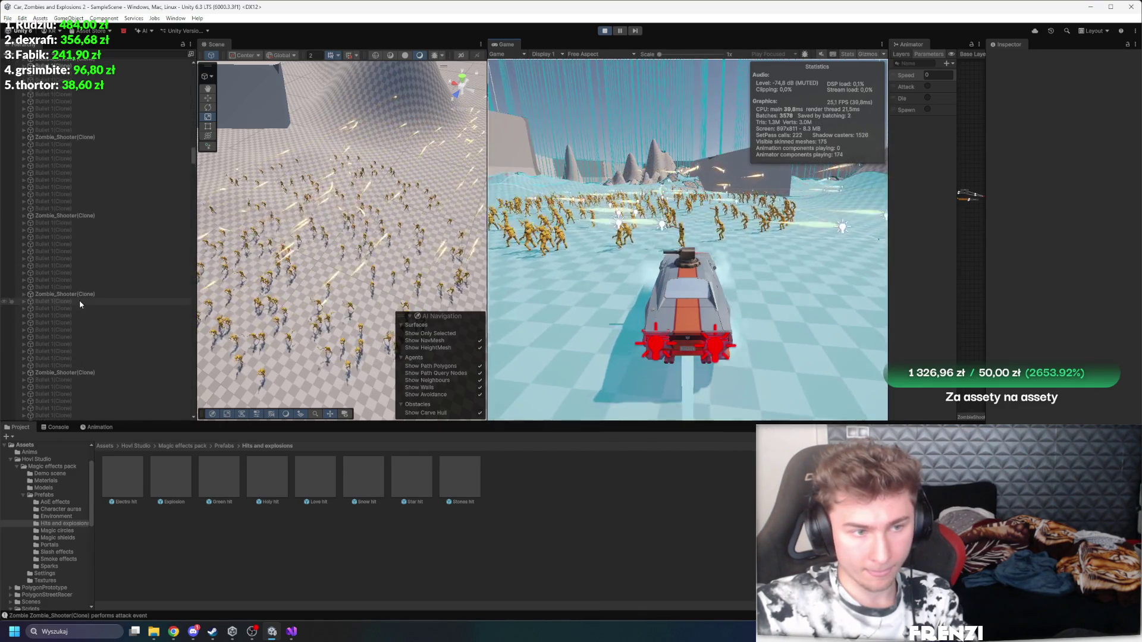
{"action": "double_click", "coordinate": [71, 294]}
{"action": "left_click_drag", "start_coordinate": [488, 119], "coordinate": [737, 125]}
{"action": "scroll", "coordinate": [594, 167], "scroll_direction": "up", "scroll_amount": 5}
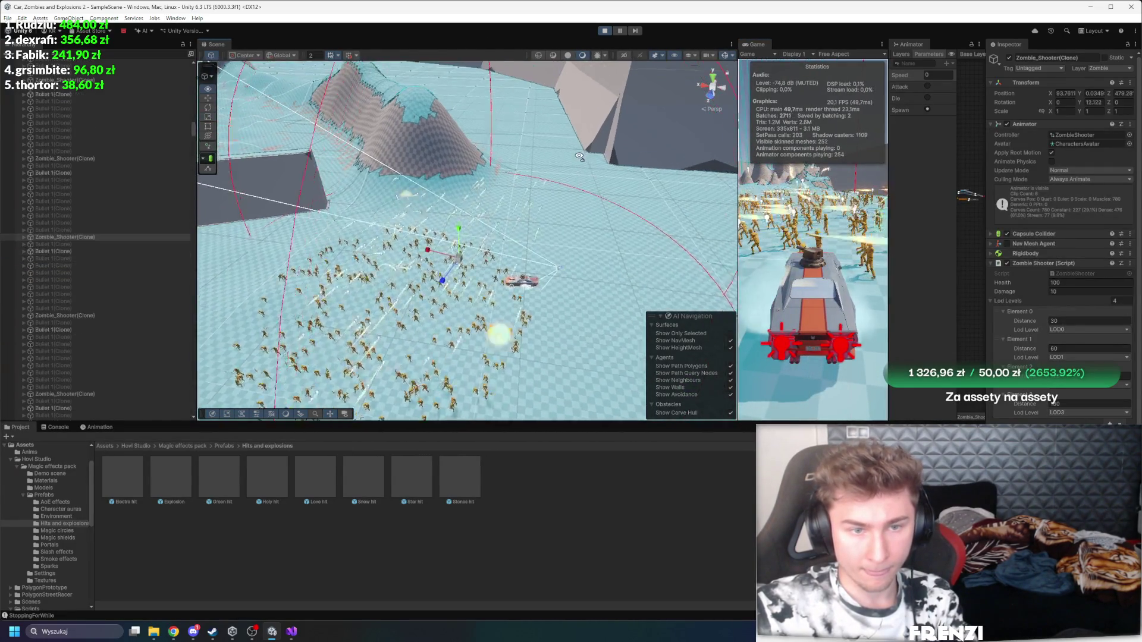
{"action": "scroll", "coordinate": [578, 166], "scroll_direction": "up", "scroll_amount": 5}
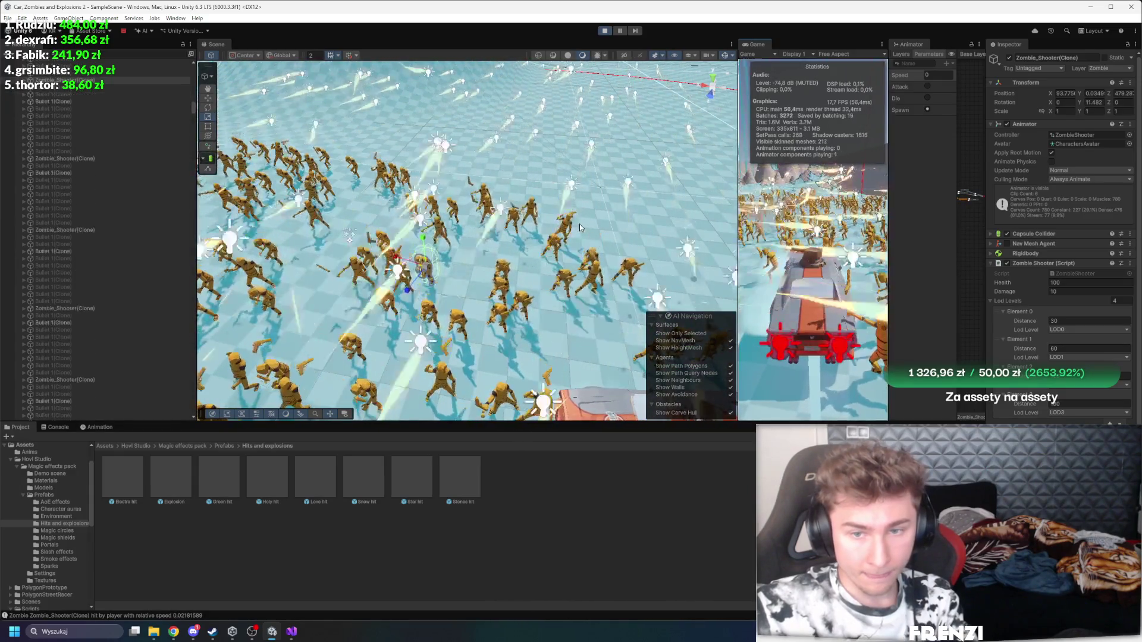
{"action": "left_click", "coordinate": [605, 31]}
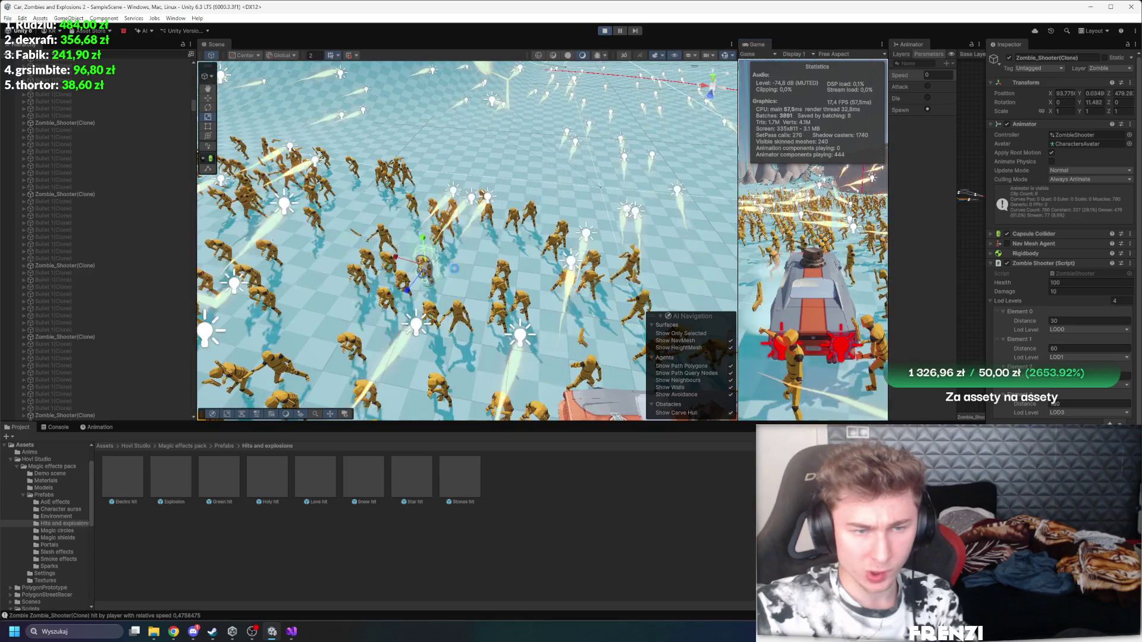
{"action": "key", "text": "alt+Tab"}
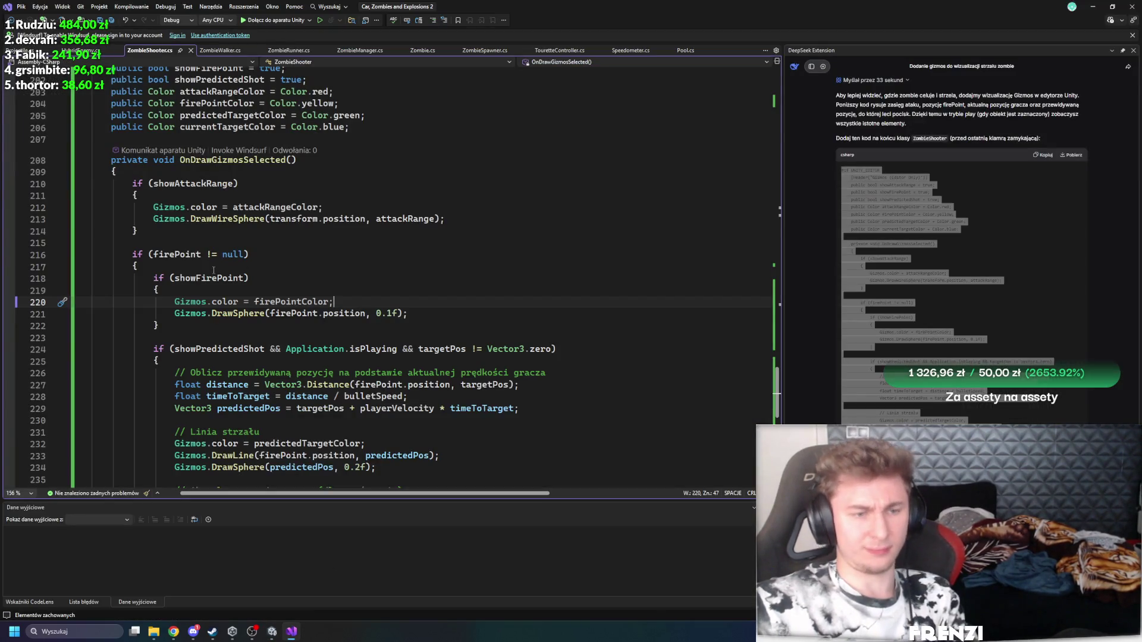
Step: Scroll ZombieShooter.cs and briefly check Unity before coming back to the script
{"action": "scroll", "coordinate": [218, 310], "scroll_direction": "down", "scroll_amount": 1}
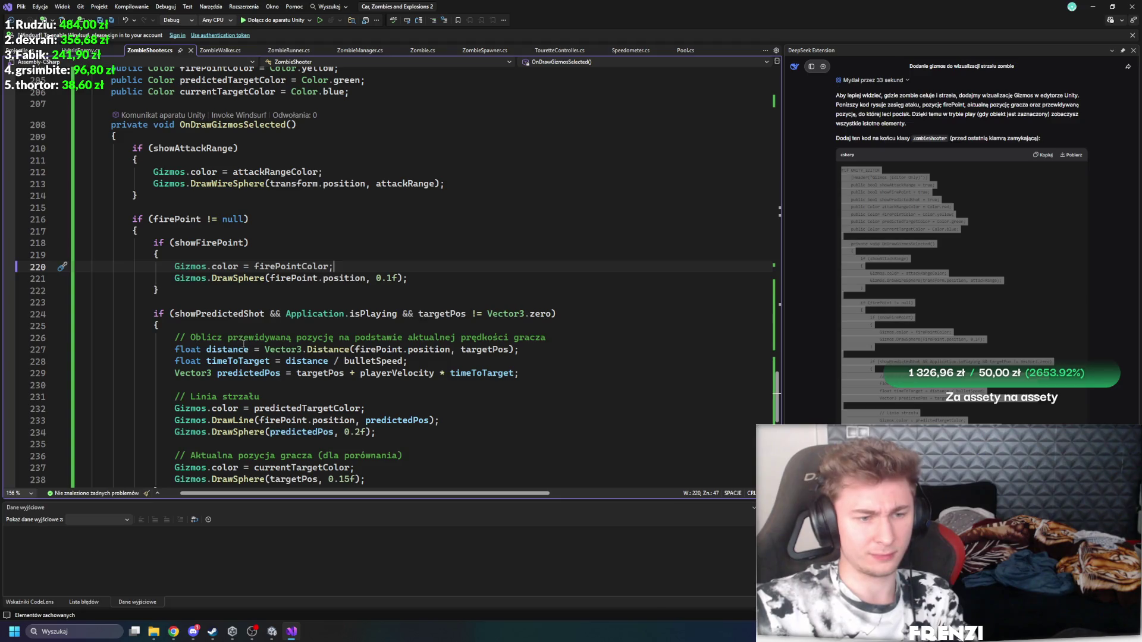
{"action": "scroll", "coordinate": [244, 344], "scroll_direction": "up", "scroll_amount": 20}
{"action": "scroll", "coordinate": [306, 412], "scroll_direction": "down", "scroll_amount": 1}
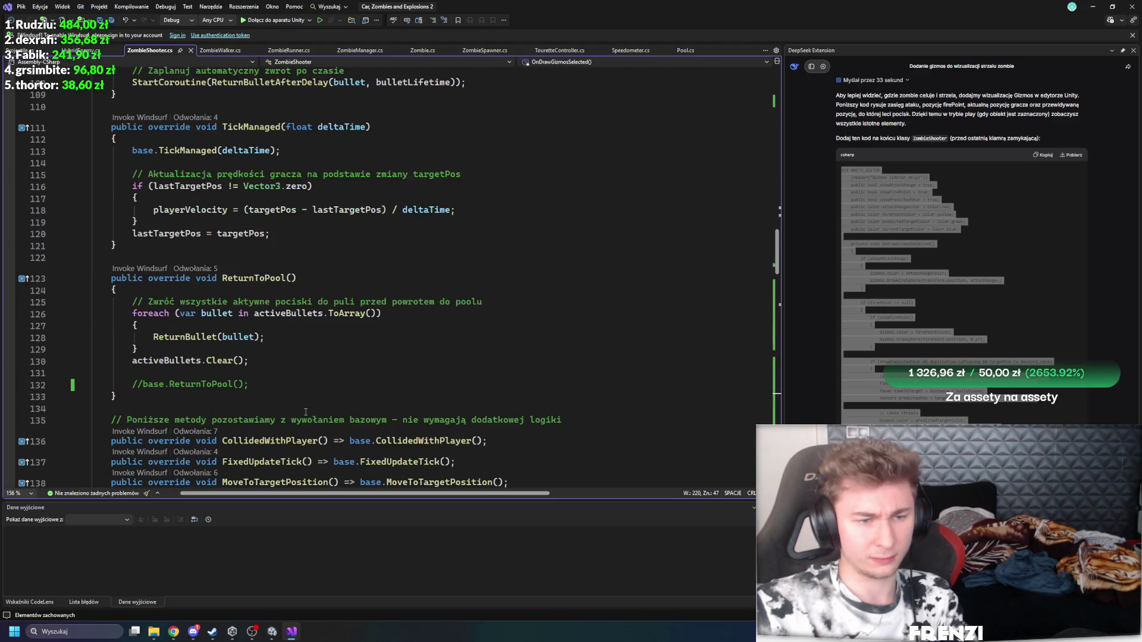
{"action": "left_click", "coordinate": [280, 636]}
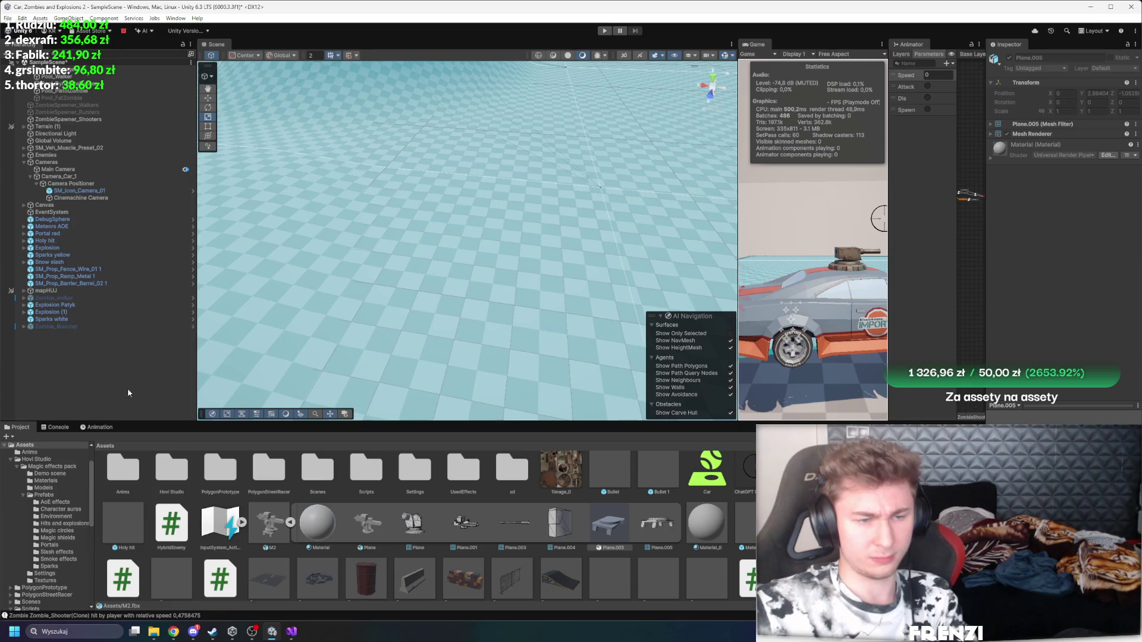
{"action": "left_click", "coordinate": [293, 638]}
Step: Locate AttackEvent's distance line and inspect bulletSpeed and targetPos on line 85
{"action": "scroll", "coordinate": [173, 161], "scroll_direction": "up", "scroll_amount": 20}
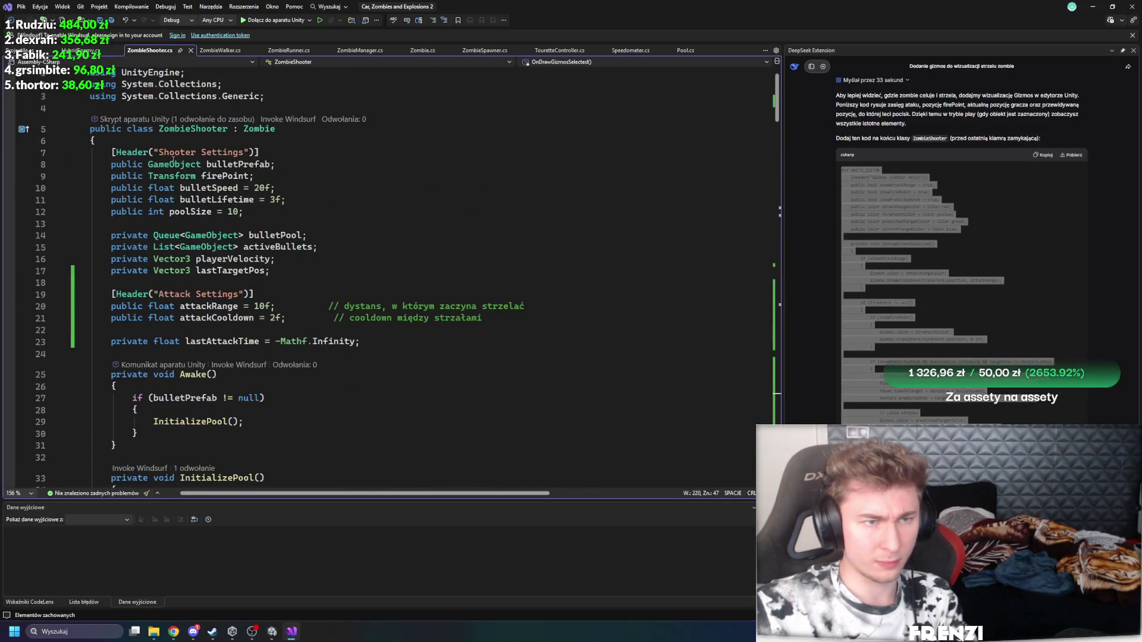
{"action": "scroll", "coordinate": [258, 262], "scroll_direction": "down", "scroll_amount": 9}
{"action": "scroll", "coordinate": [337, 321], "scroll_direction": "down", "scroll_amount": 15}
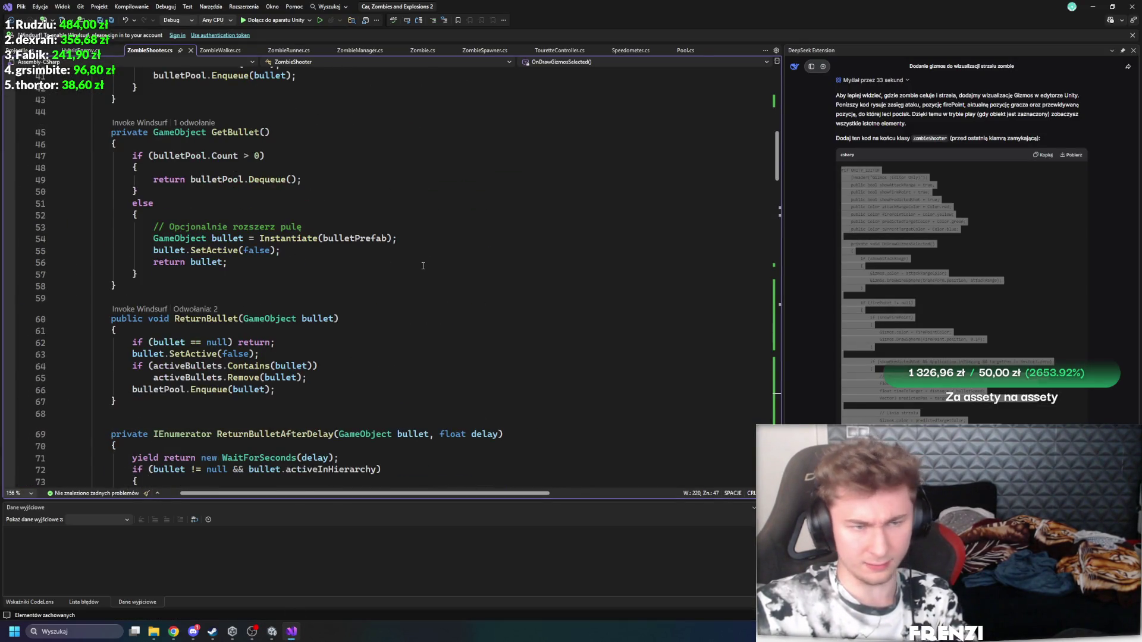
{"action": "scroll", "coordinate": [348, 342], "scroll_direction": "down", "scroll_amount": 4}
{"action": "scroll", "coordinate": [220, 342], "scroll_direction": "up", "scroll_amount": 2}
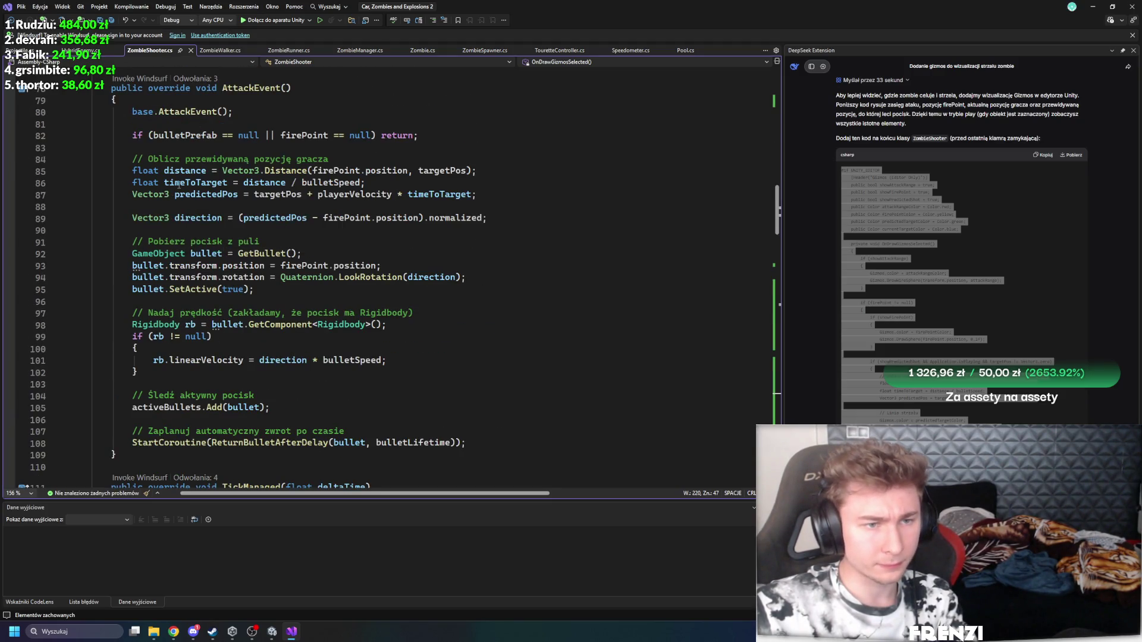
{"action": "left_click", "coordinate": [179, 171]}
{"action": "left_click", "coordinate": [330, 182]}
{"action": "left_click", "coordinate": [468, 172]}
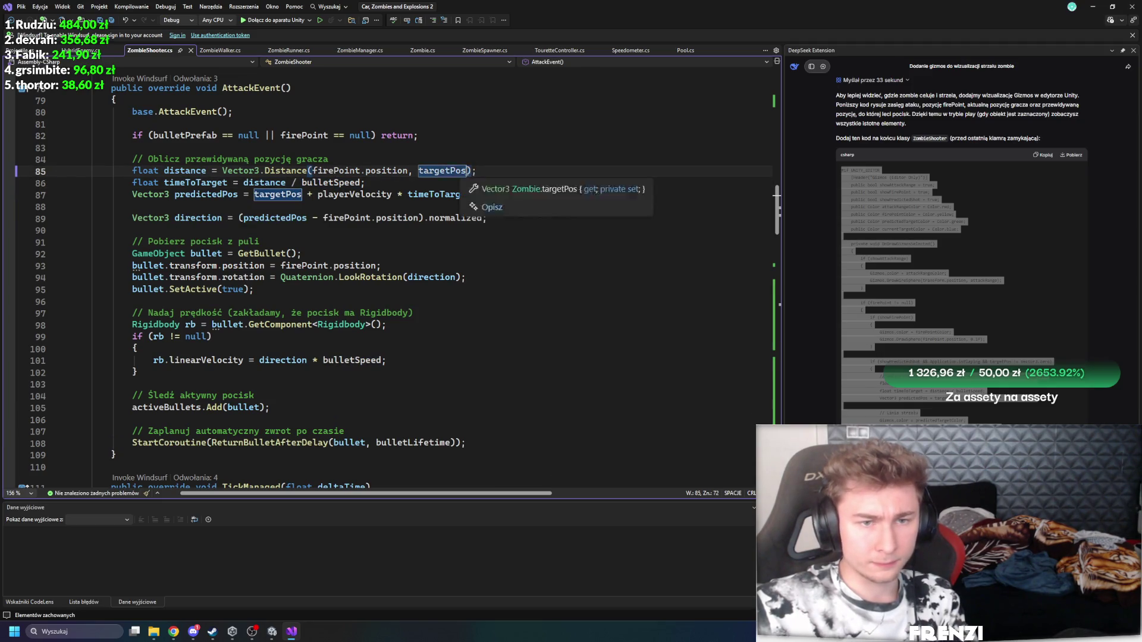
Step: Replace targetPos on line 85 with ZombieManager.Instance.PredictPlayerPosition(transform.position, 0f, 1f, 1f) and save
{"action": "double_click", "coordinate": [420, 170]}
{"action": "type", "text": "zom"}
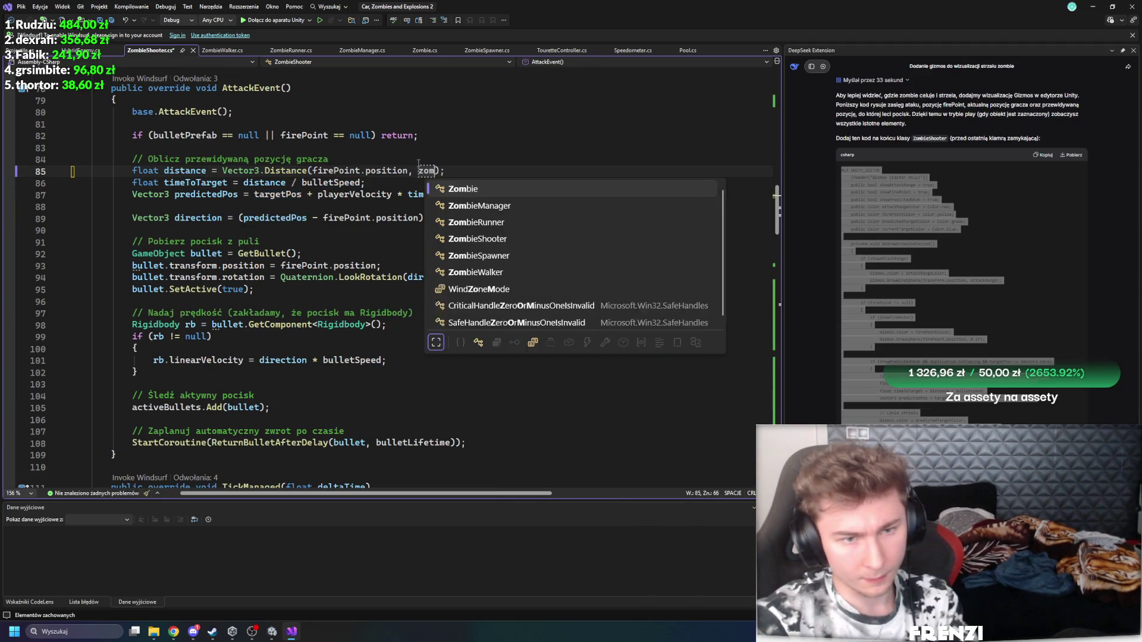
{"action": "type", "text": "bie"}
{"action": "key", "text": "Down"}
{"action": "type", "text": ".pr"}
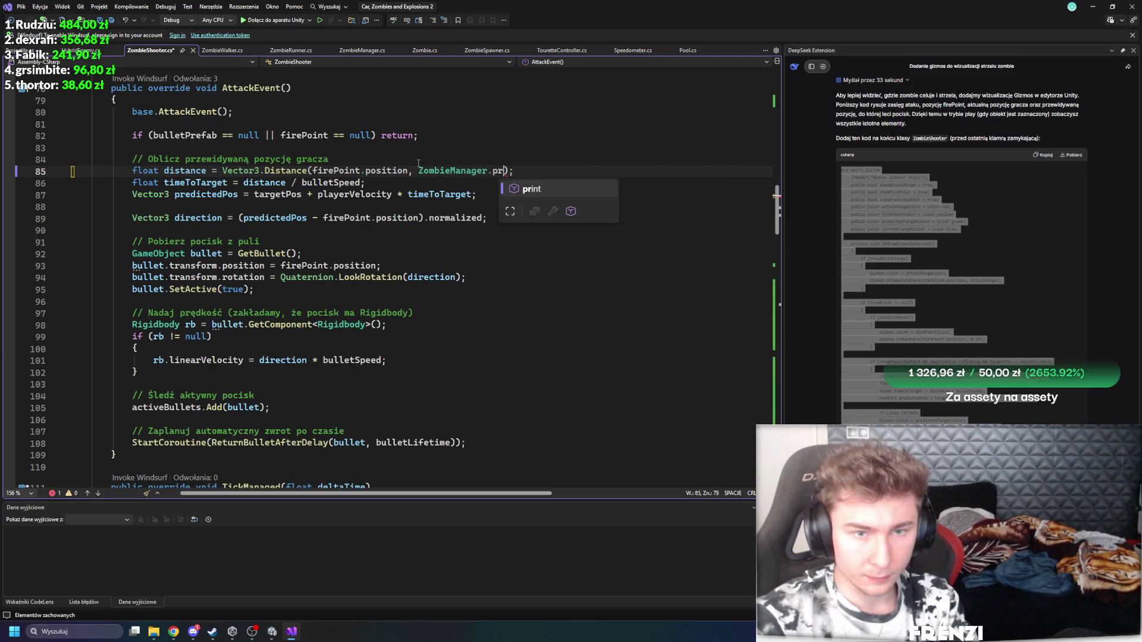
{"action": "key", "text": "BackSpace"}
{"action": "key", "text": "BackSpace"}
{"action": "type", "text": "ins."}
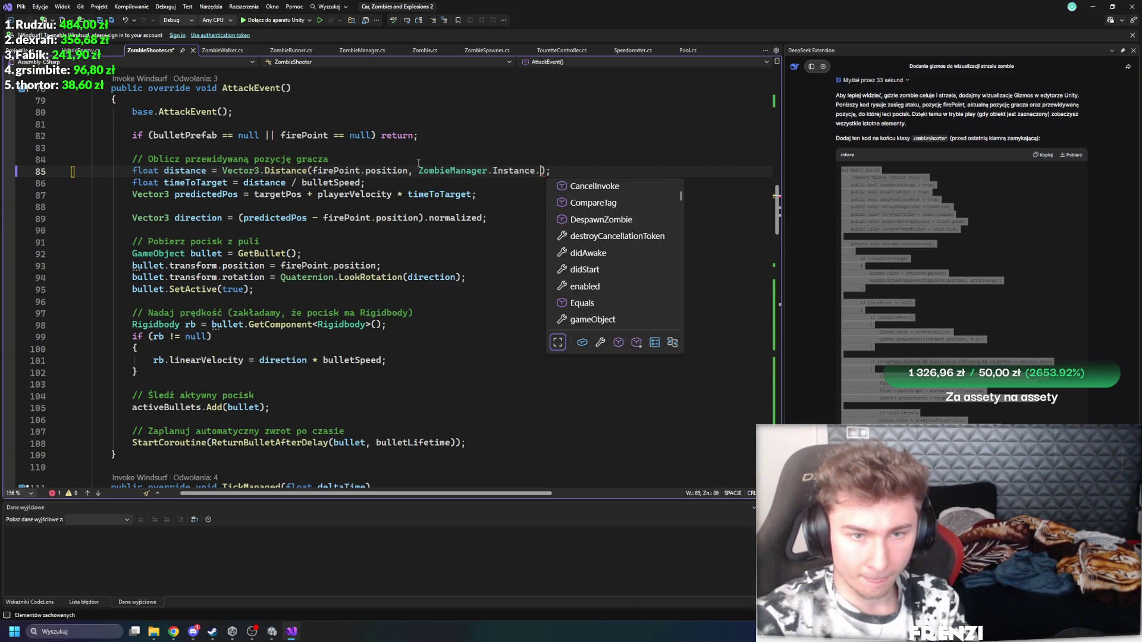
{"action": "type", "text": "pre"}
{"action": "key", "text": "Tab"}
{"action": "type", "text": "("}
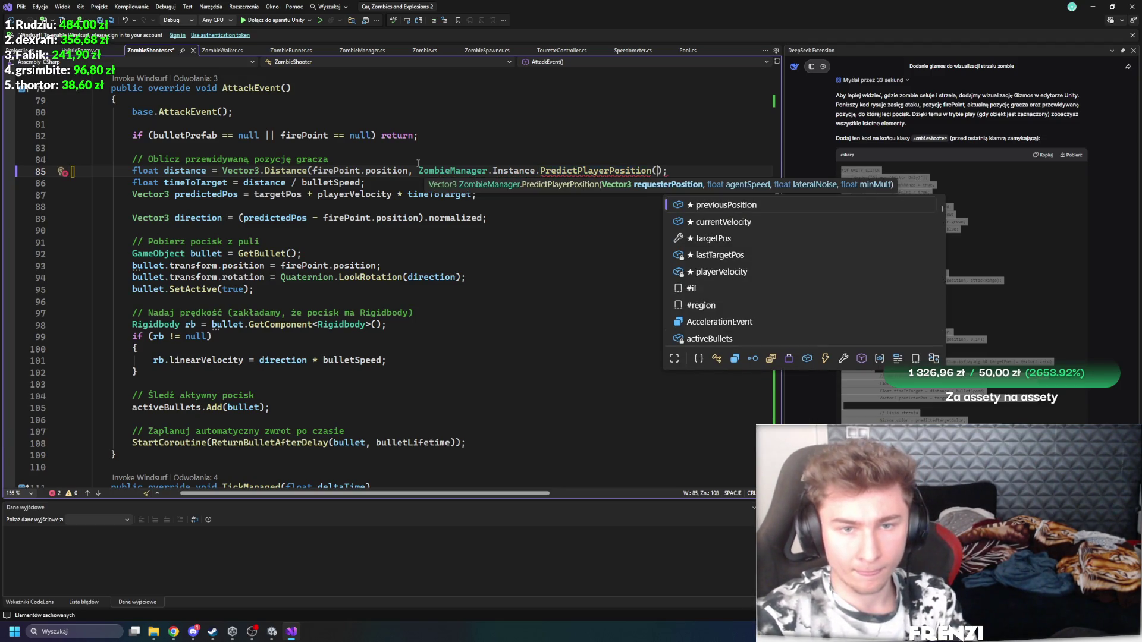
{"action": "type", "text": "transform.position, 0"}
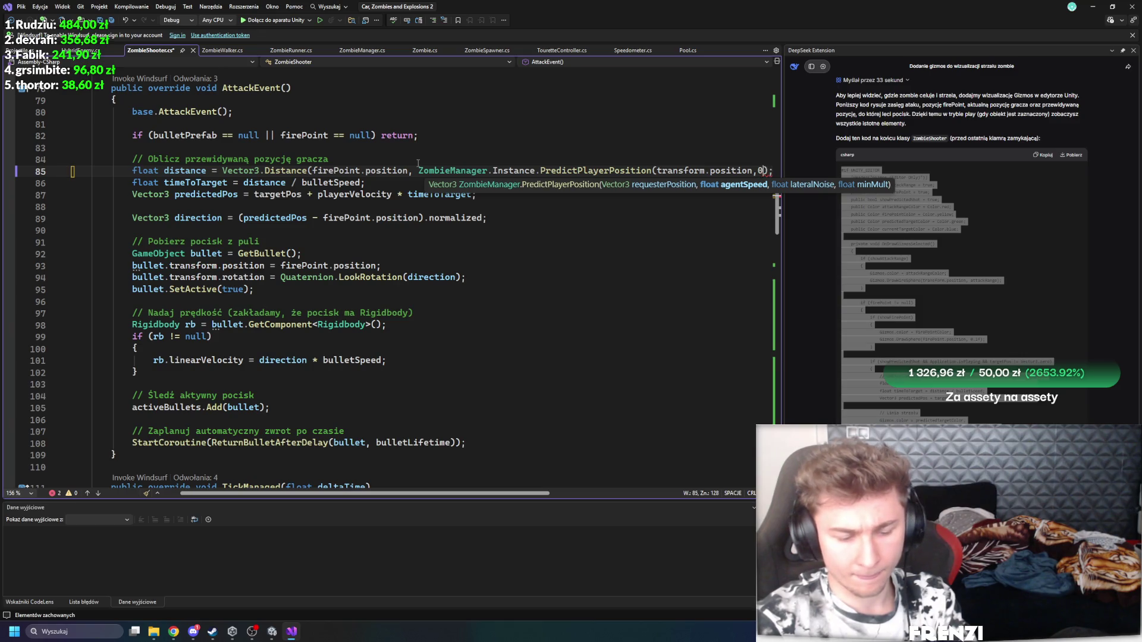
{"action": "type", "text": "f, 1f, 1f);"}
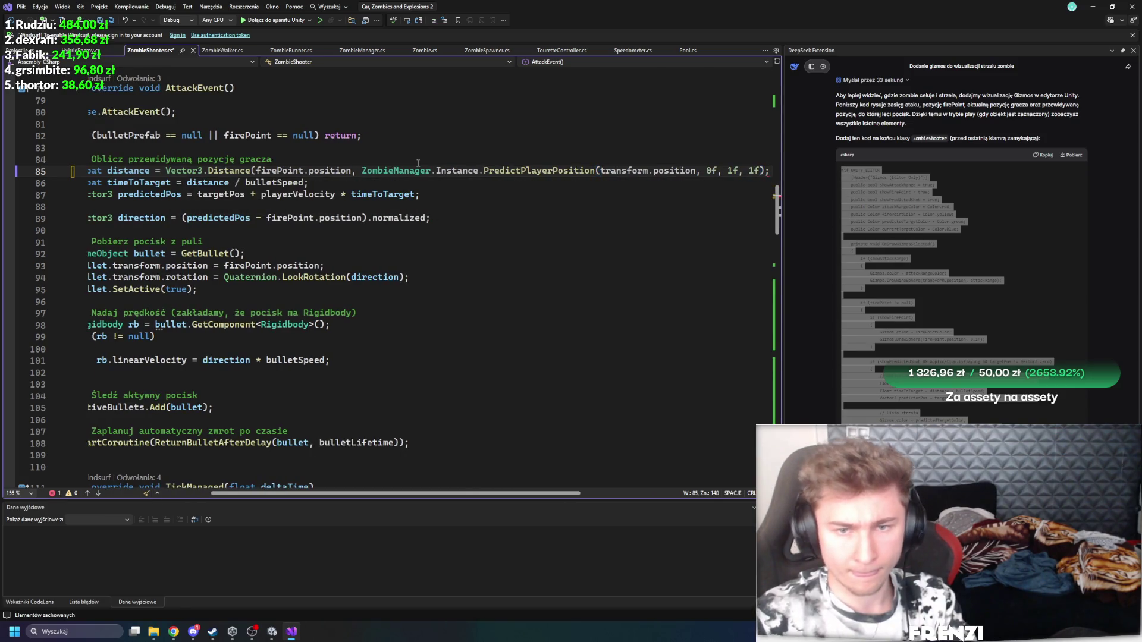
{"action": "key", "text": "ctrl+s"}
Step: Check timeToTarget and targetPos, and add a missing closing parenthesis to the line 85 call
{"action": "left_click", "coordinate": [123, 183]}
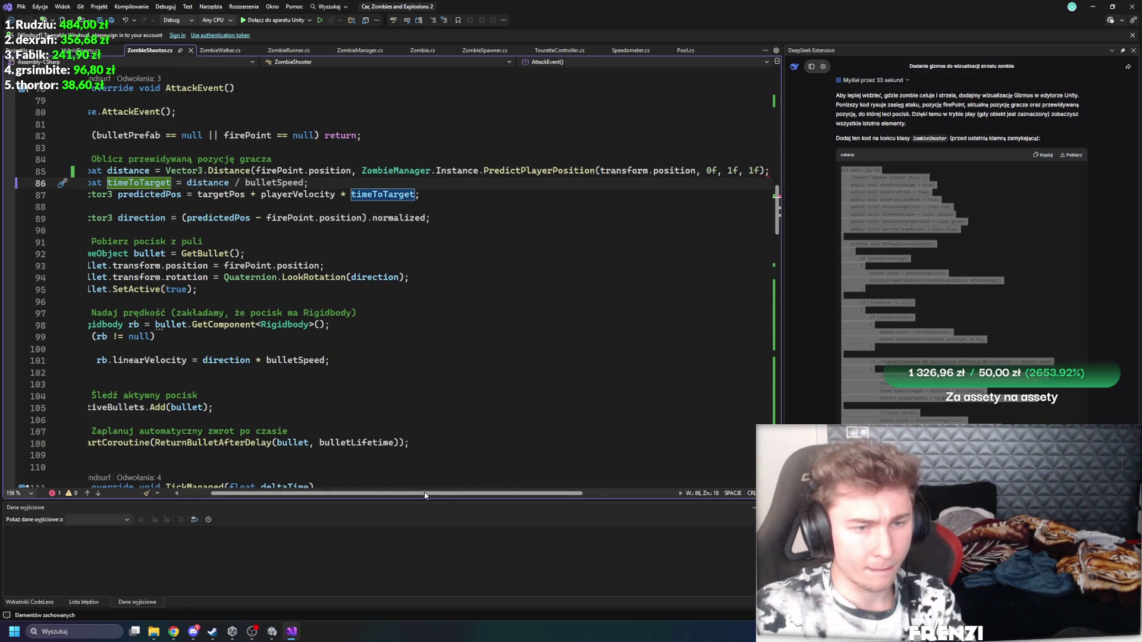
{"action": "left_click_drag", "start_coordinate": [424, 495], "coordinate": [394, 496]}
{"action": "left_click", "coordinate": [275, 194]}
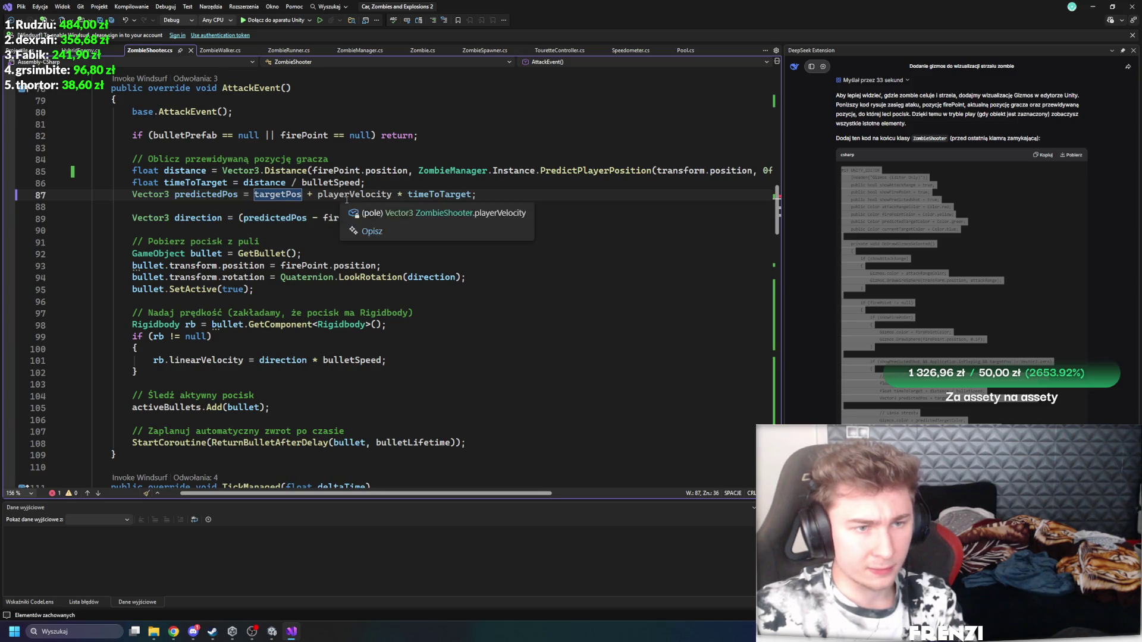
{"action": "scroll", "coordinate": [372, 161], "scroll_direction": "down", "scroll_amount": 1}
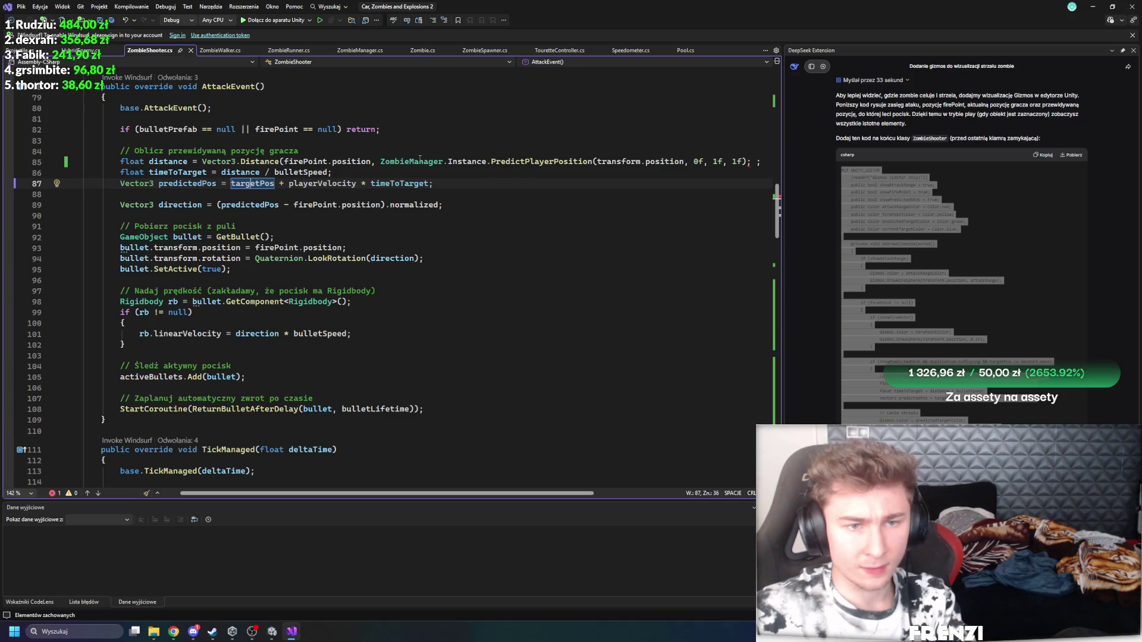
{"action": "left_click_drag", "start_coordinate": [378, 161], "coordinate": [737, 161]}
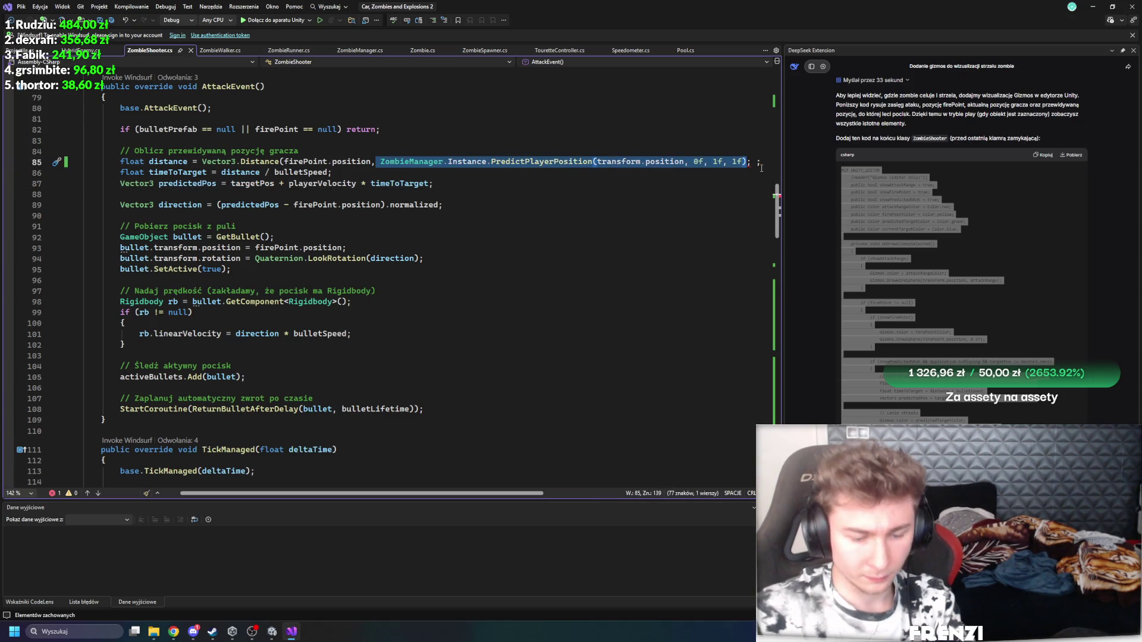
{"action": "key", "text": "Left"}
{"action": "type", "text": ")"}
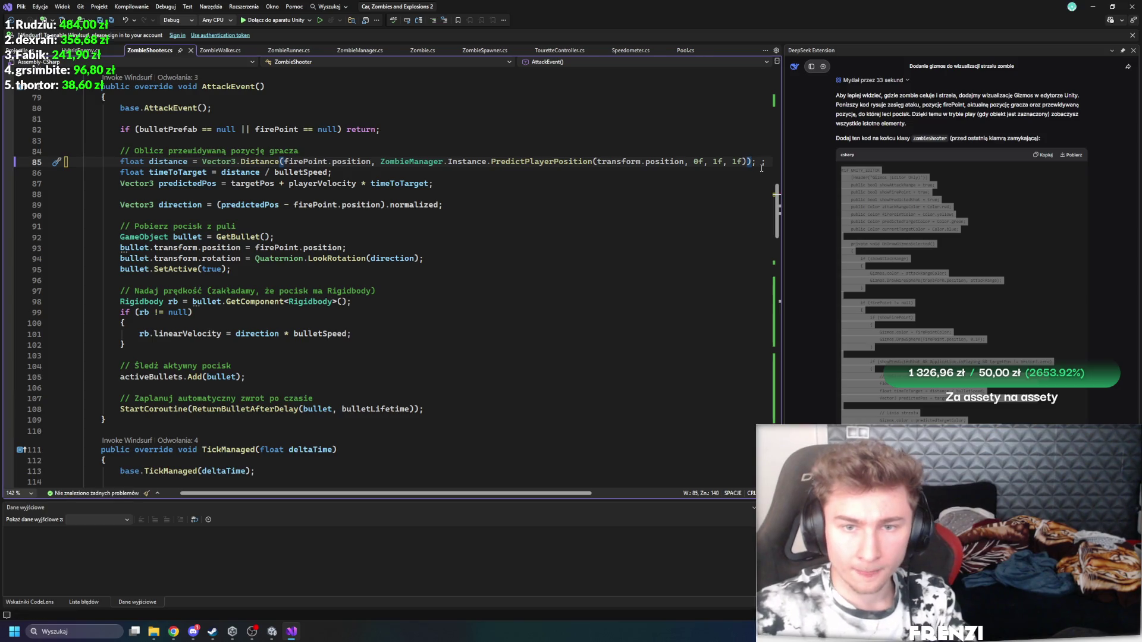
Step: Paste the PredictPlayerPosition call over targetPos on line 87, delete the extra ')', and save
{"action": "mouse_move", "coordinate": [751, 161]}
{"action": "left_mouse_down"}
{"action": "mouse_move", "coordinate": [330, 174]}
{"action": "mouse_move", "coordinate": [381, 162]}
{"action": "left_mouse_up"}
{"action": "key", "text": "ctrl+c"}
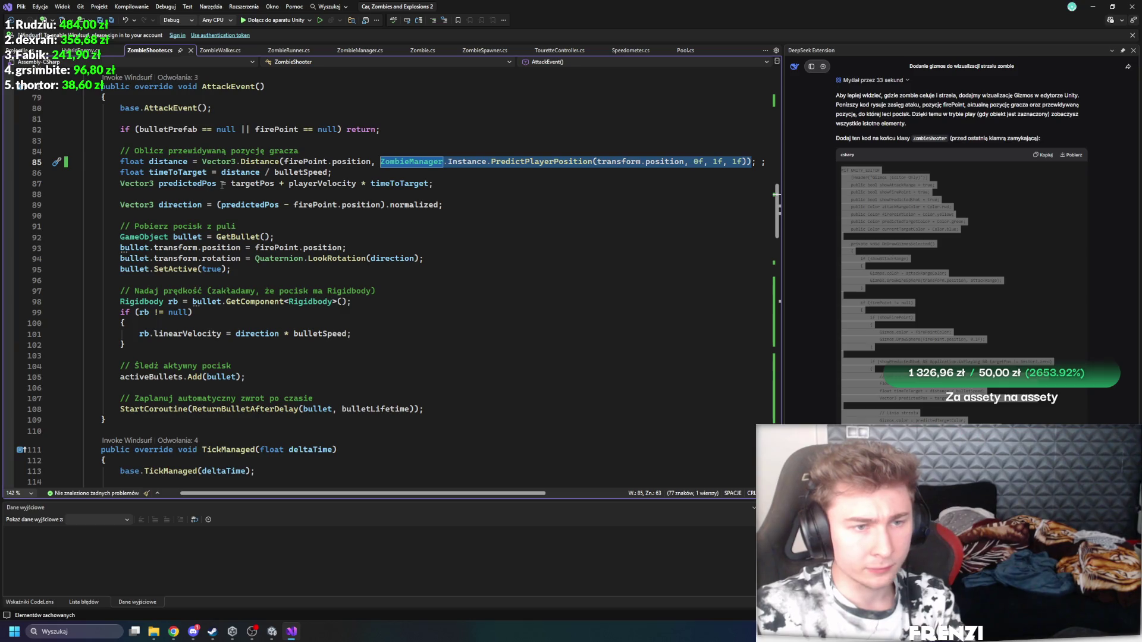
{"action": "left_click_drag", "start_coordinate": [274, 184], "coordinate": [232, 185]}
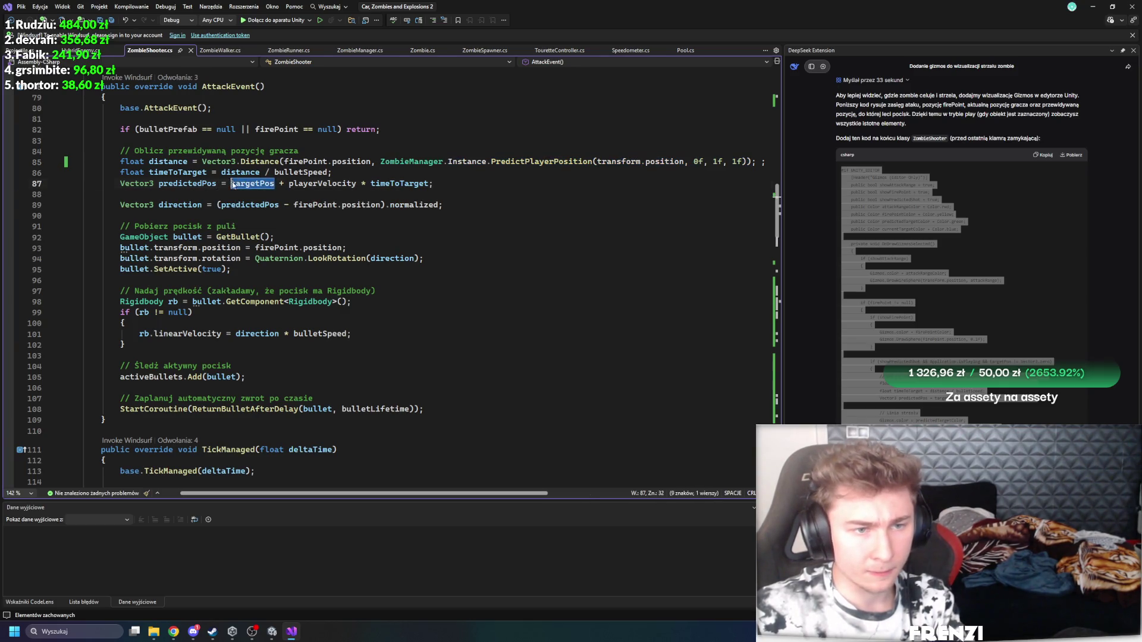
{"action": "key", "text": "ctrl+v"}
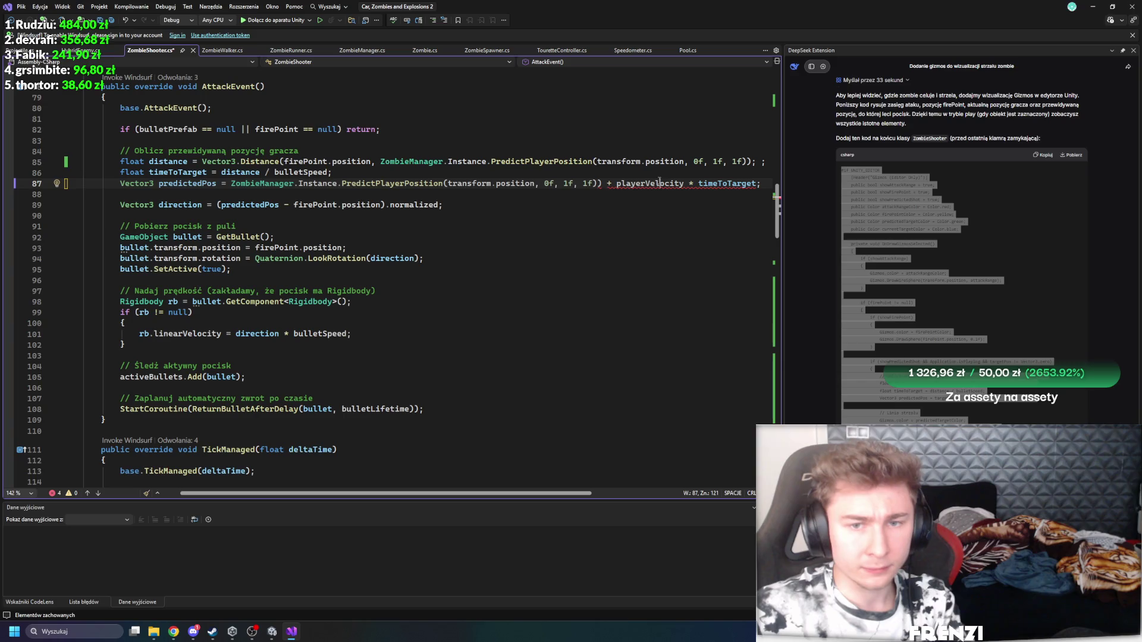
{"action": "left_click", "coordinate": [599, 183]}
{"action": "key", "text": "Delete"}
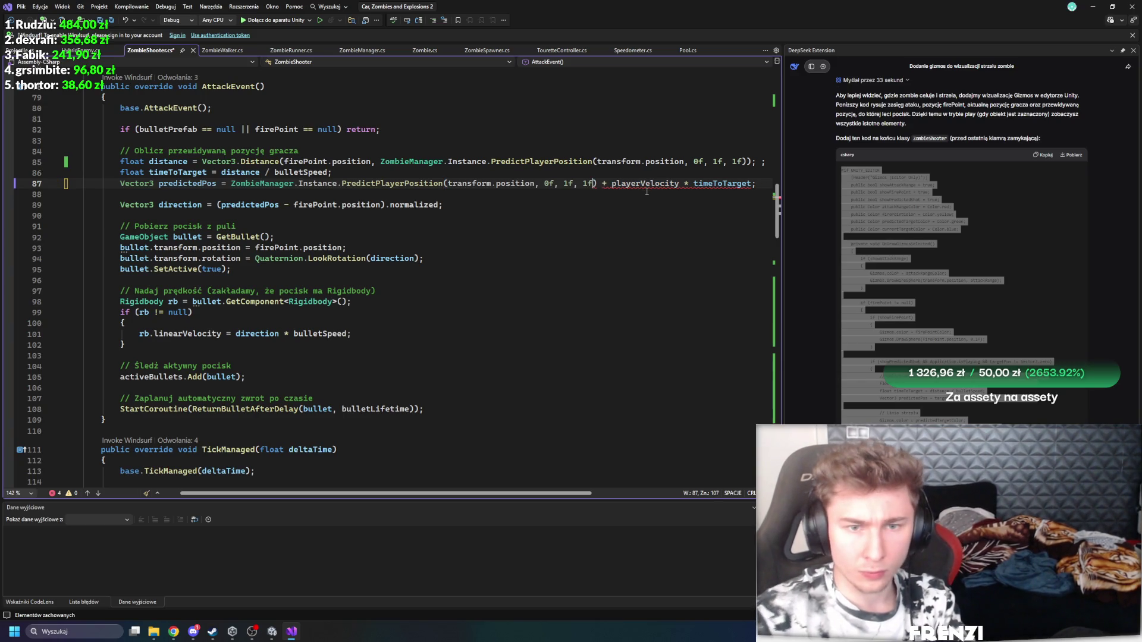
{"action": "left_click", "coordinate": [614, 226]}
{"action": "key", "text": "ctrl+s"}
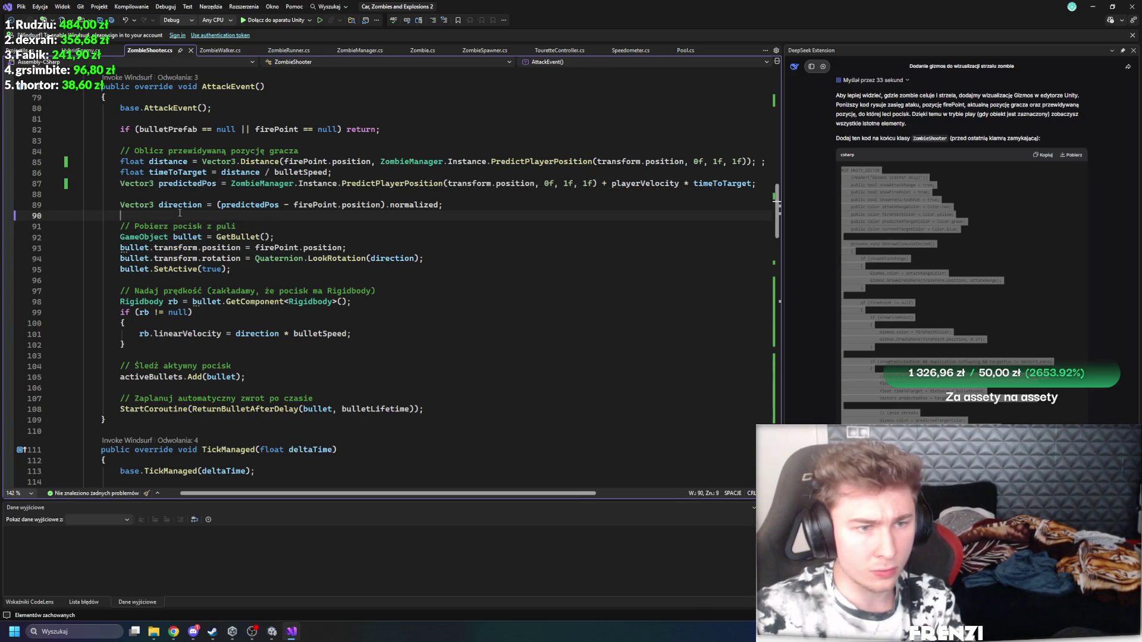
Step: Review the firePoint direction, bullet transform references and bulletSpeed usage in the velocity code
{"action": "left_click", "coordinate": [321, 205]}
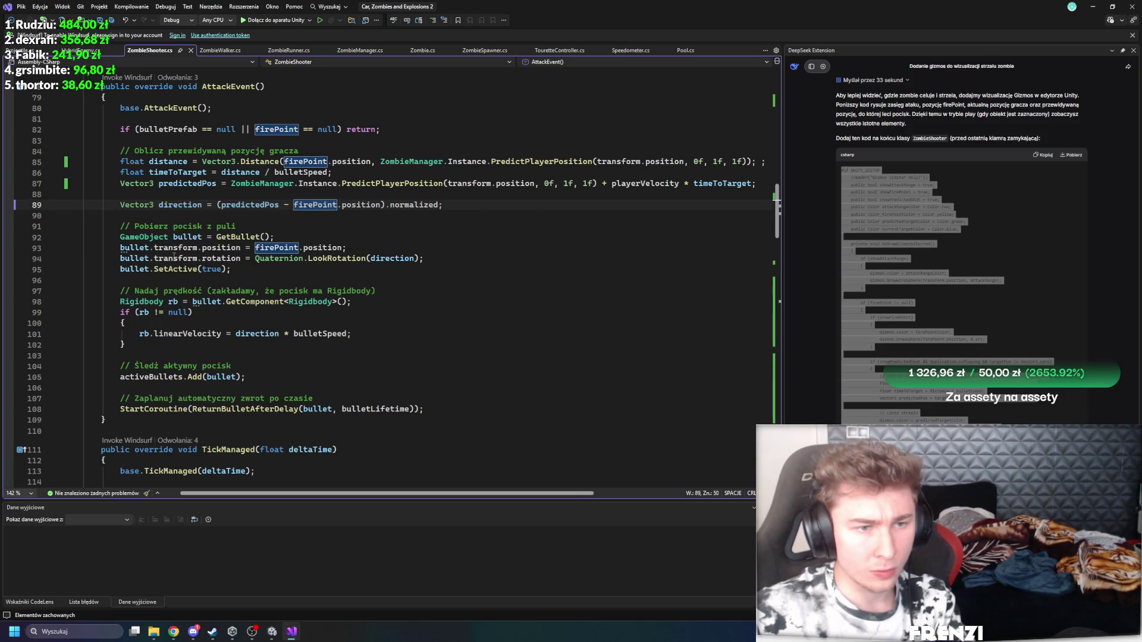
{"action": "left_click", "coordinate": [187, 247]}
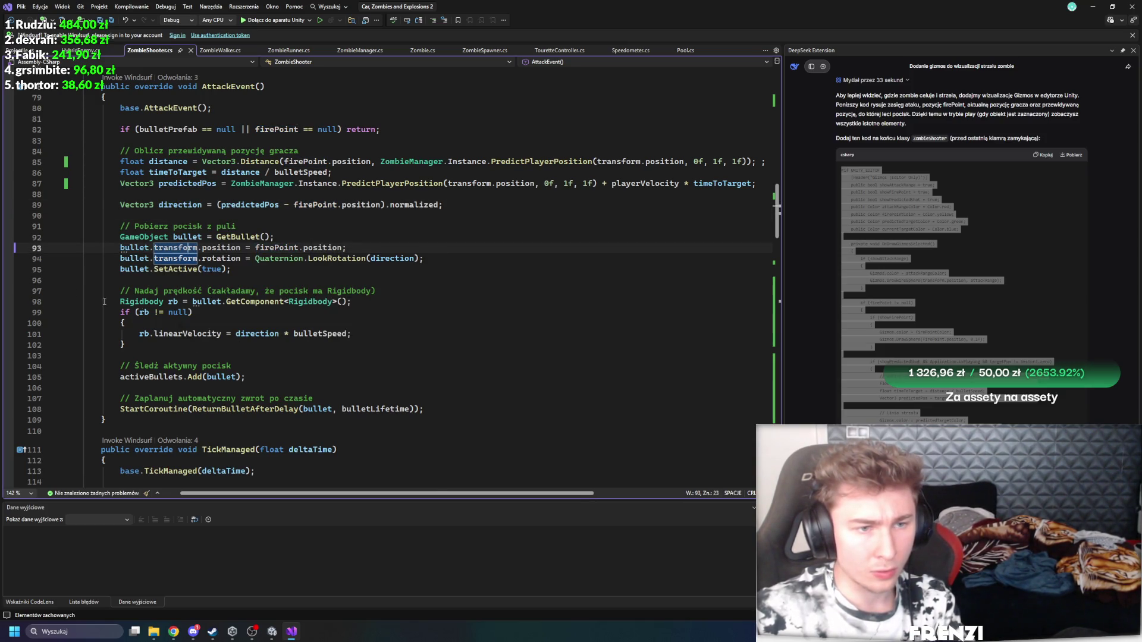
{"action": "left_click", "coordinate": [208, 276]}
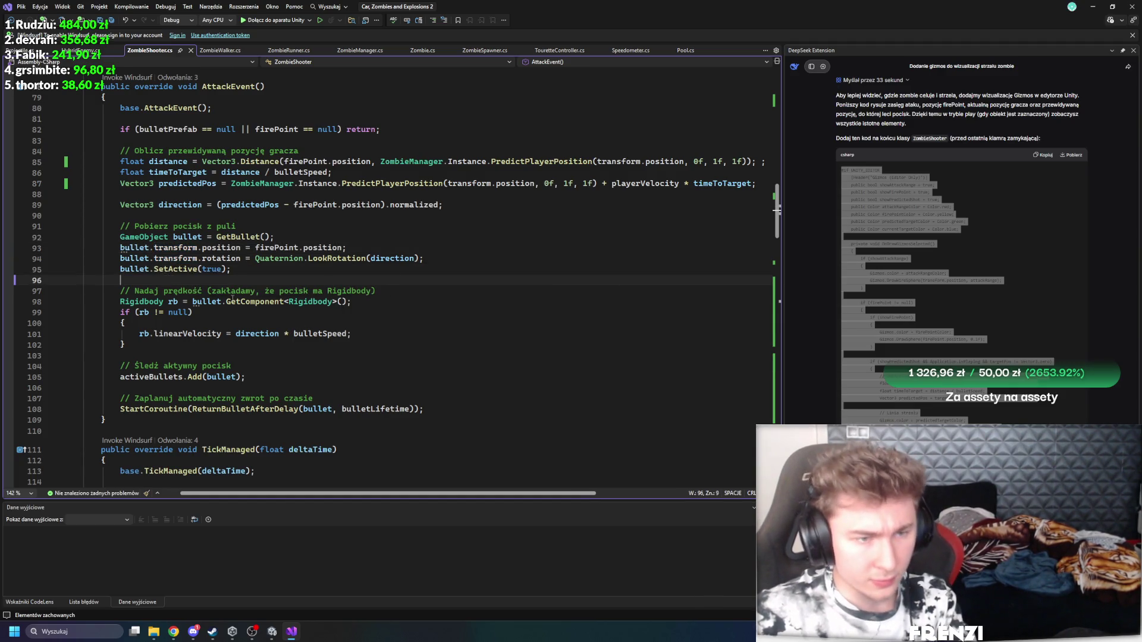
{"action": "scroll", "coordinate": [282, 327], "scroll_direction": "down", "scroll_amount": 2}
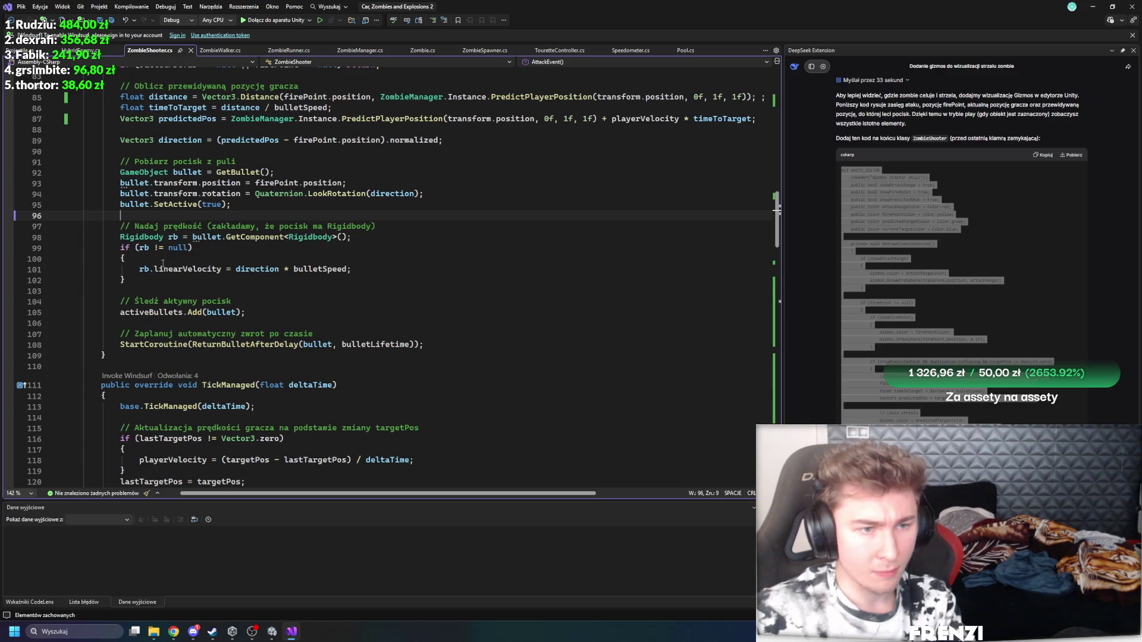
{"action": "left_click", "coordinate": [286, 258]}
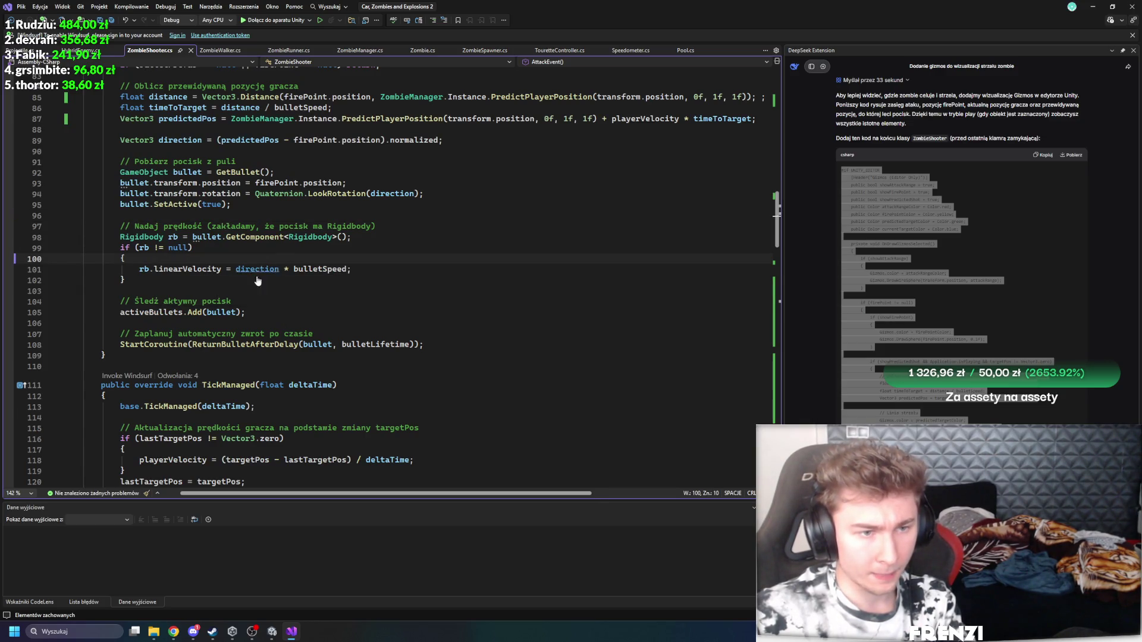
{"action": "left_click", "coordinate": [319, 270]}
{"action": "scroll", "coordinate": [270, 296], "scroll_direction": "up", "scroll_amount": 2}
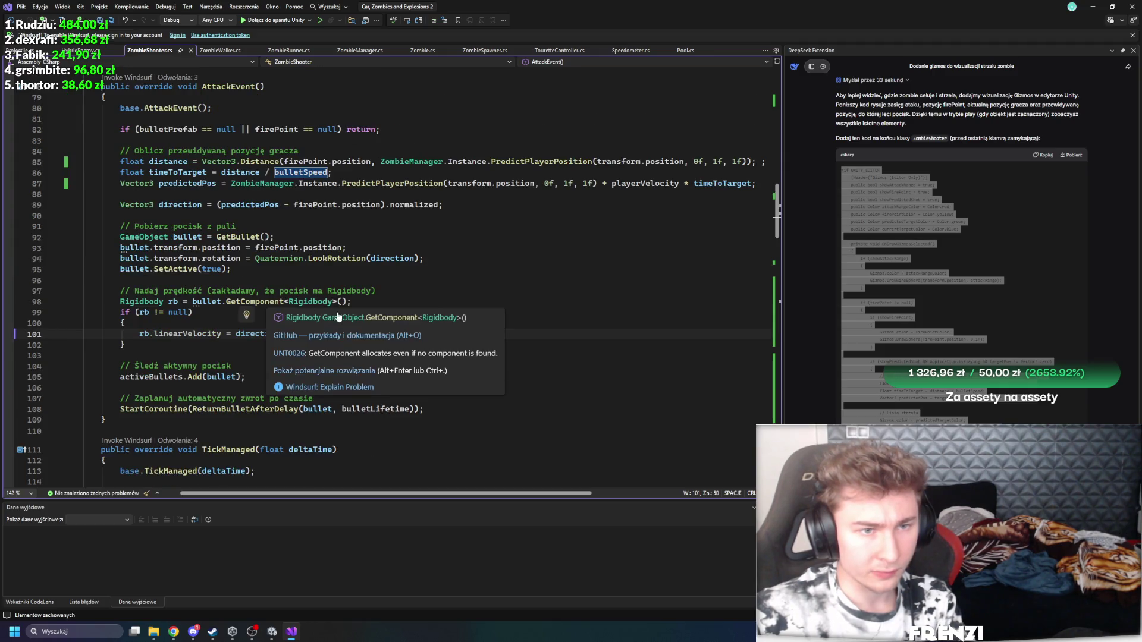
{"action": "scroll", "coordinate": [258, 366], "scroll_direction": "down", "scroll_amount": 3}
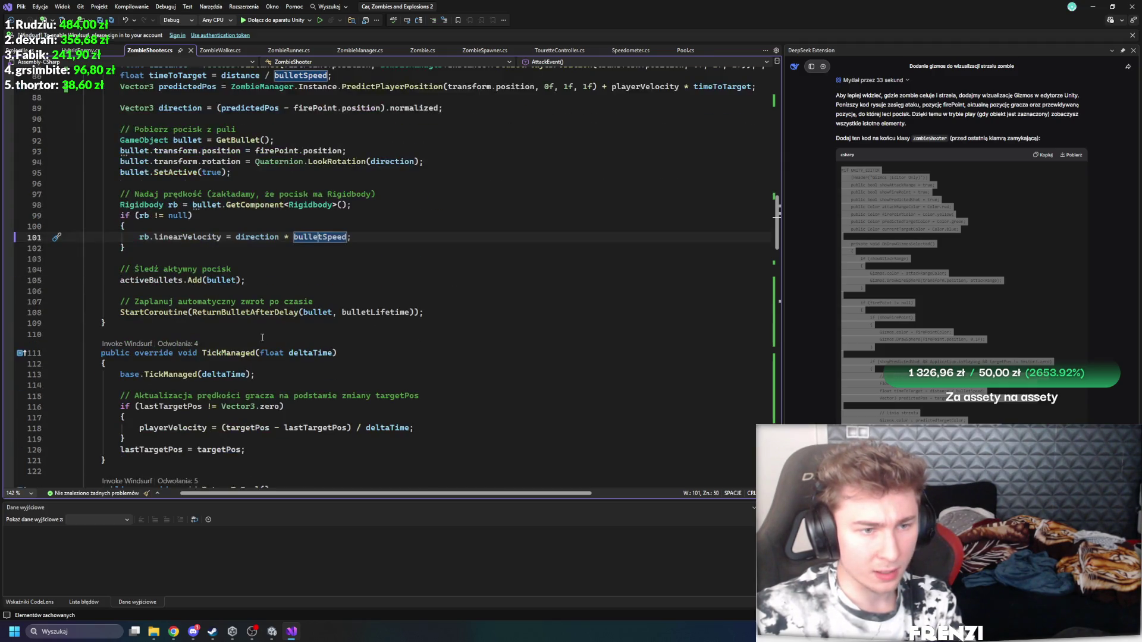
{"action": "scroll", "coordinate": [302, 261], "scroll_direction": "up", "scroll_amount": 15}
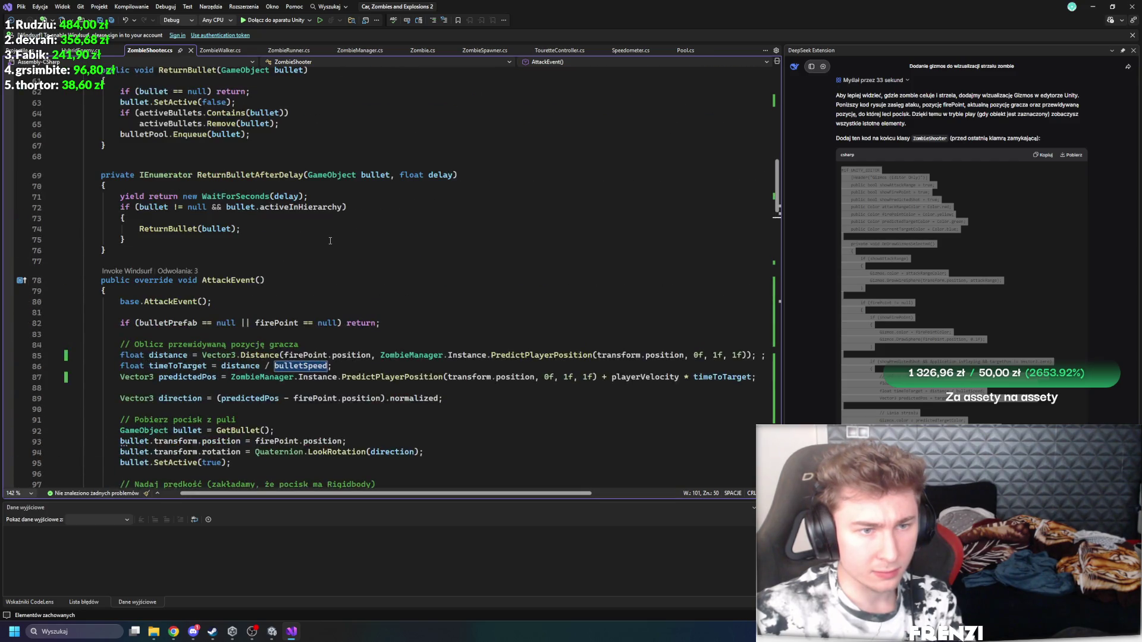
{"action": "scroll", "coordinate": [337, 274], "scroll_direction": "up", "scroll_amount": 13}
{"action": "left_click_drag", "start_coordinate": [244, 177], "coordinate": [227, 177]}
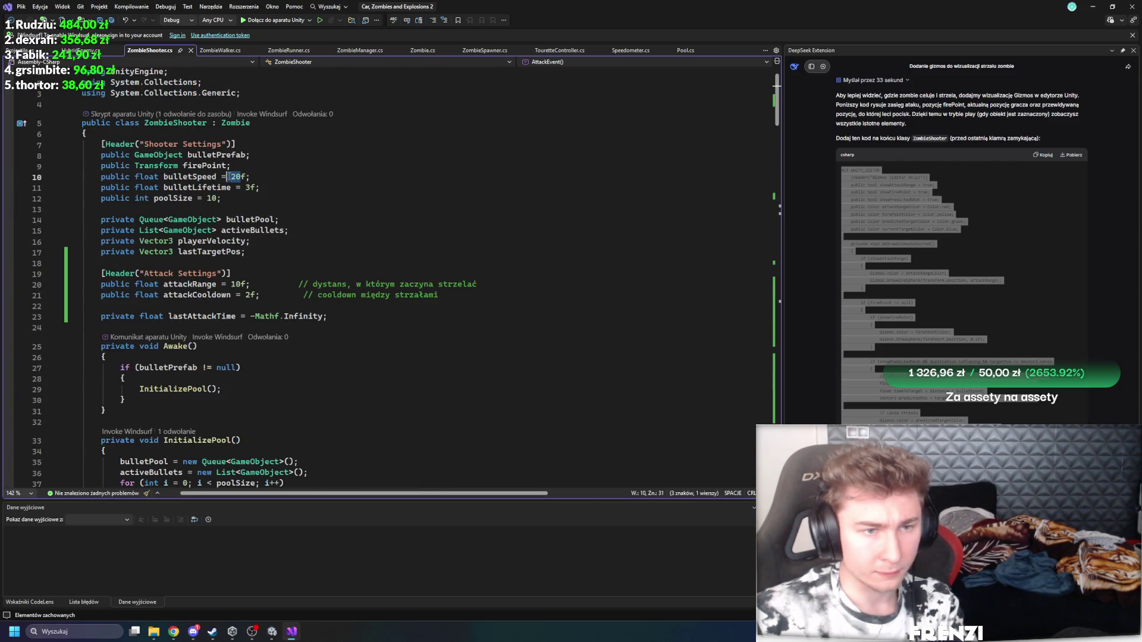
Step: In Unity, browse to Assets/Scripts/Zombies and select the Zombie_Shooter prefab
{"action": "left_click", "coordinate": [272, 631]}
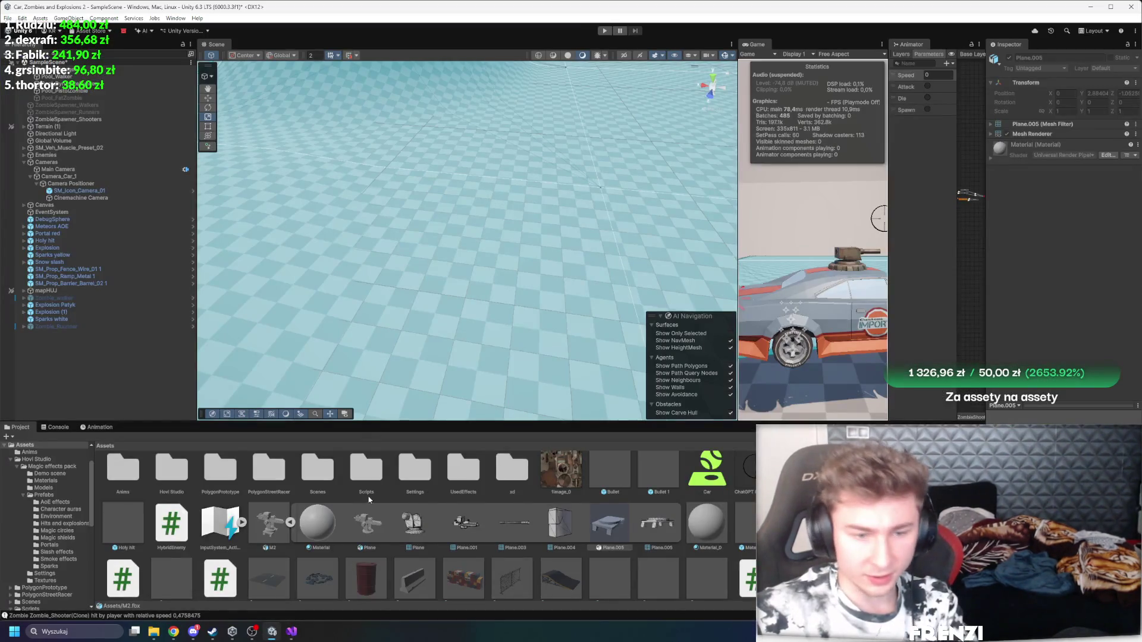
{"action": "left_click", "coordinate": [319, 488]}
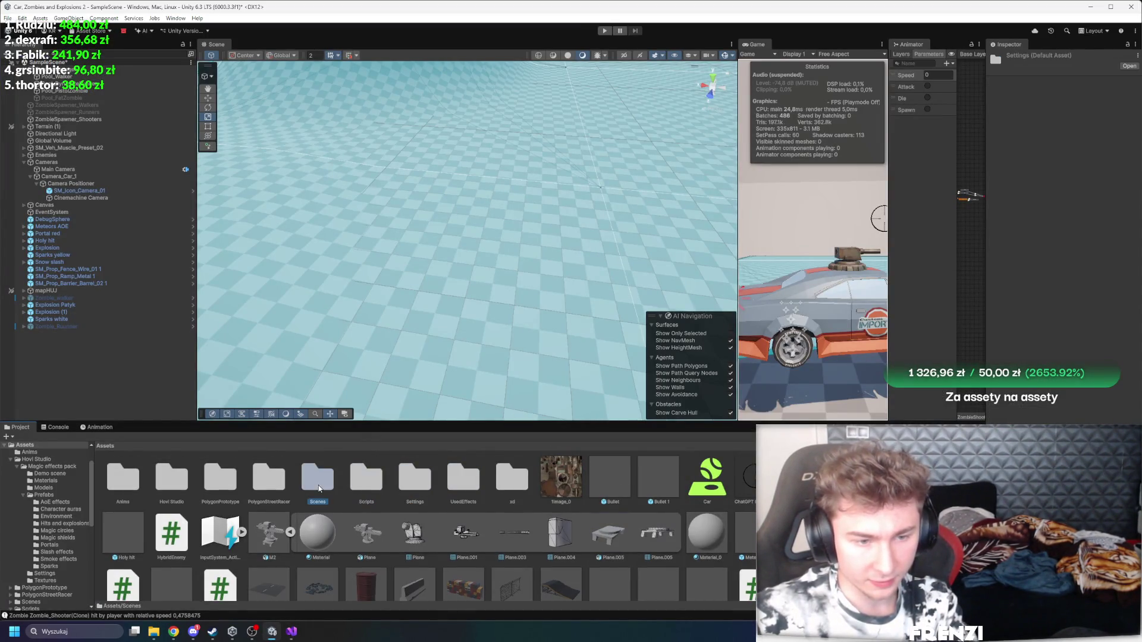
{"action": "left_click", "coordinate": [412, 490]}
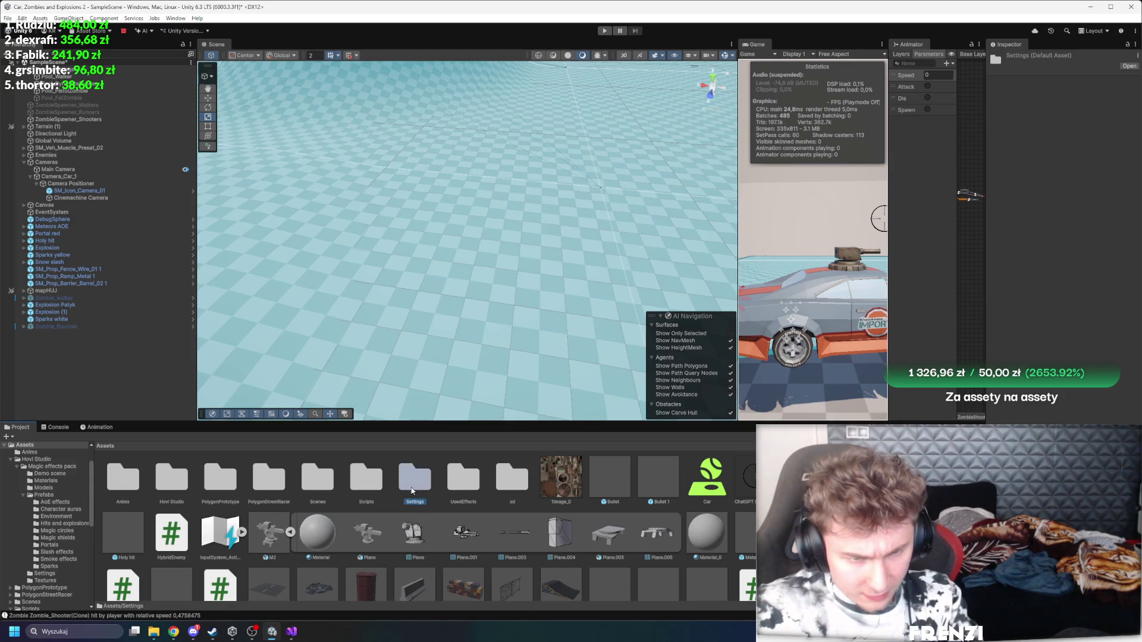
{"action": "double_click", "coordinate": [374, 480]}
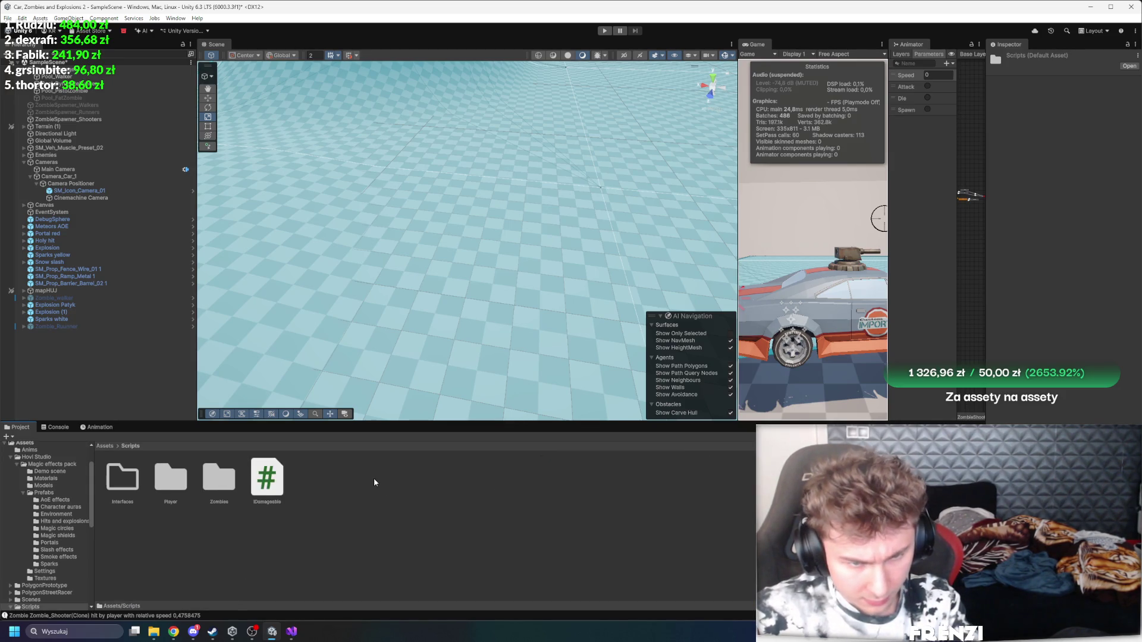
{"action": "double_click", "coordinate": [229, 476]}
{"action": "left_click", "coordinate": [318, 479]}
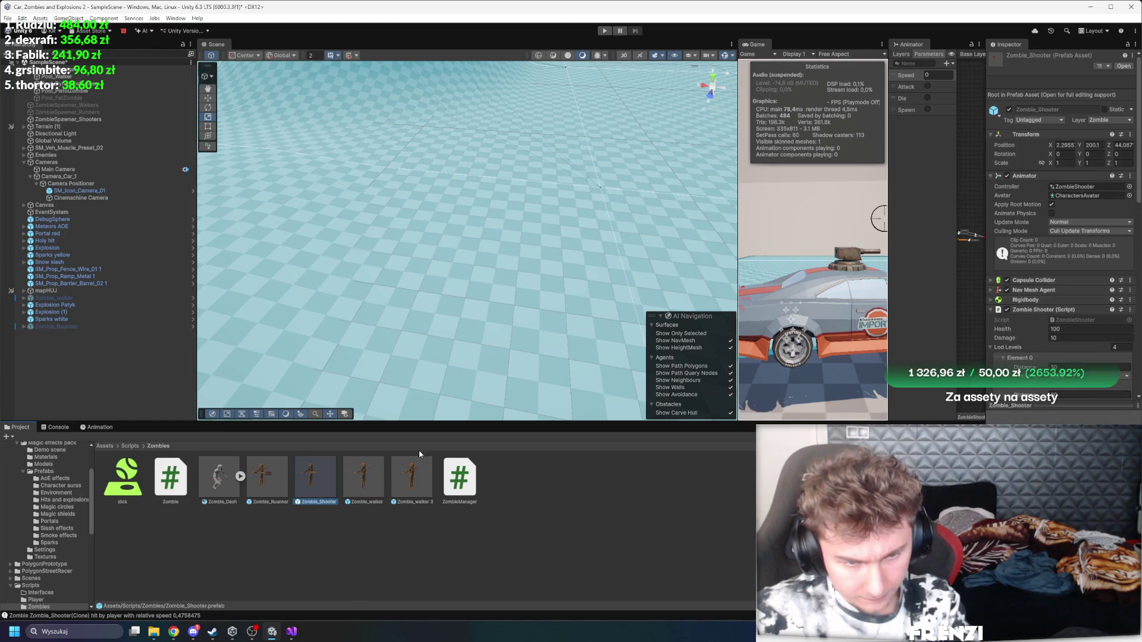
Step: Change the prefab's Bullet Speed from 45 to 450 in the Inspector
{"action": "scroll", "coordinate": [1073, 149], "scroll_direction": "down", "scroll_amount": 5}
{"action": "left_click", "coordinate": [1072, 87]}
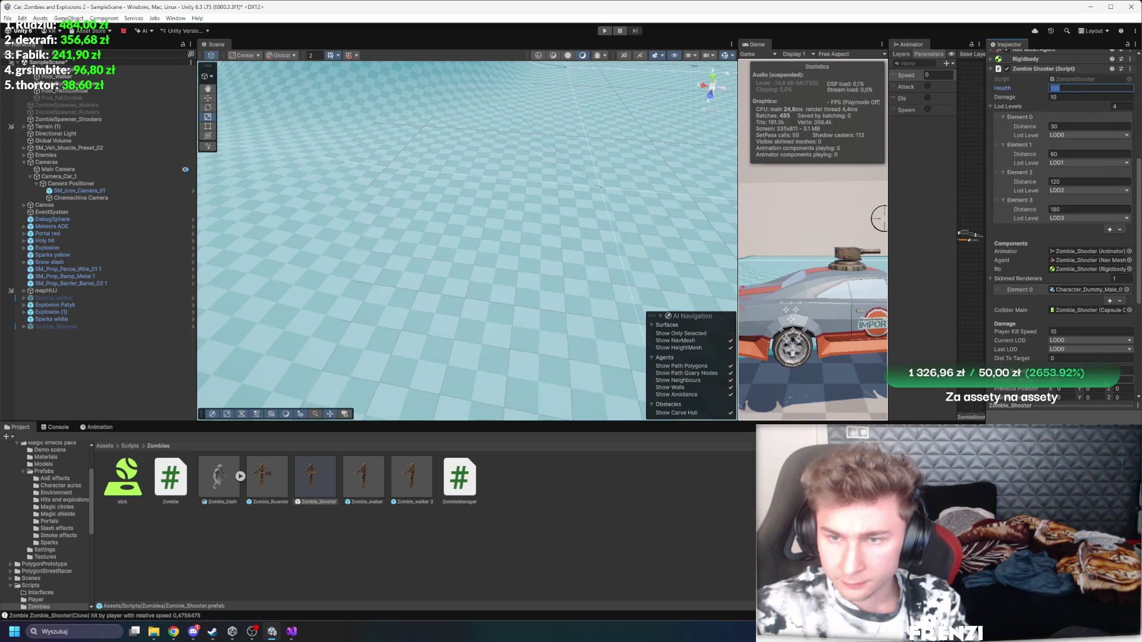
{"action": "scroll", "coordinate": [1034, 246], "scroll_direction": "up", "scroll_amount": 5}
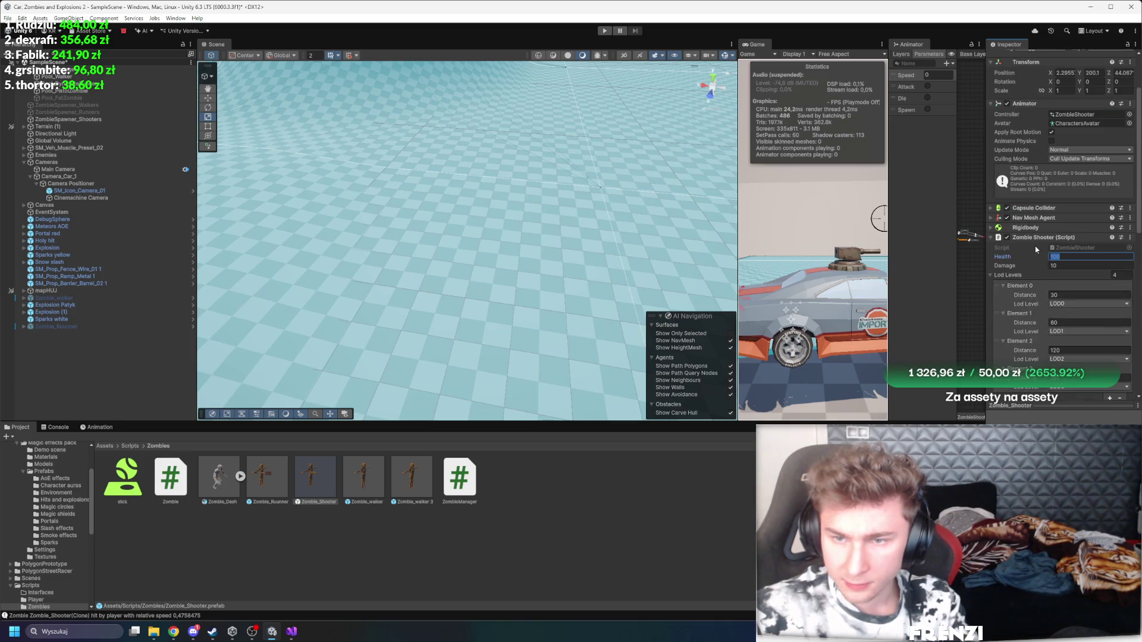
{"action": "scroll", "coordinate": [1036, 249], "scroll_direction": "down", "scroll_amount": 7}
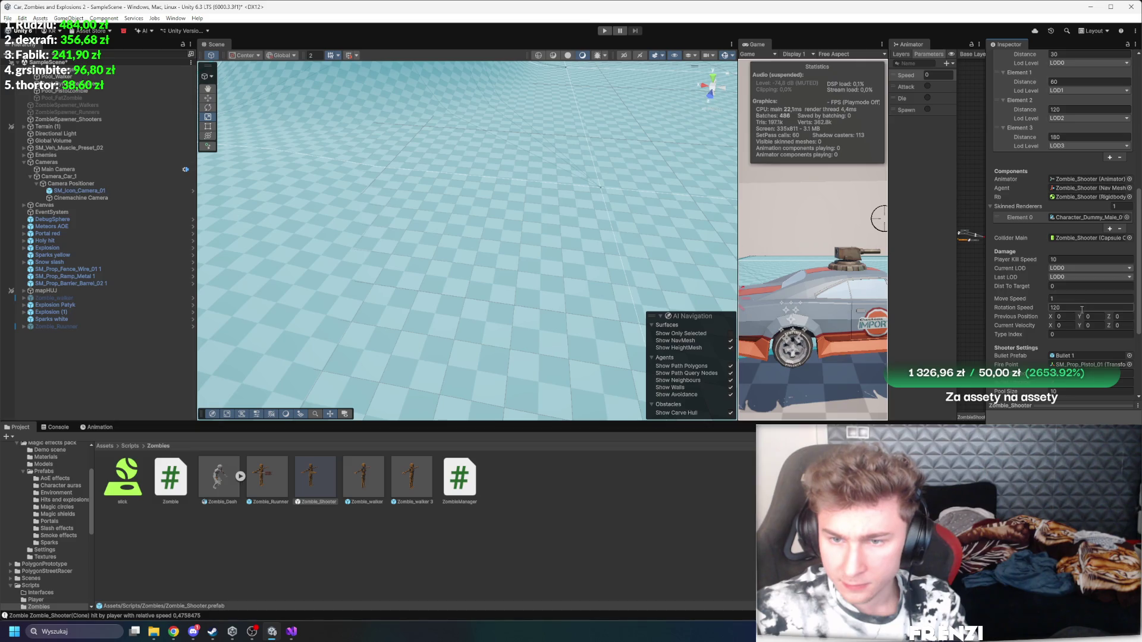
{"action": "scroll", "coordinate": [1076, 305], "scroll_direction": "down", "scroll_amount": 2}
{"action": "type", "text": "45"}
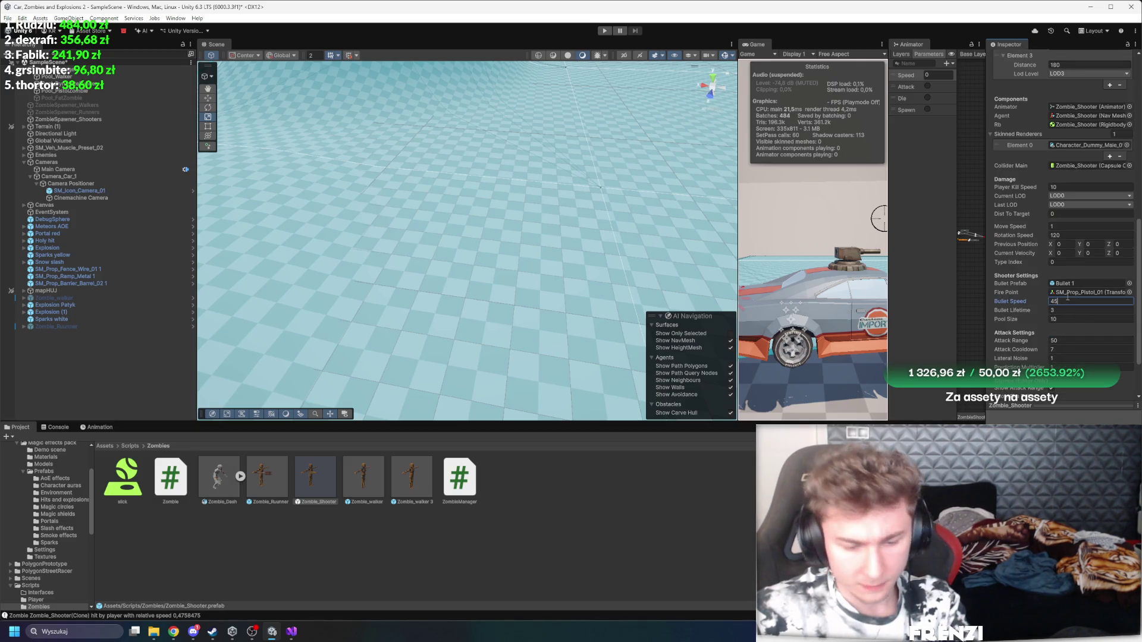
{"action": "type", "text": "0"}
{"action": "key", "text": "Return"}
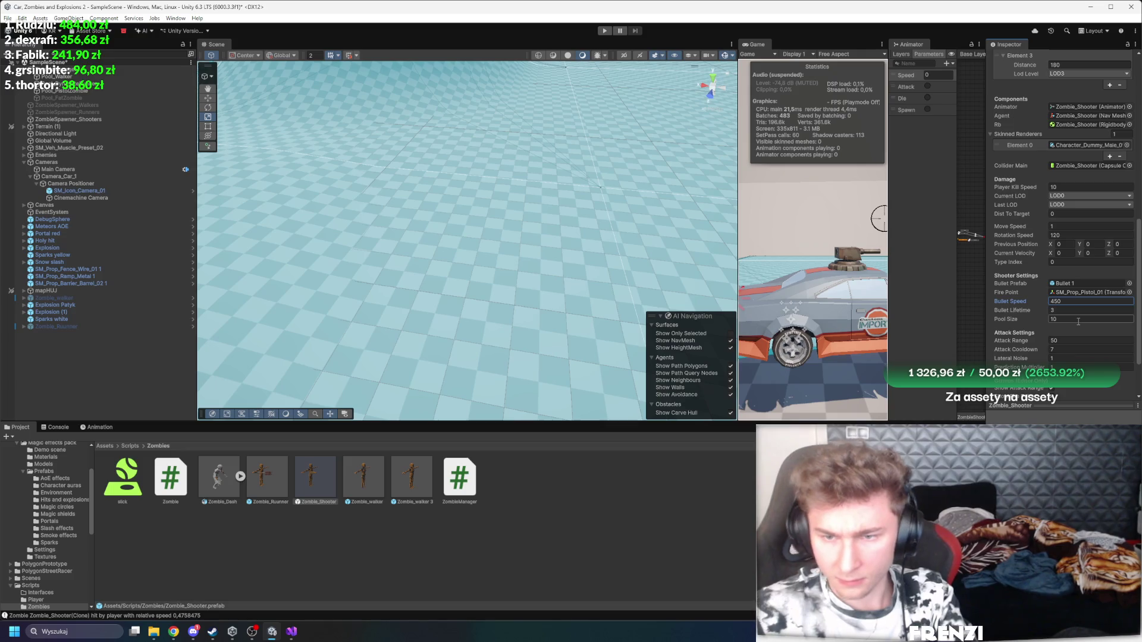
{"action": "scroll", "coordinate": [1064, 237], "scroll_direction": "up", "scroll_amount": 2}
{"action": "left_click", "coordinate": [291, 631]}
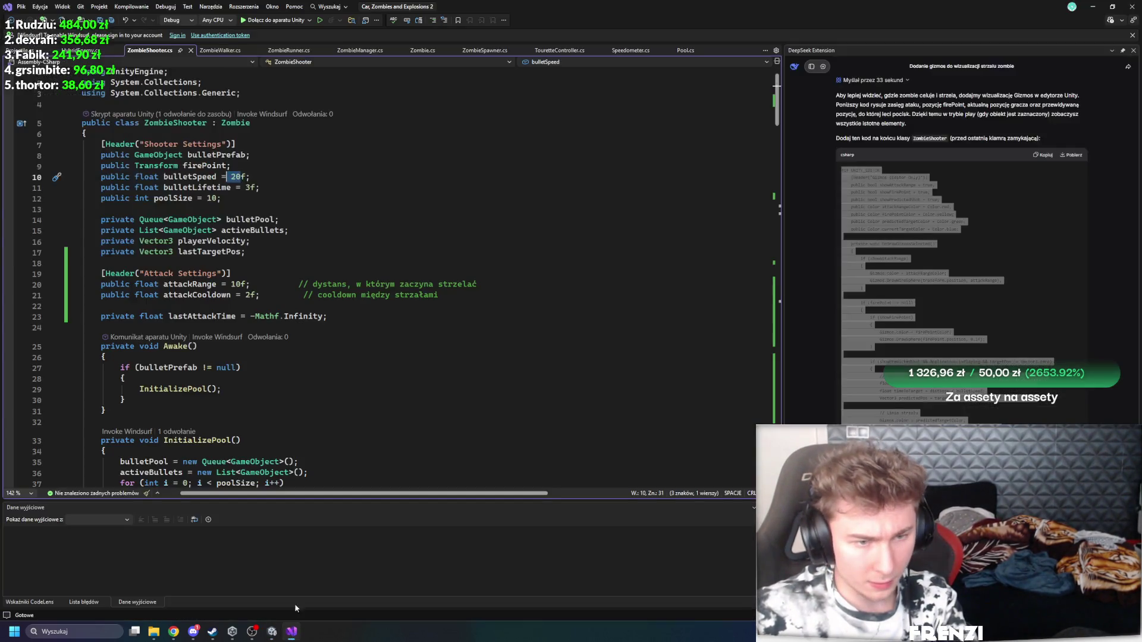
Step: List the references to ZombieShooter's AttackEvent and open its definition in Zombie.cs
{"action": "scroll", "coordinate": [300, 373], "scroll_direction": "down", "scroll_amount": 20}
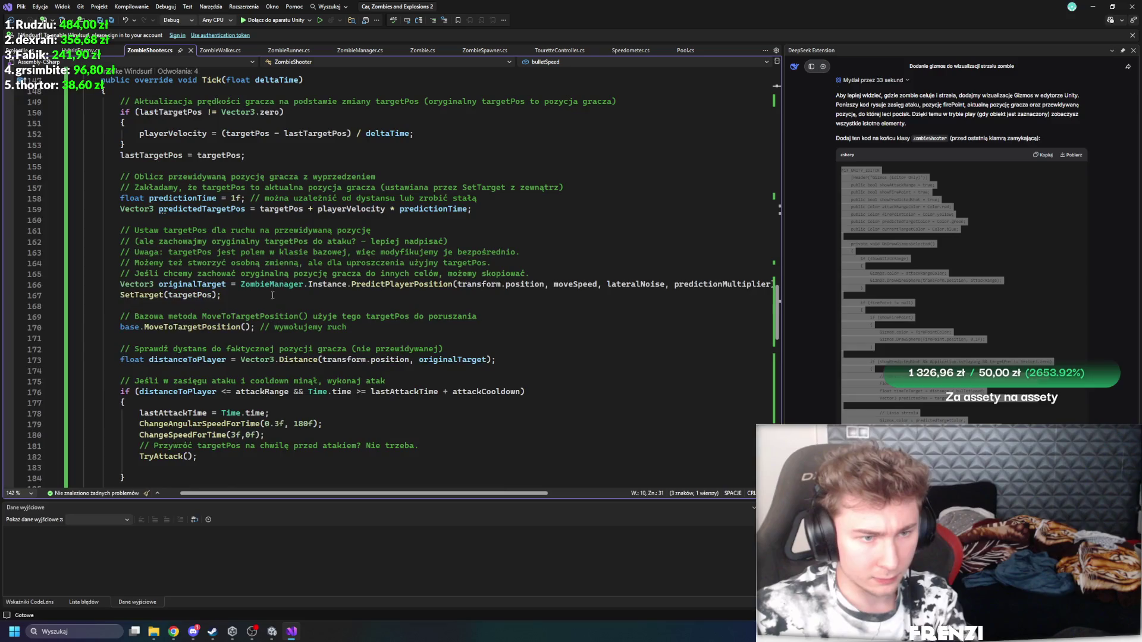
{"action": "scroll", "coordinate": [408, 277], "scroll_direction": "up", "scroll_amount": 15}
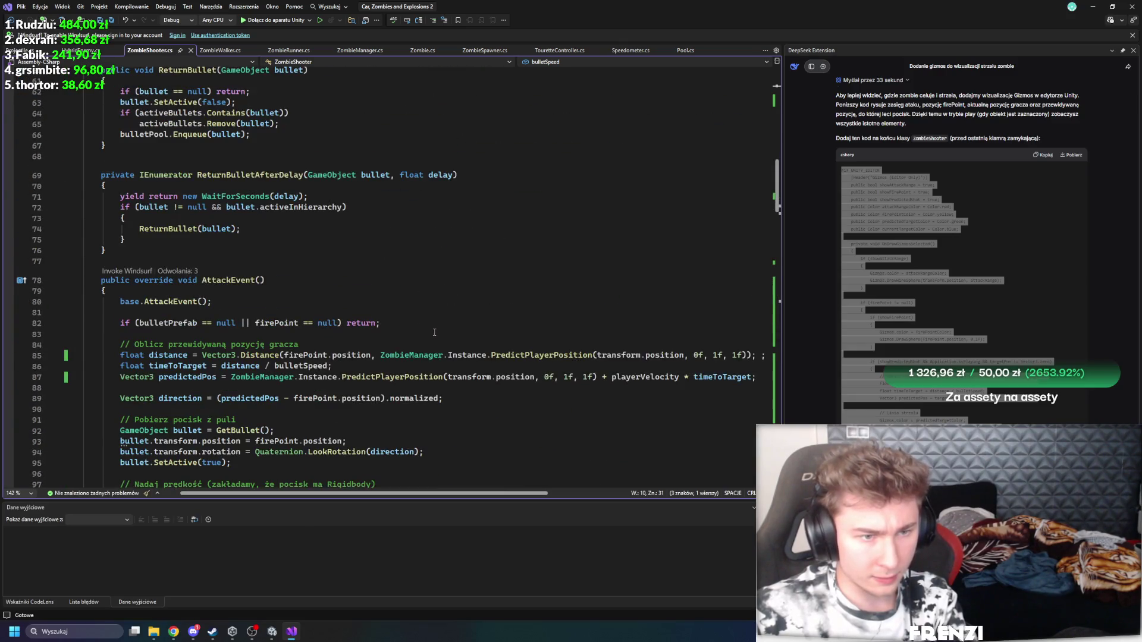
{"action": "scroll", "coordinate": [416, 340], "scroll_direction": "up", "scroll_amount": 3}
{"action": "scroll", "coordinate": [364, 343], "scroll_direction": "down", "scroll_amount": 8}
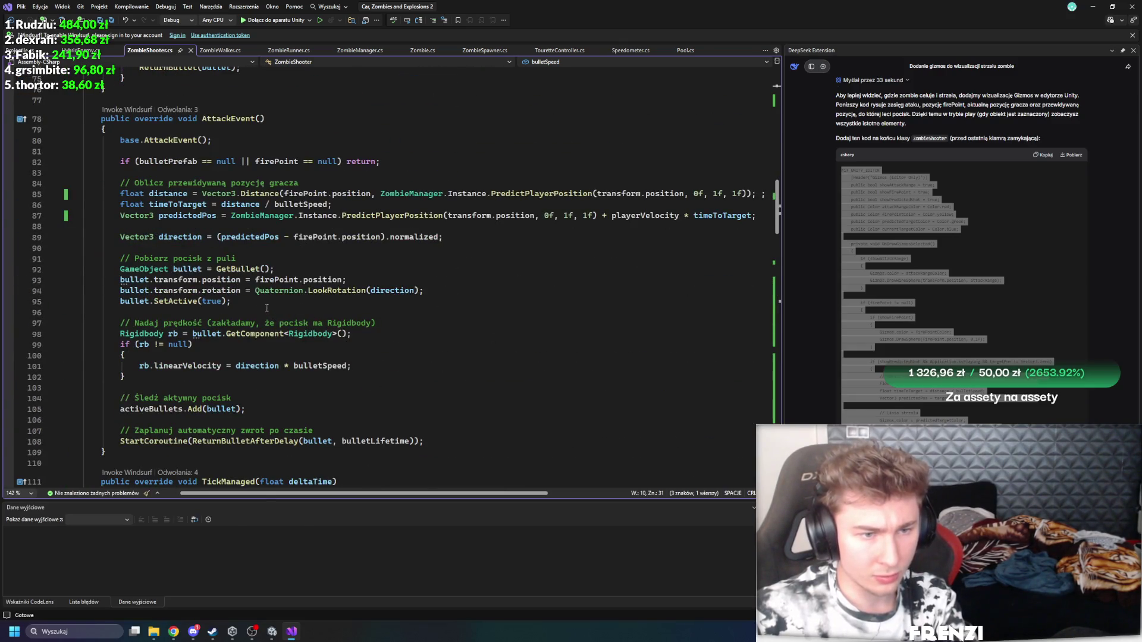
{"action": "left_click", "coordinate": [231, 119]}
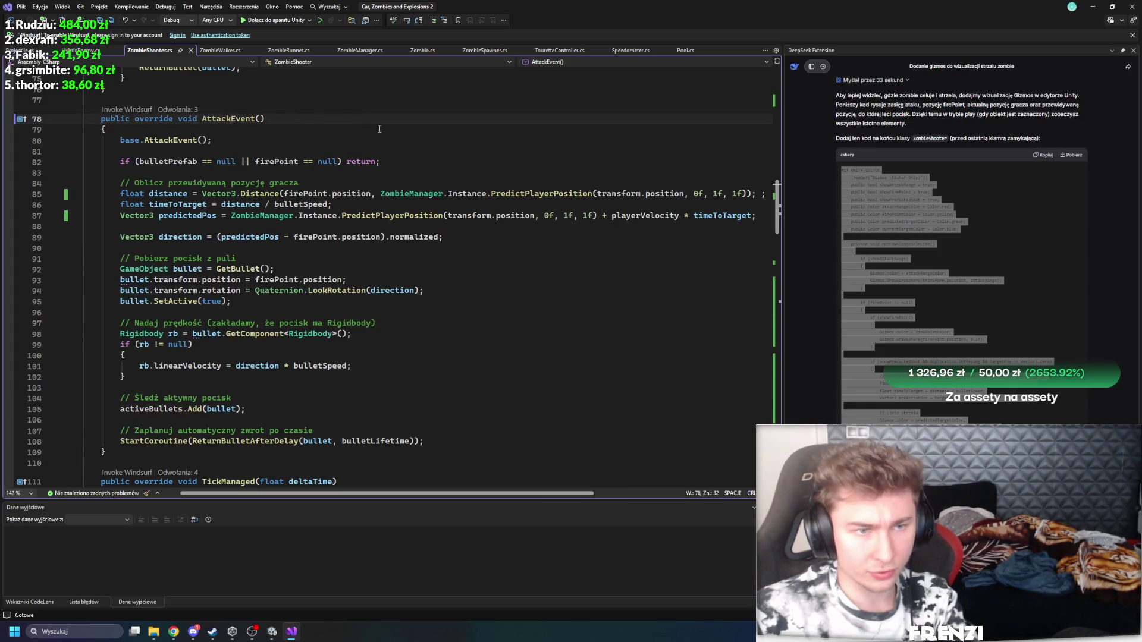
{"action": "left_click", "coordinate": [177, 109]}
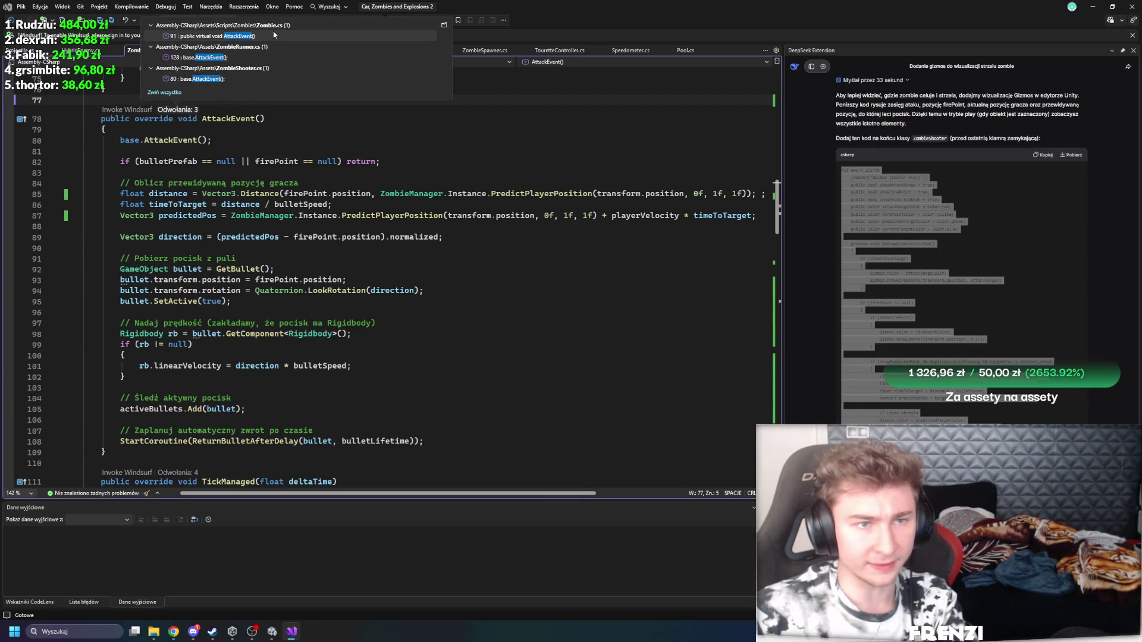
{"action": "double_click", "coordinate": [274, 35]}
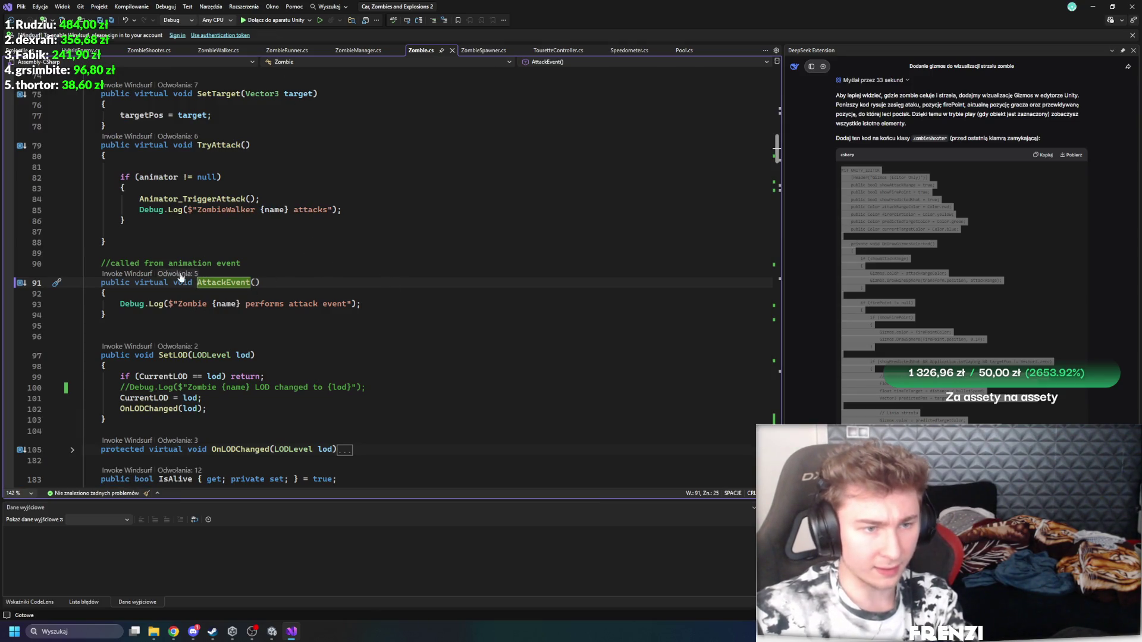
Step: Look at the base AttackEvent, then bring up Projectile.cs with speed 20f, maxDistance 100f, hitForce 10f
{"action": "left_click", "coordinate": [196, 199]}
{"action": "left_click", "coordinate": [236, 282]}
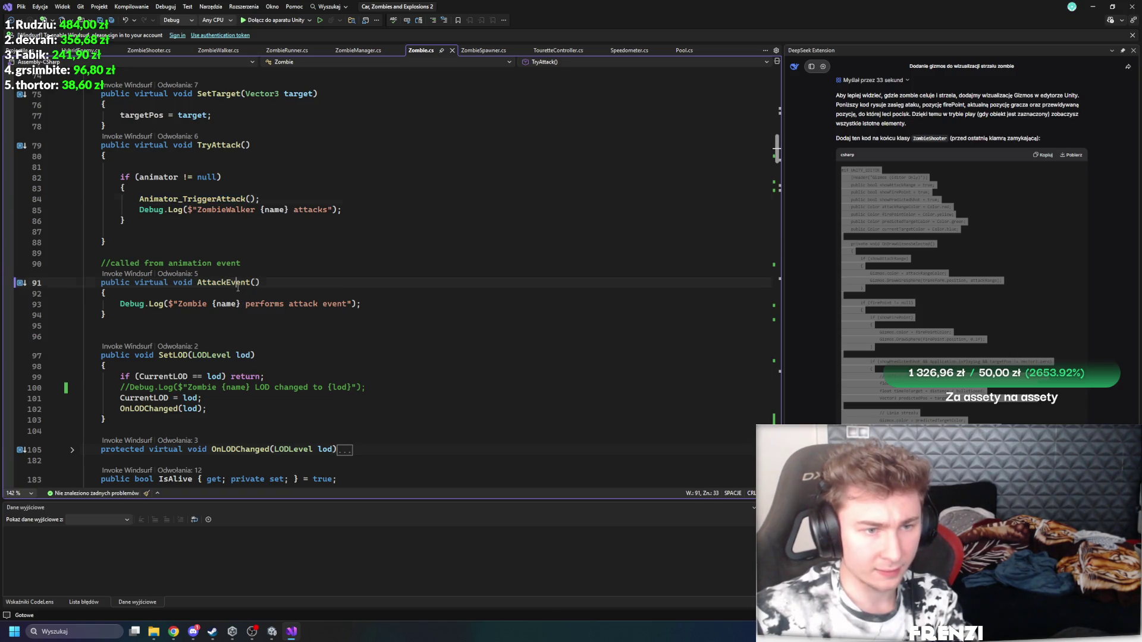
{"action": "left_click", "coordinate": [358, 51]}
{"action": "scroll", "coordinate": [372, 218], "scroll_direction": "up", "scroll_amount": 10}
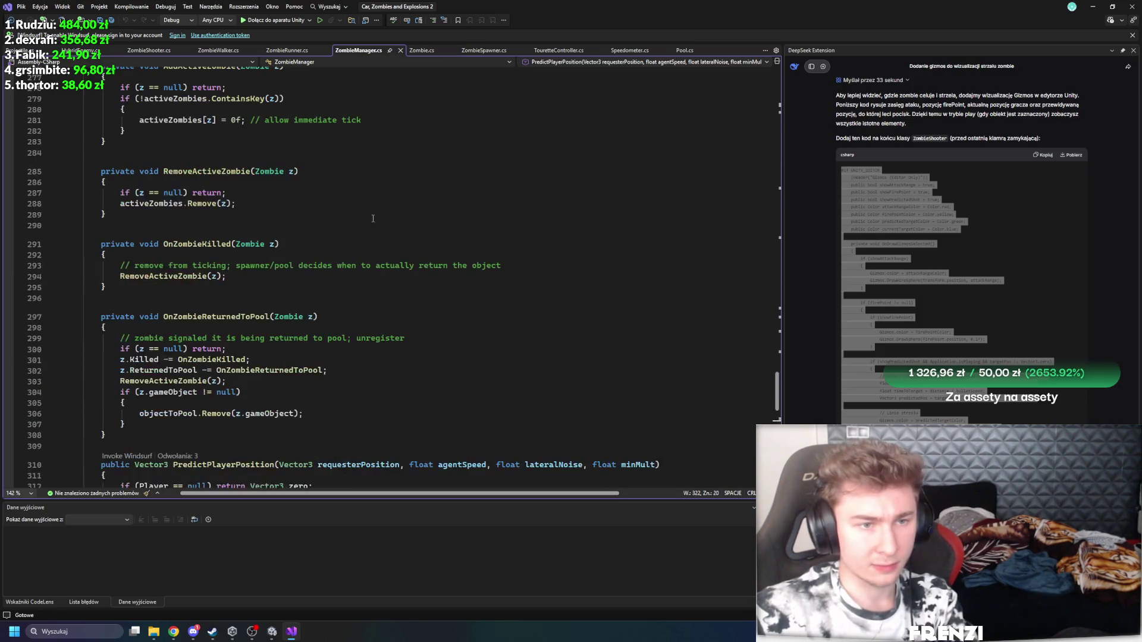
{"action": "left_click", "coordinate": [30, 50]}
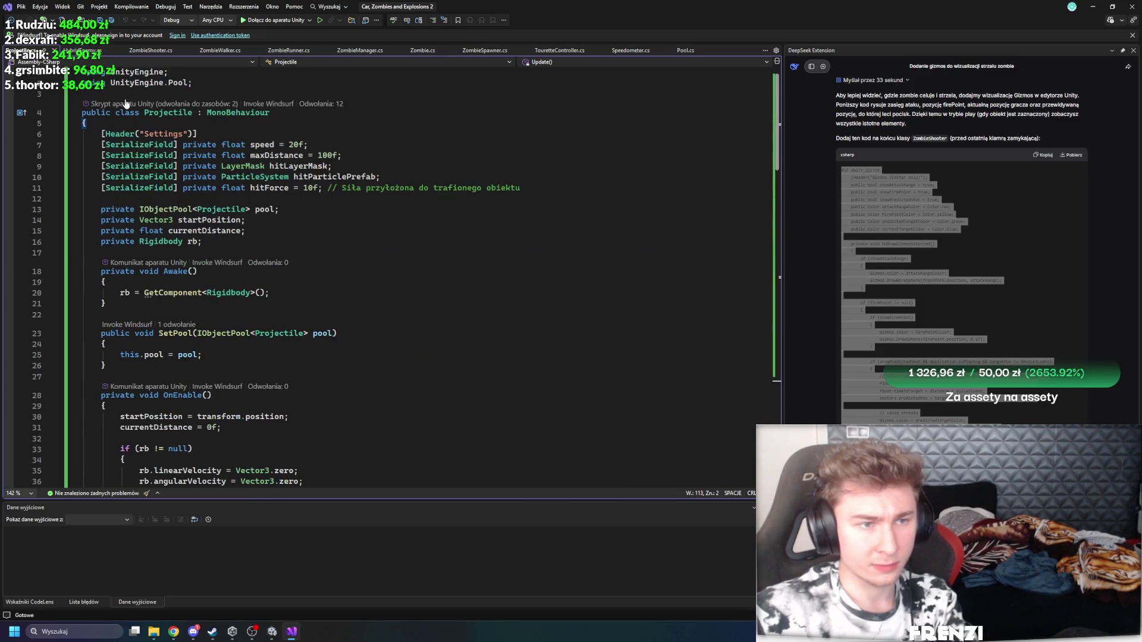
Step: Read through Projectile.cs's HandleHit damage code, then return to ZombieShooter.cs
{"action": "scroll", "coordinate": [337, 272], "scroll_direction": "down", "scroll_amount": 5}
{"action": "scroll", "coordinate": [363, 288], "scroll_direction": "down", "scroll_amount": 2}
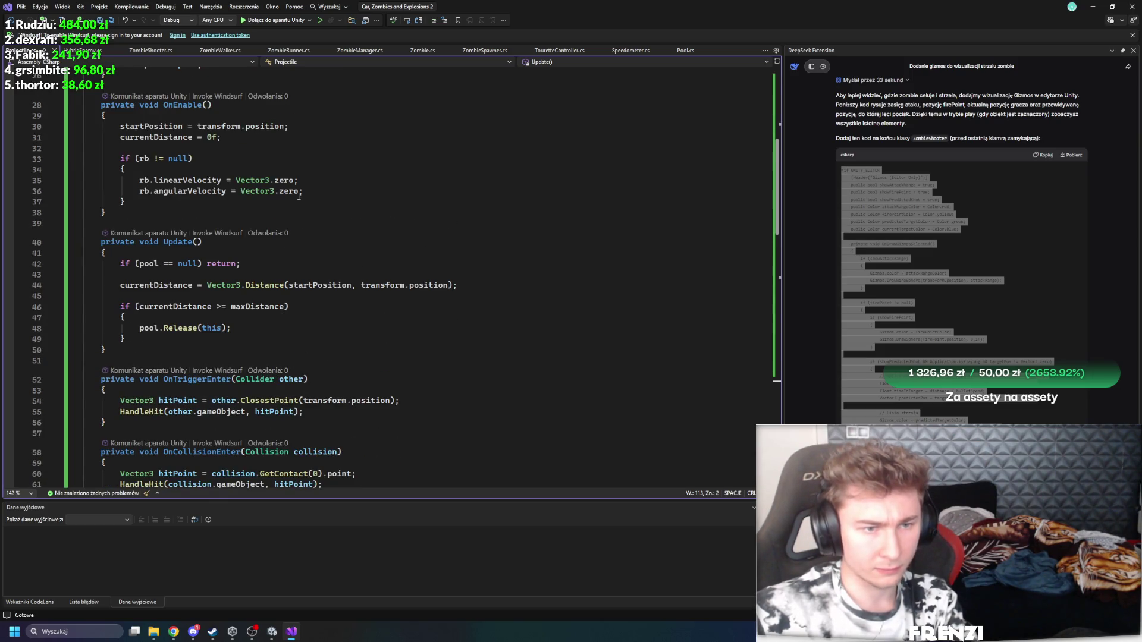
{"action": "scroll", "coordinate": [299, 197], "scroll_direction": "down", "scroll_amount": 11}
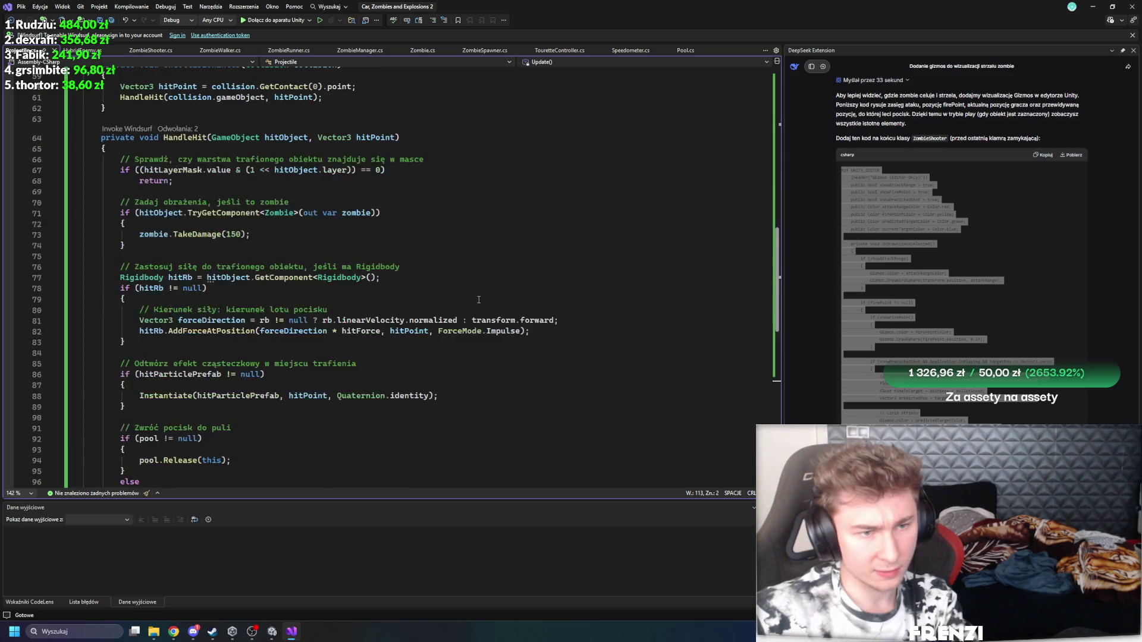
{"action": "left_click", "coordinate": [155, 51]}
{"action": "scroll", "coordinate": [358, 323], "scroll_direction": "down", "scroll_amount": 3}
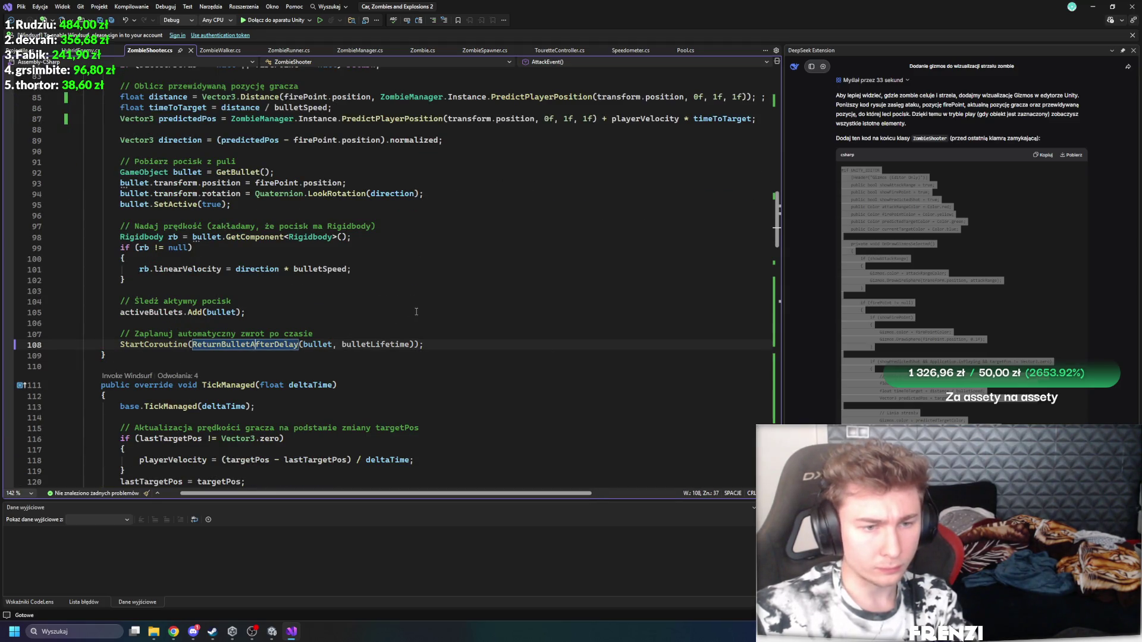
Step: Follow ReturnBulletAfterDelay and ReturnBullet to their definitions to review the bullet pool return
{"action": "left_click", "coordinate": [256, 345], "text": "ctrl"}
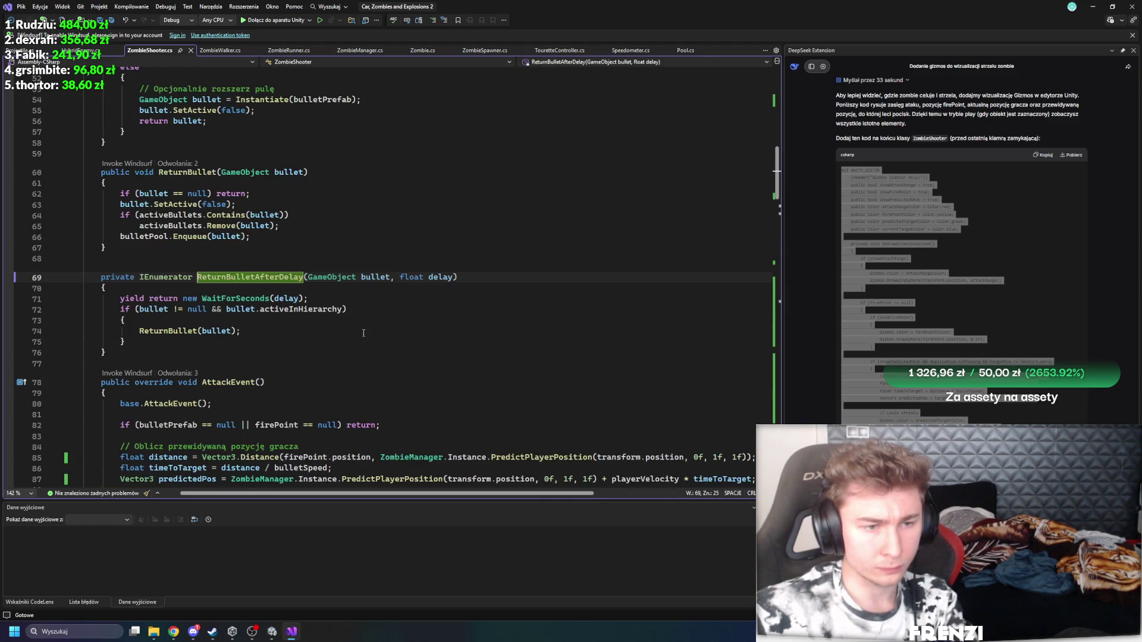
{"action": "left_click", "coordinate": [178, 331], "text": "ctrl"}
{"action": "scroll", "coordinate": [315, 395], "scroll_direction": "down", "scroll_amount": 2}
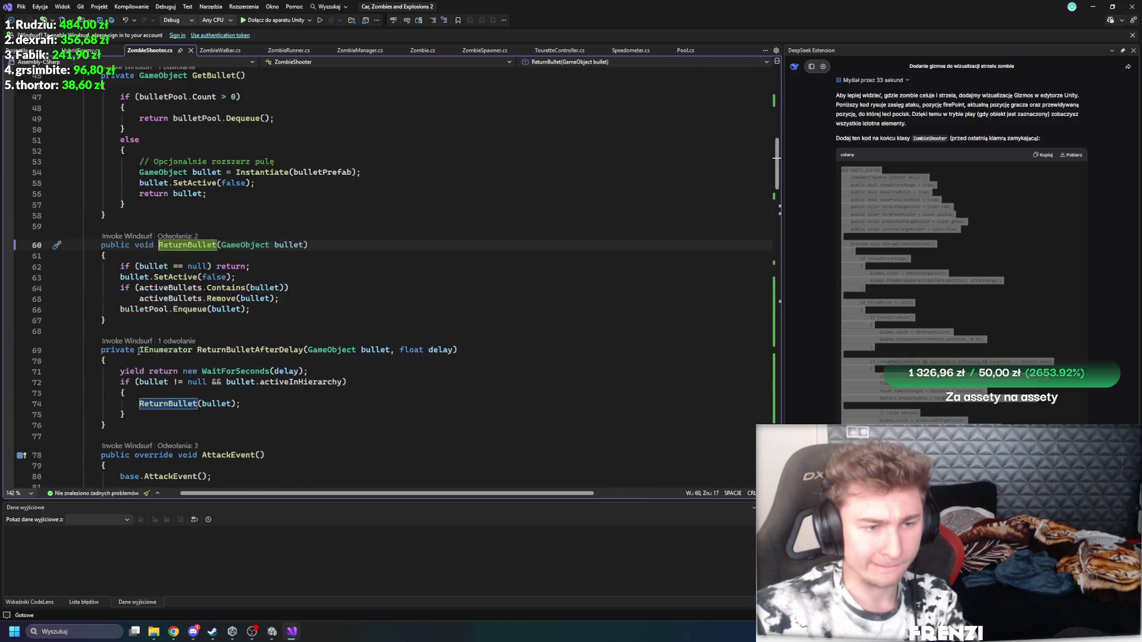
{"action": "scroll", "coordinate": [290, 383], "scroll_direction": "up", "scroll_amount": 2}
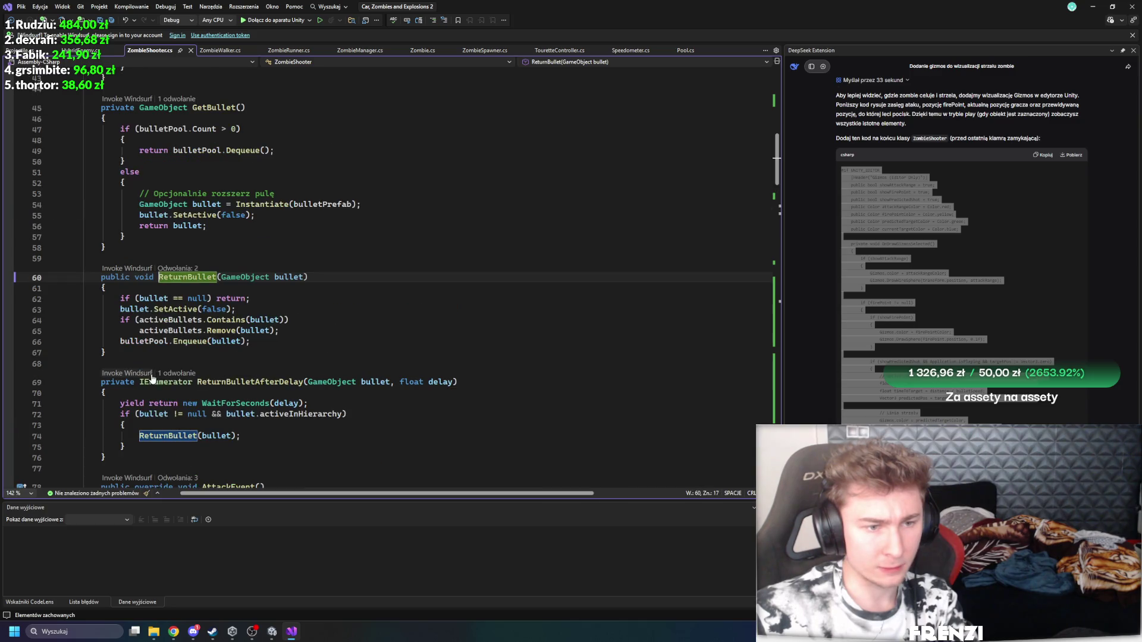
{"action": "scroll", "coordinate": [227, 396], "scroll_direction": "down", "scroll_amount": 2}
{"action": "scroll", "coordinate": [176, 281], "scroll_direction": "up", "scroll_amount": 2}
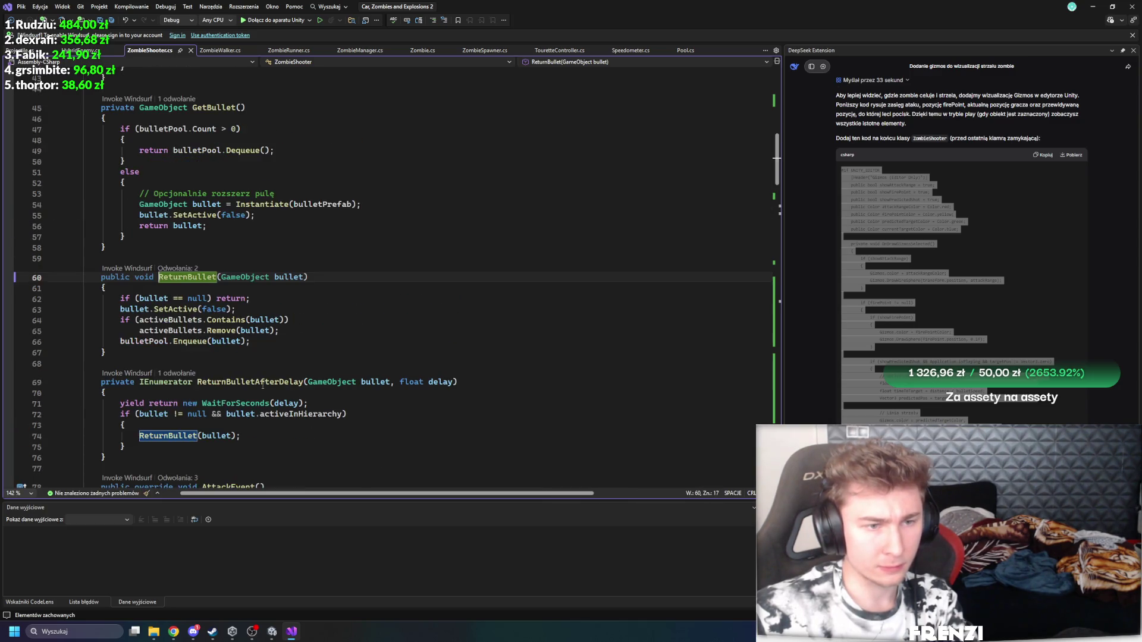
{"action": "left_click", "coordinate": [346, 343]}
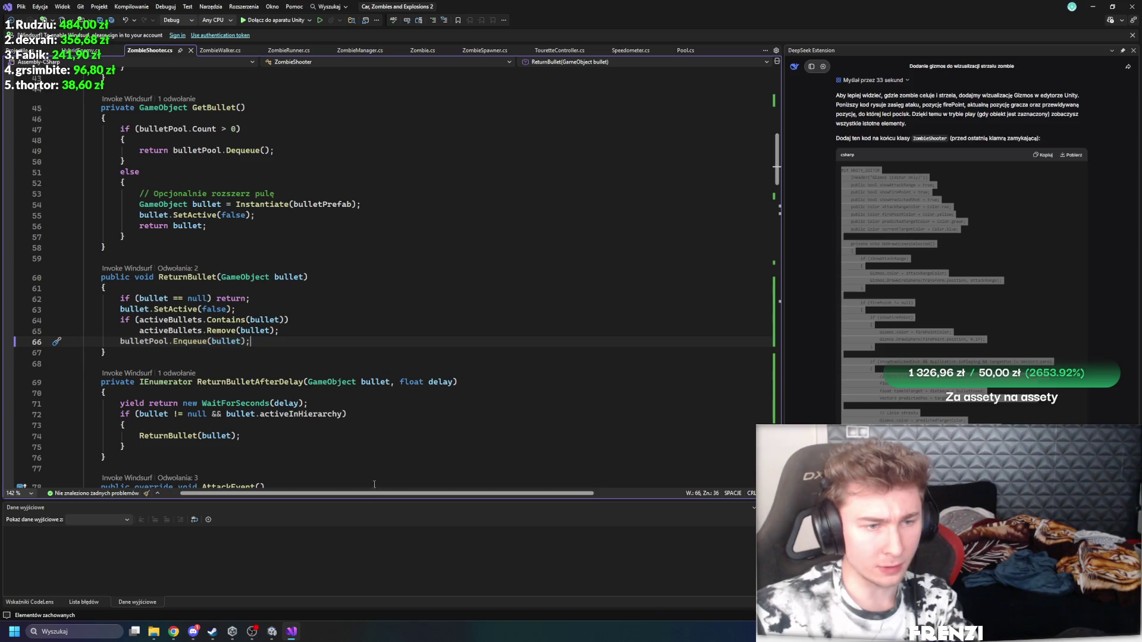
{"action": "left_click", "coordinate": [272, 632]}
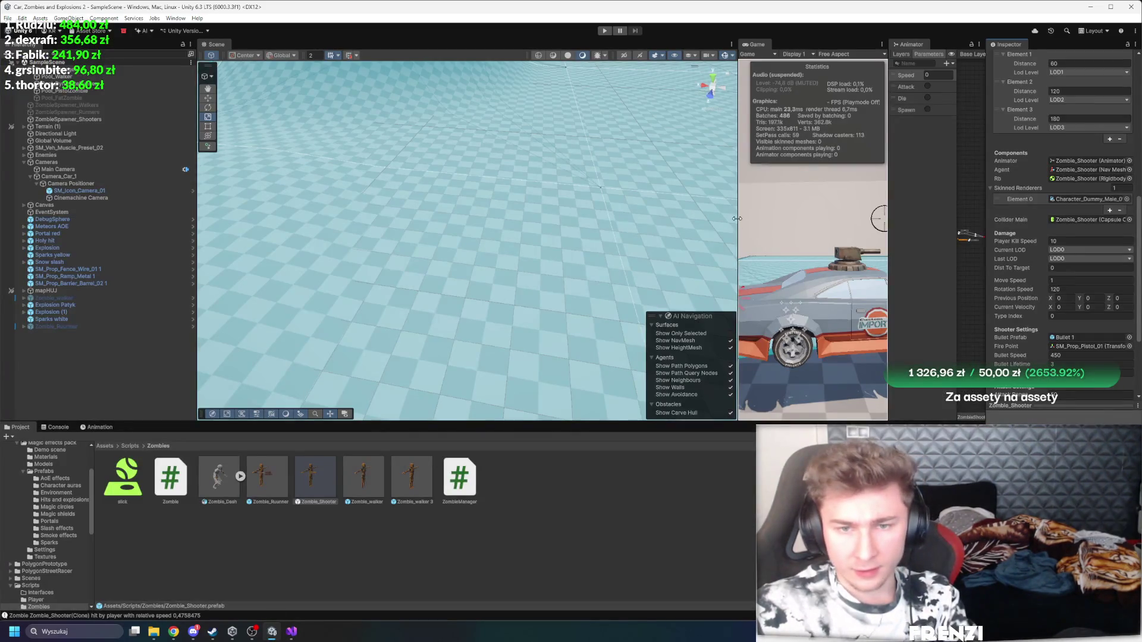
Step: Widen the Game view and play-test the zombie shooters firing at the car with the view maximized
{"action": "left_click_drag", "start_coordinate": [736, 218], "coordinate": [519, 220]}
{"action": "left_click", "coordinate": [602, 32]}
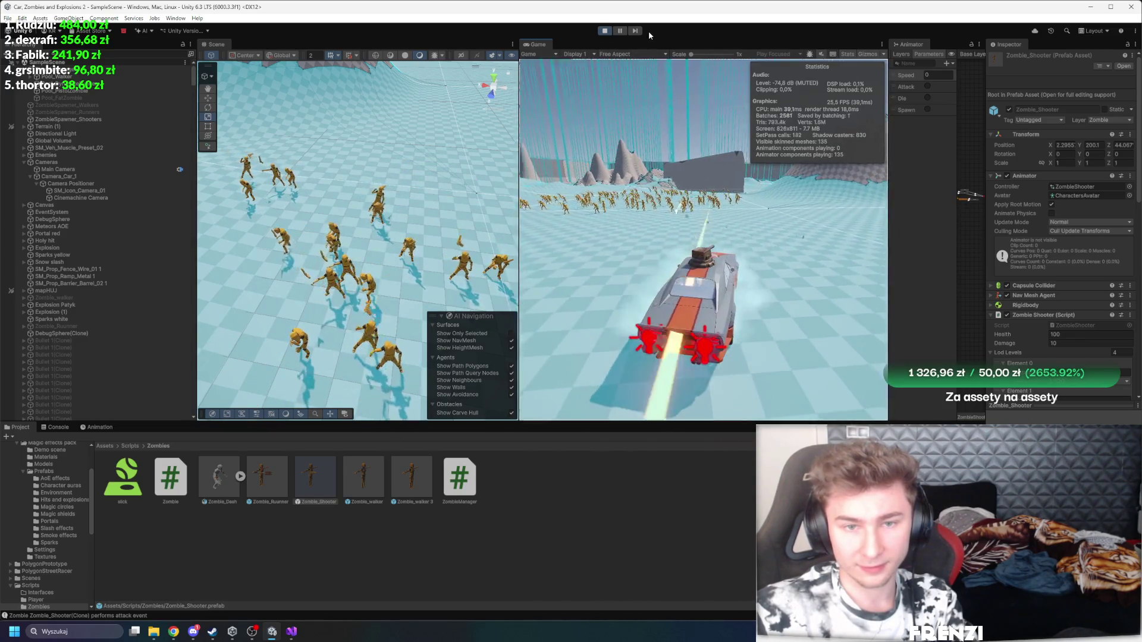
{"action": "key", "text": "shift+space"}
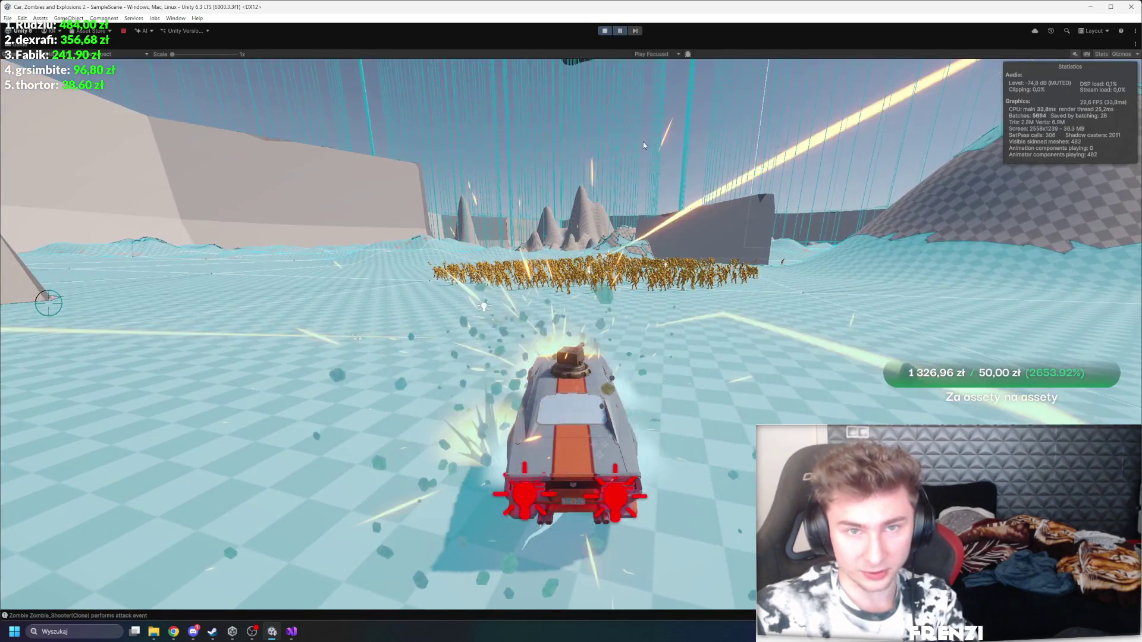
{"action": "key", "text": "shift+space"}
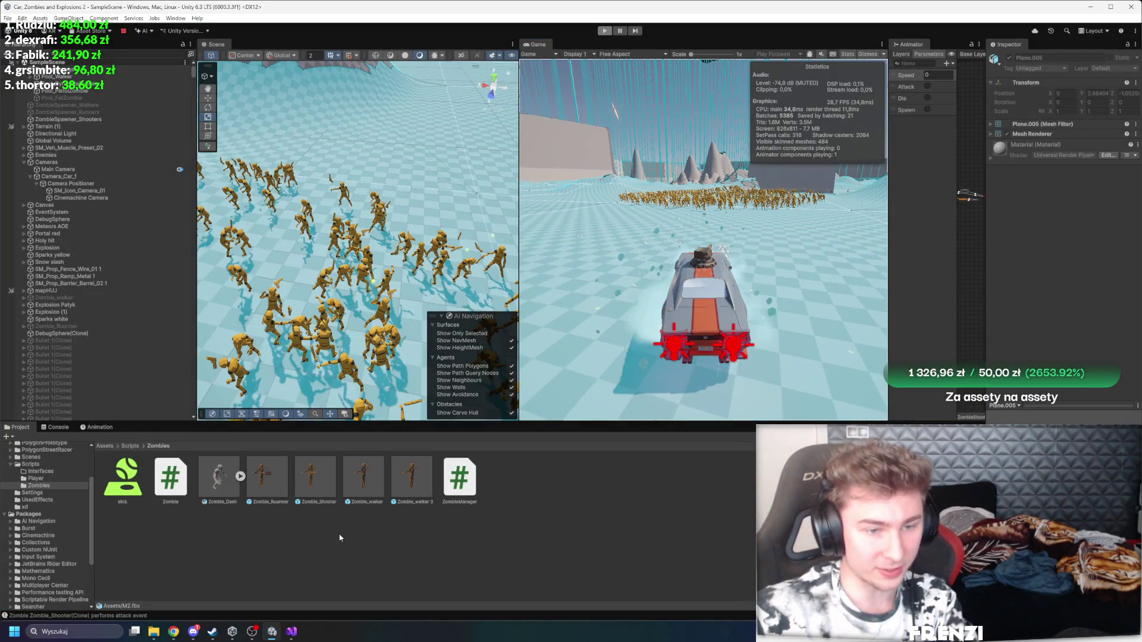
{"action": "key", "text": "ctrl+p"}
{"action": "left_click", "coordinate": [58, 169]}
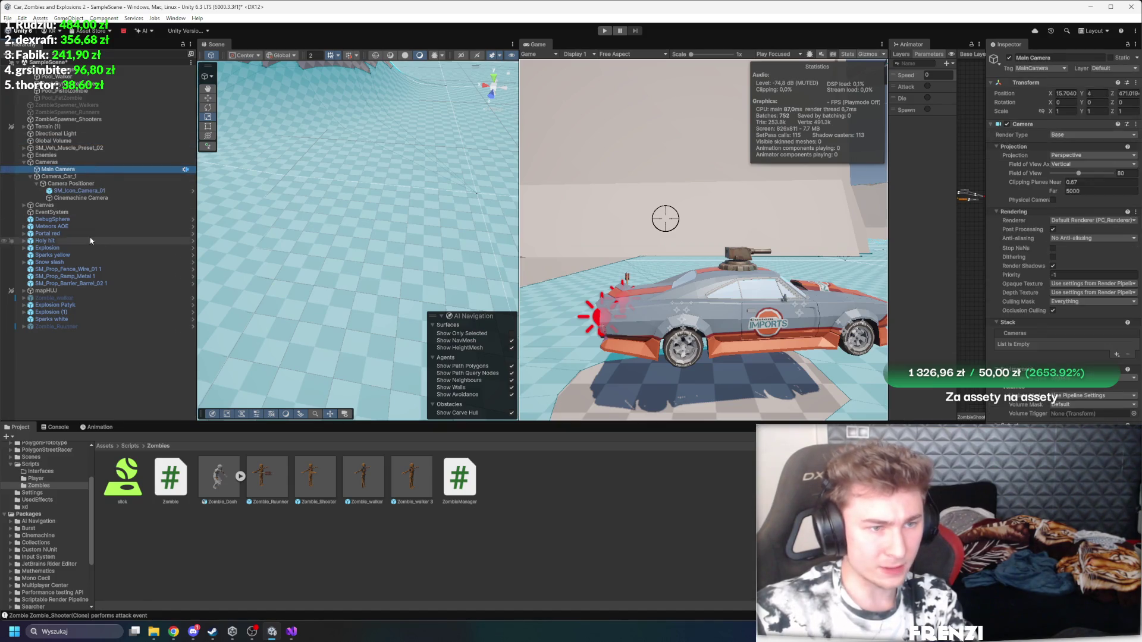
Step: Select SM_Icon_Camera_01 and Explosion Patyk in the Hierarchy, then maximize the Game view
{"action": "left_click", "coordinate": [80, 190]}
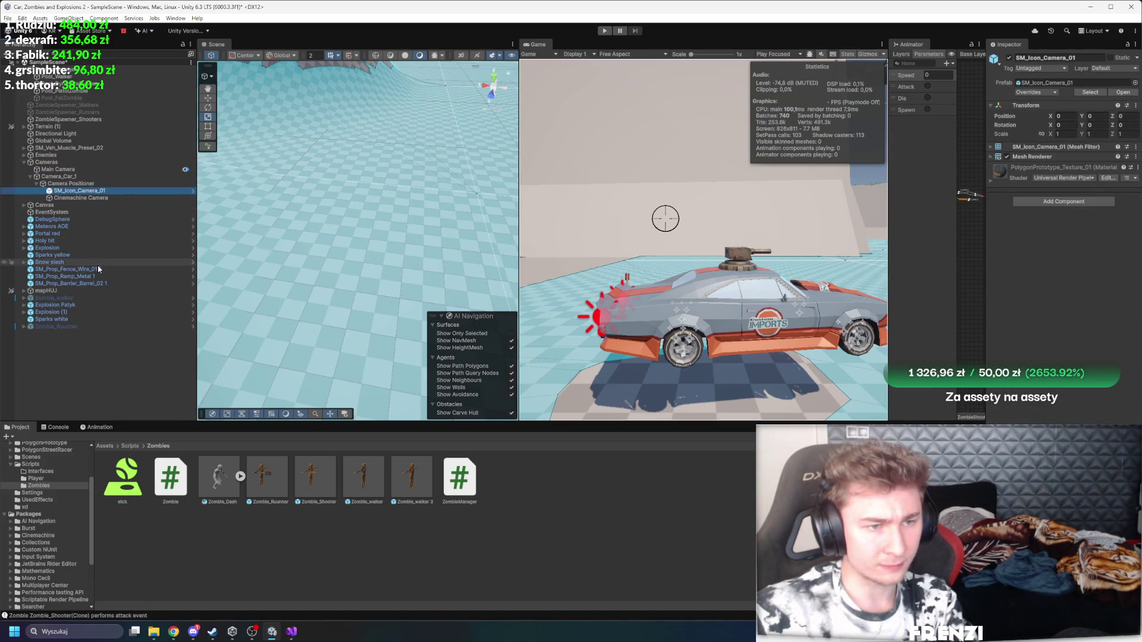
{"action": "left_click", "coordinate": [118, 307]}
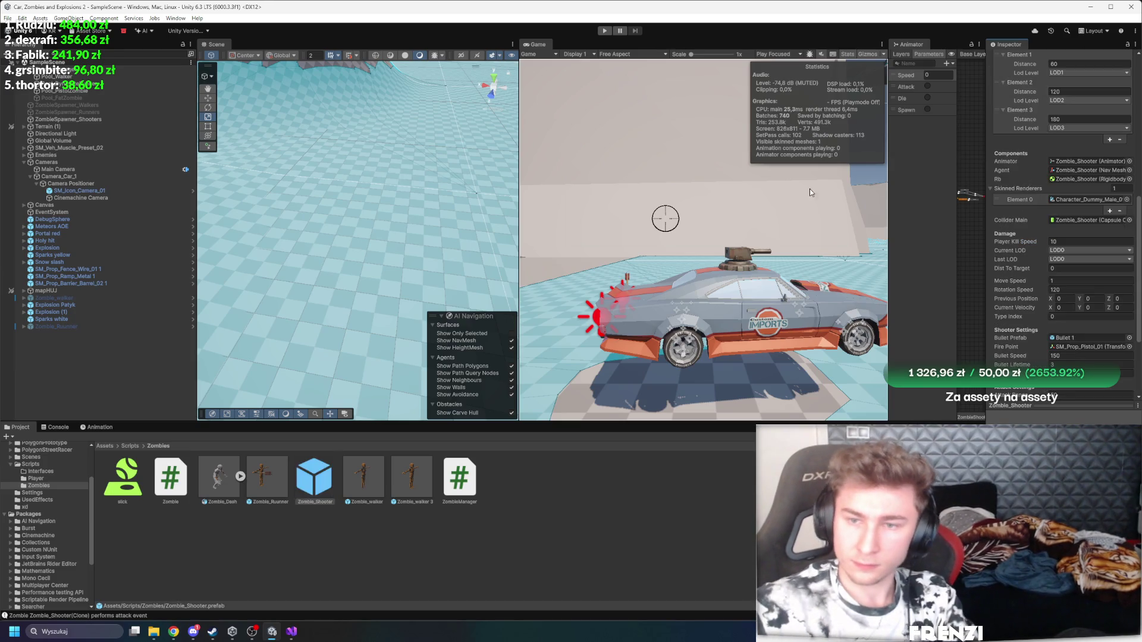
{"action": "key", "text": "shift+space"}
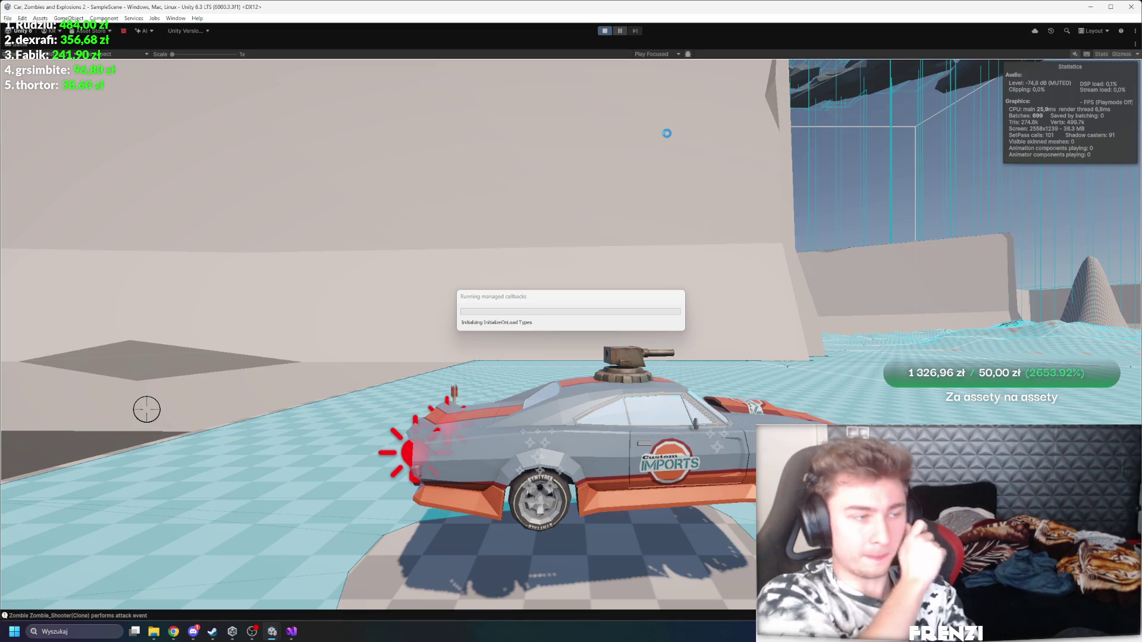
Step: Drive the car with W toward the zombie horde, then end play mode and go back to Visual Studio
{"action": "left_click", "coordinate": [708, 150]}
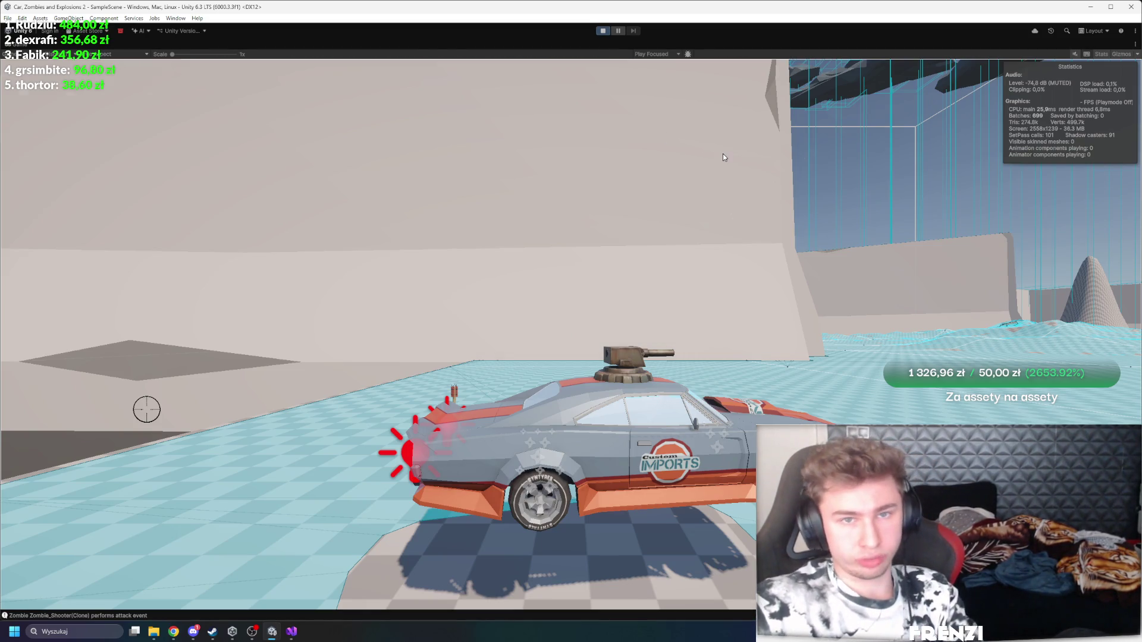
{"action": "key", "text": "w"}
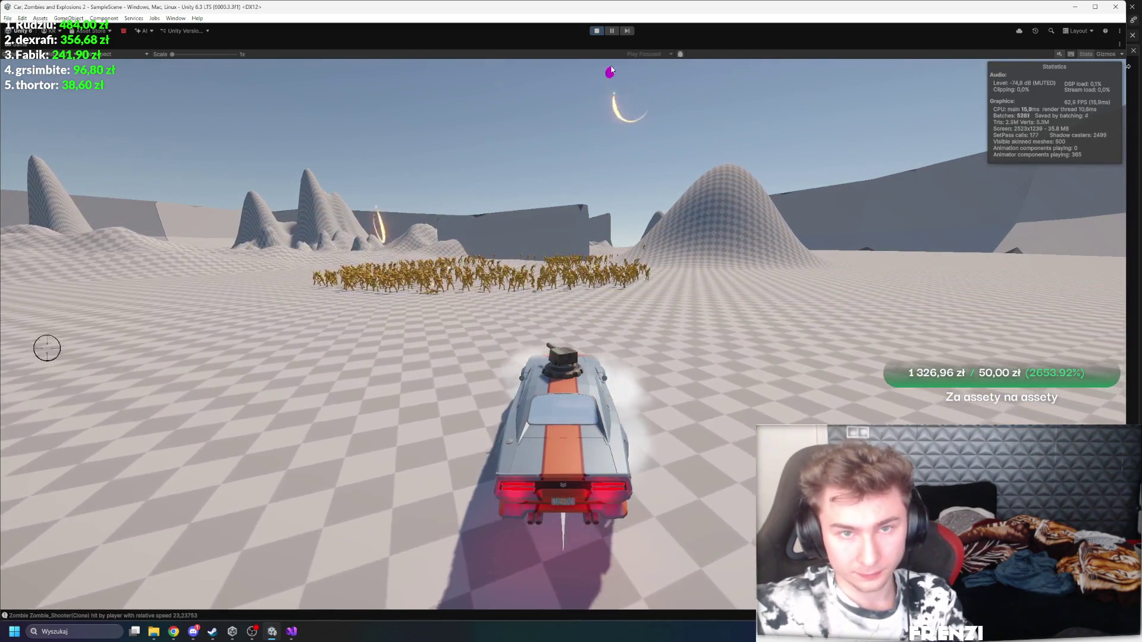
{"action": "key", "text": "shift+space"}
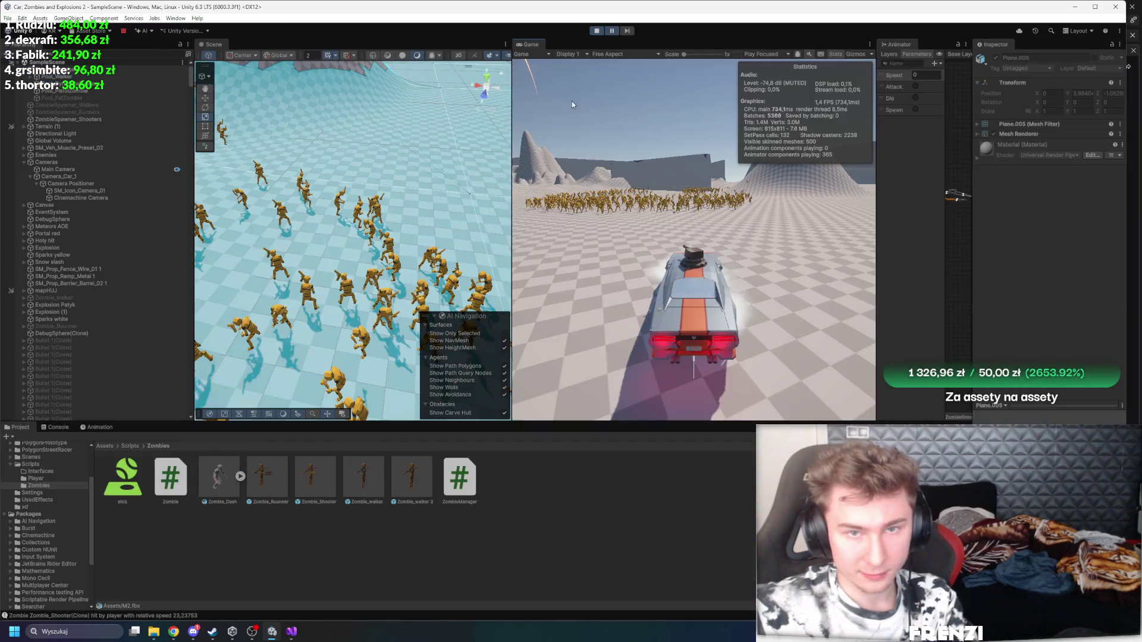
{"action": "left_click", "coordinate": [596, 31]}
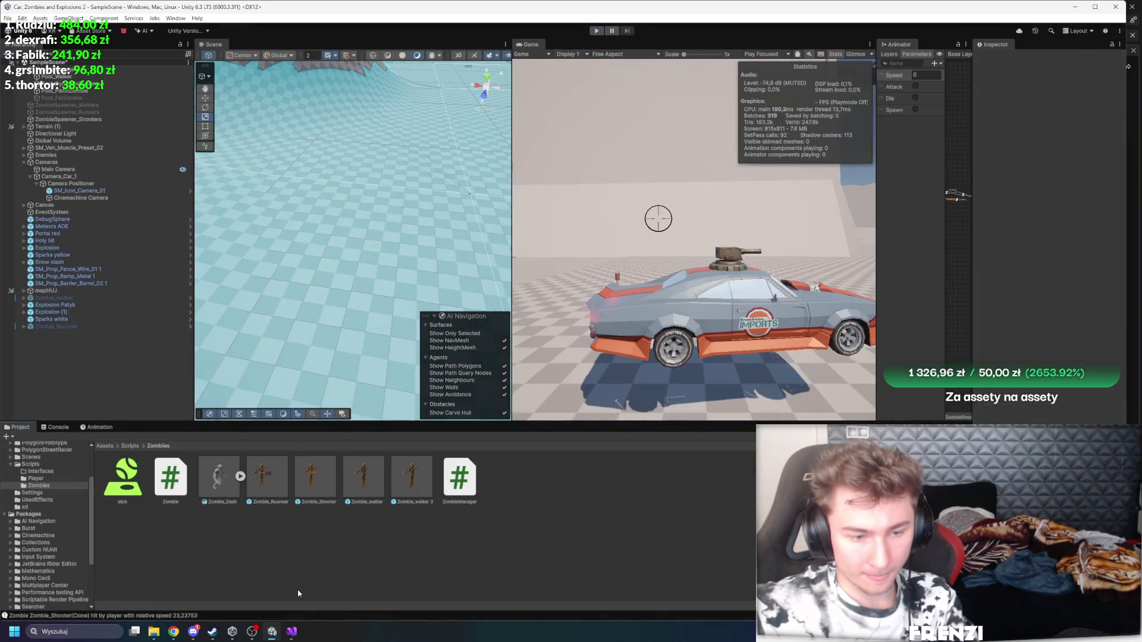
{"action": "left_click", "coordinate": [292, 631]}
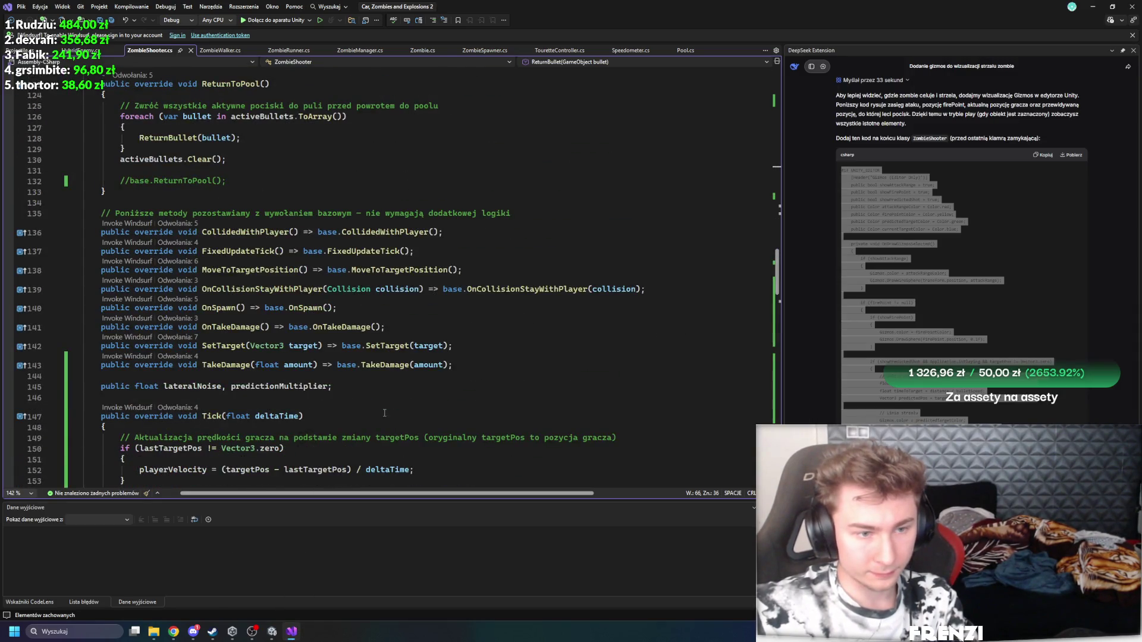
Step: Declare a public GameObject bulletOnShotParticle under an Attack Settings header in ZombieShooter.cs and save
{"action": "scroll", "coordinate": [383, 408], "scroll_direction": "down", "scroll_amount": 15}
{"action": "scroll", "coordinate": [393, 386], "scroll_direction": "up", "scroll_amount": 20}
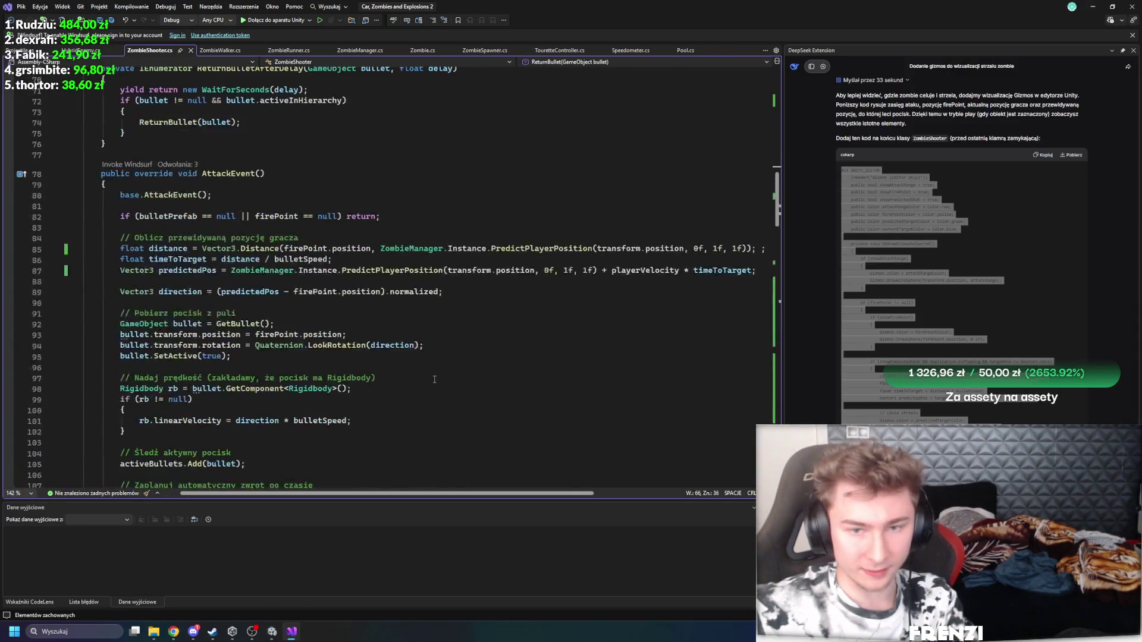
{"action": "scroll", "coordinate": [400, 362], "scroll_direction": "up", "scroll_amount": 10}
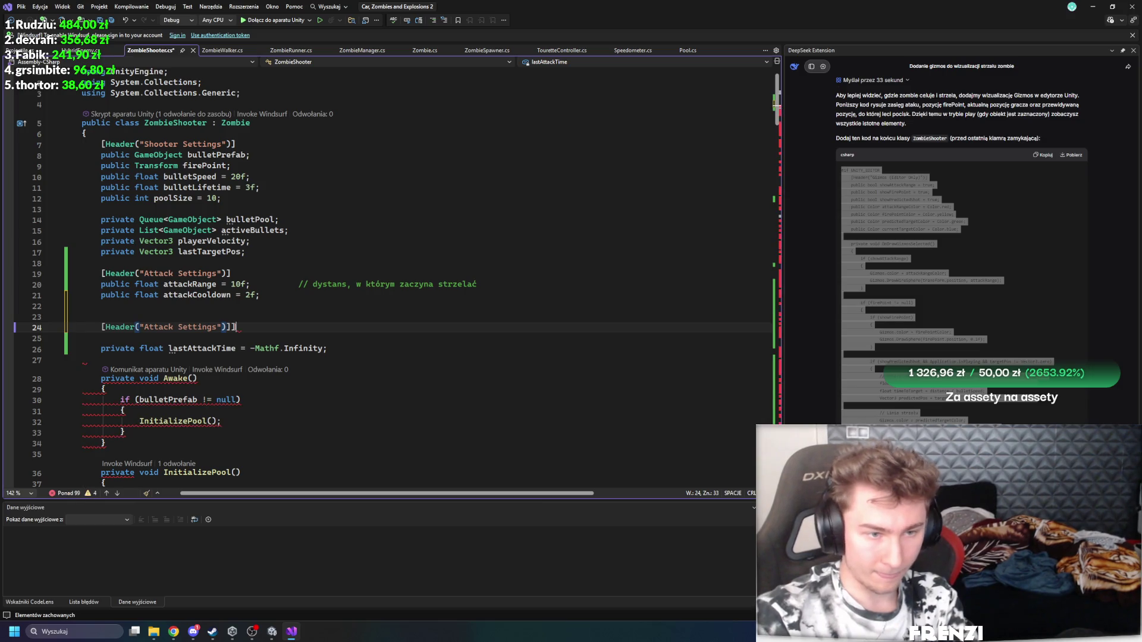
{"action": "type", "text": "Ping "}
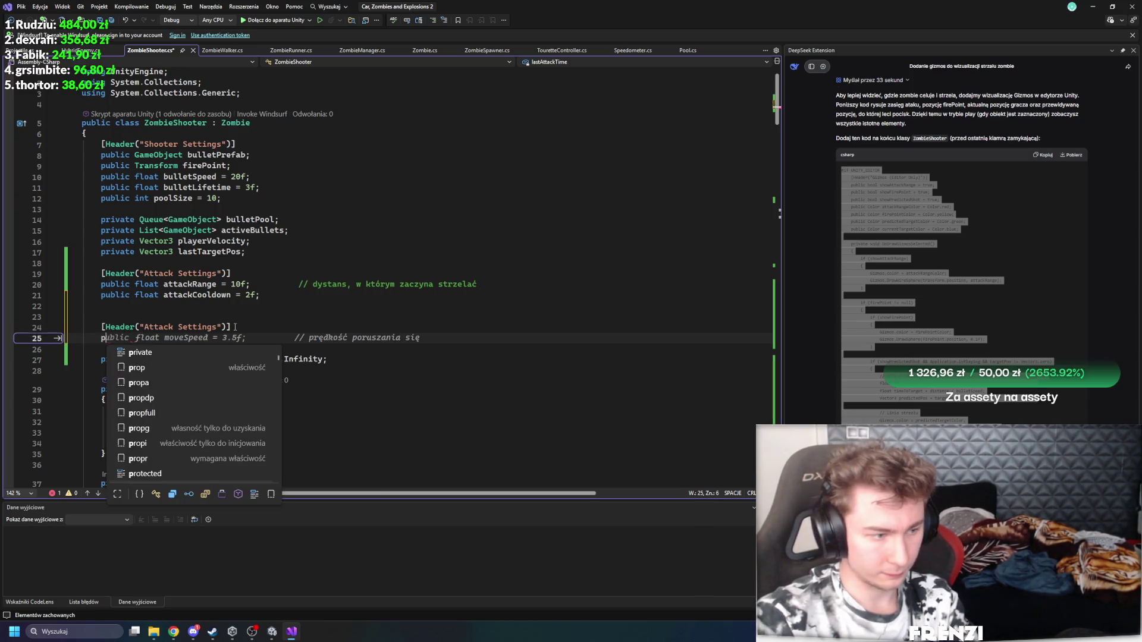
{"action": "type", "text": "ublic GameObject bulletOnShotParticle;"}
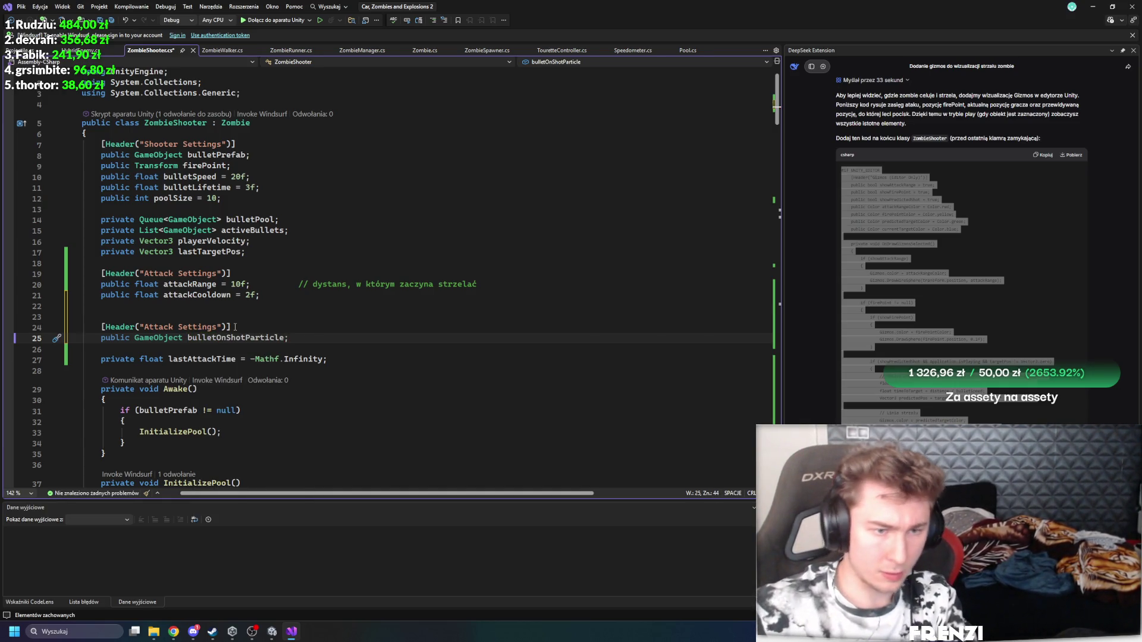
{"action": "key", "text": "ctrl+s"}
{"action": "scroll", "coordinate": [235, 327], "scroll_direction": "down", "scroll_amount": 20}
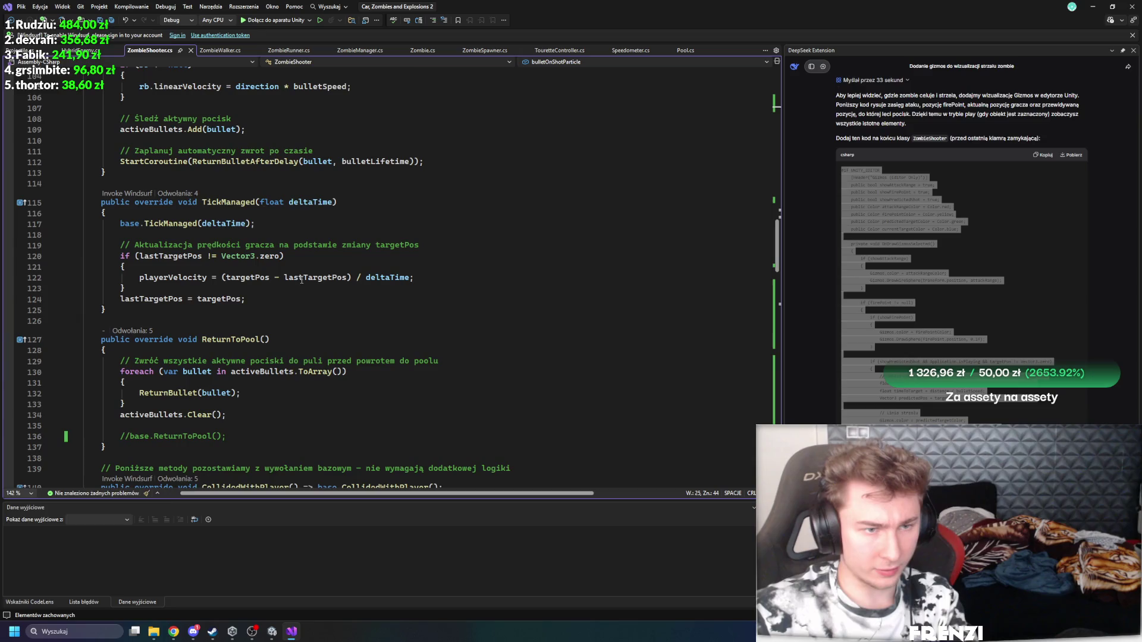
Step: After the bullet activation line, add Instantiate(bulletOnShotParticle, firePoint.position, Quaternion.identity)
{"action": "scroll", "coordinate": [243, 290], "scroll_direction": "up", "scroll_amount": 10}
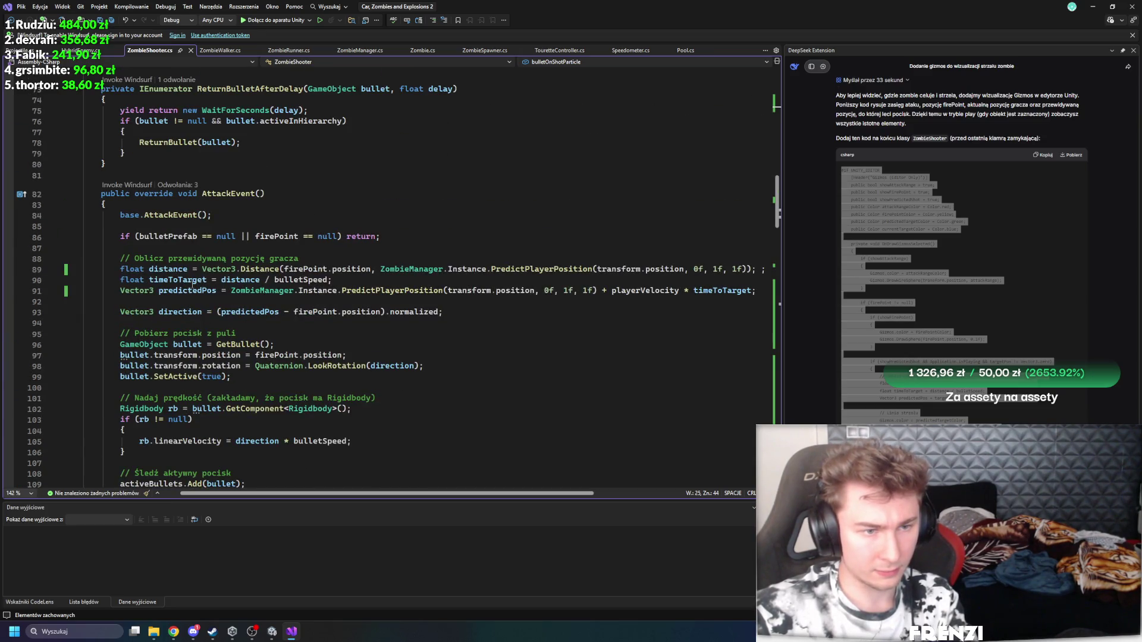
{"action": "scroll", "coordinate": [192, 285], "scroll_direction": "down", "scroll_amount": 4}
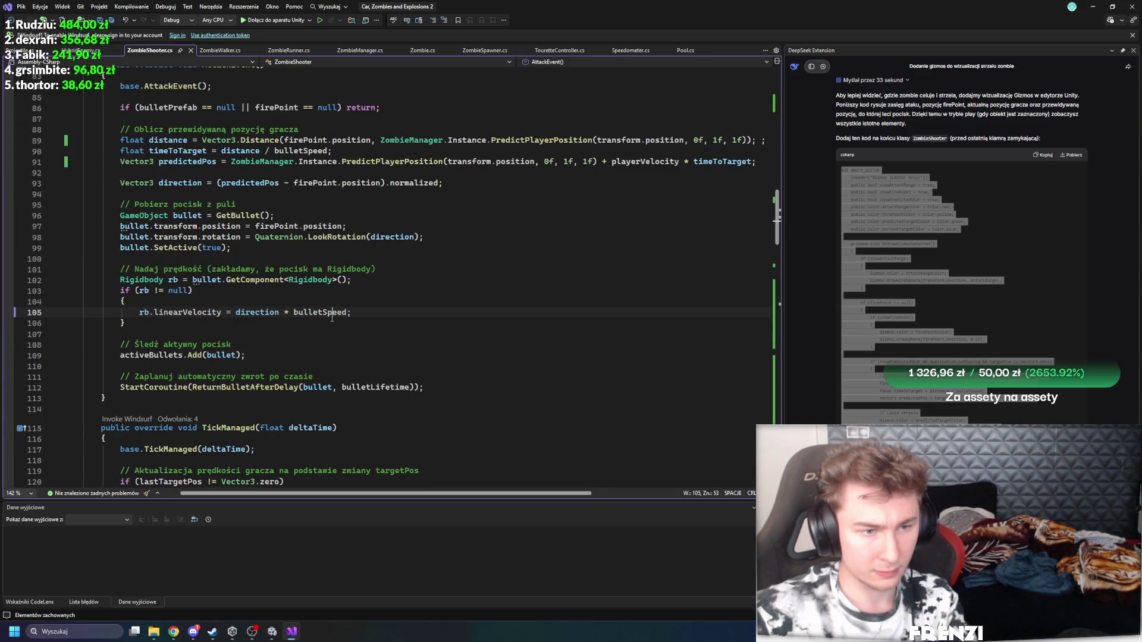
{"action": "left_click", "coordinate": [335, 349]}
{"action": "scroll", "coordinate": [325, 351], "scroll_direction": "up", "scroll_amount": 2}
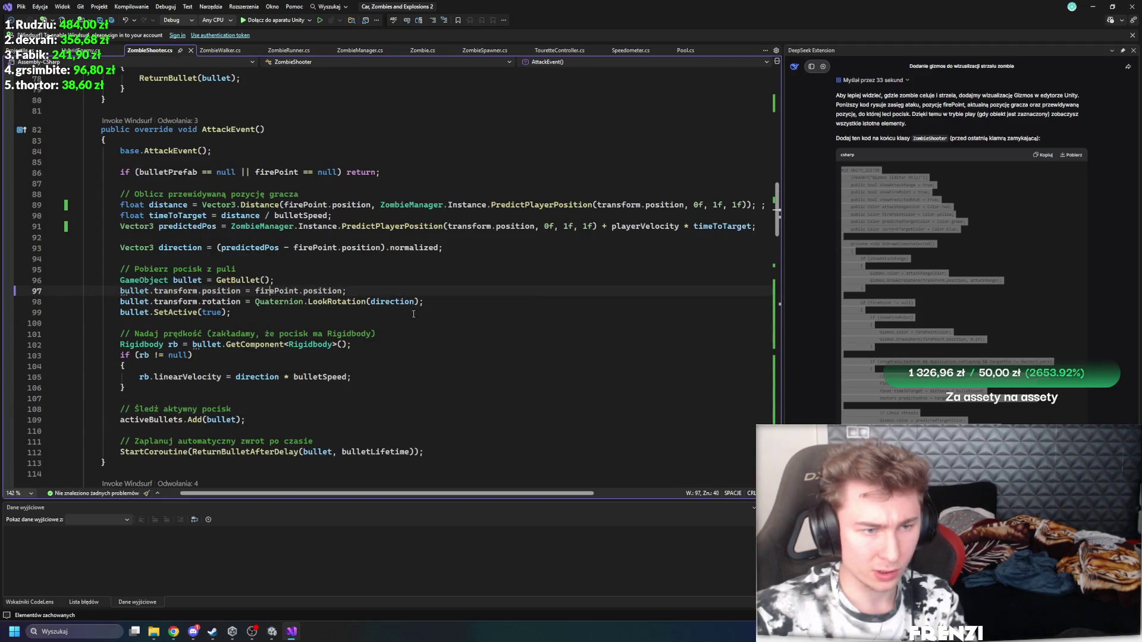
{"action": "left_click", "coordinate": [256, 324]}
{"action": "key", "text": "Return"}
{"action": "key", "text": "Return"}
{"action": "type", "text": "bu"}
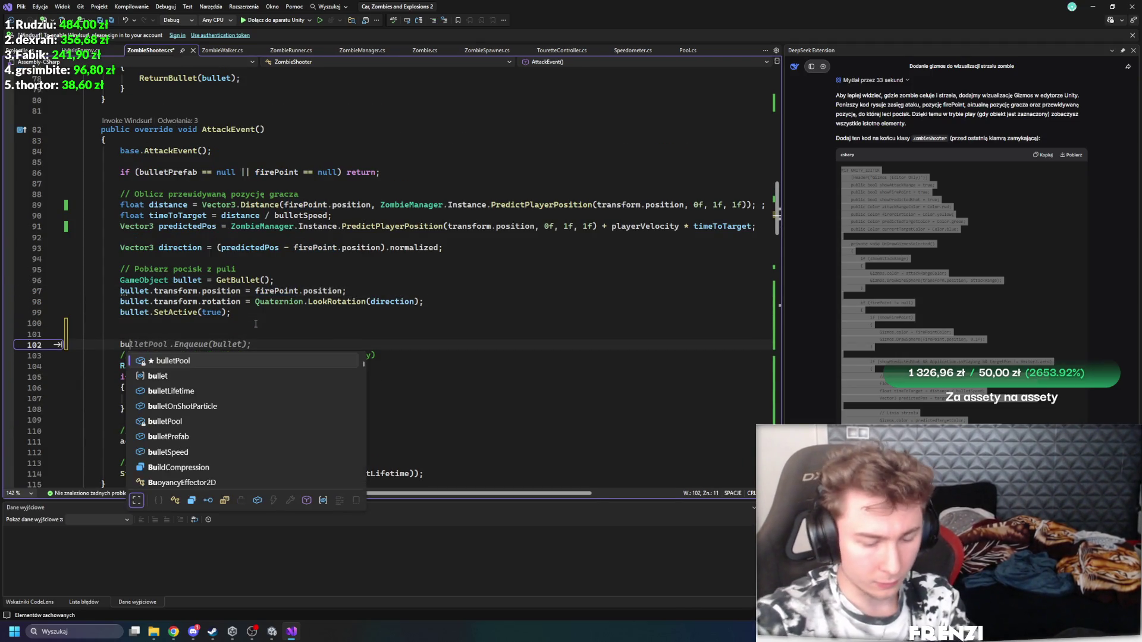
{"action": "type", "text": "lletOnSho"}
{"action": "key", "text": "Tab"}
{"action": "type", "text": "."}
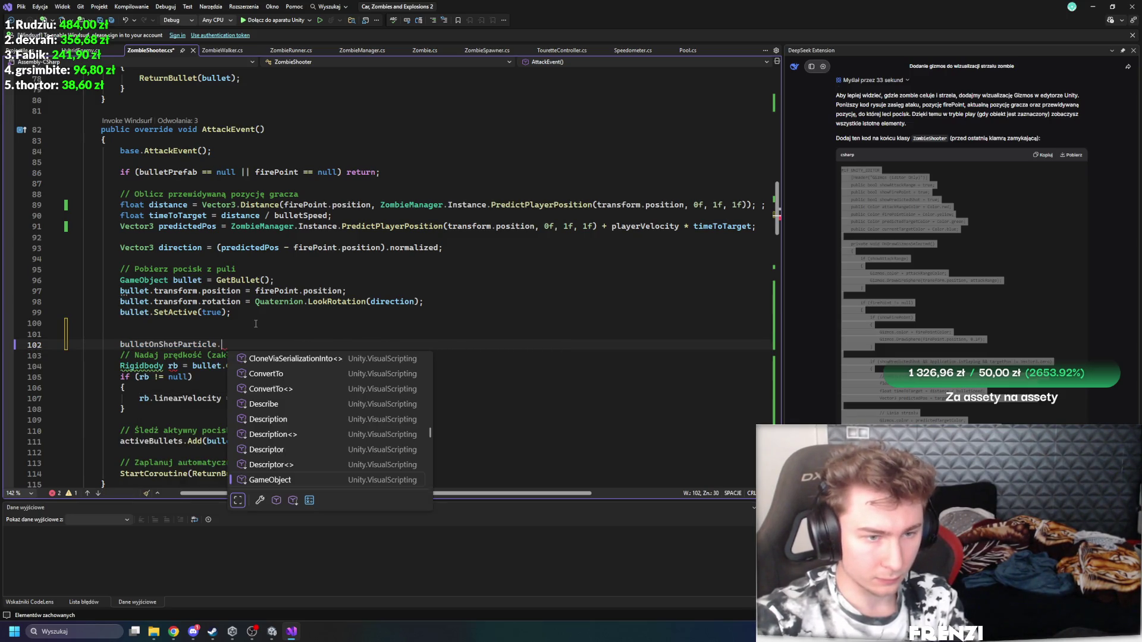
{"action": "type", "text": "in"}
{"action": "key", "text": "BackSpace"}
{"action": "key", "text": "BackSpace"}
{"action": "key", "text": "BackSpace"}
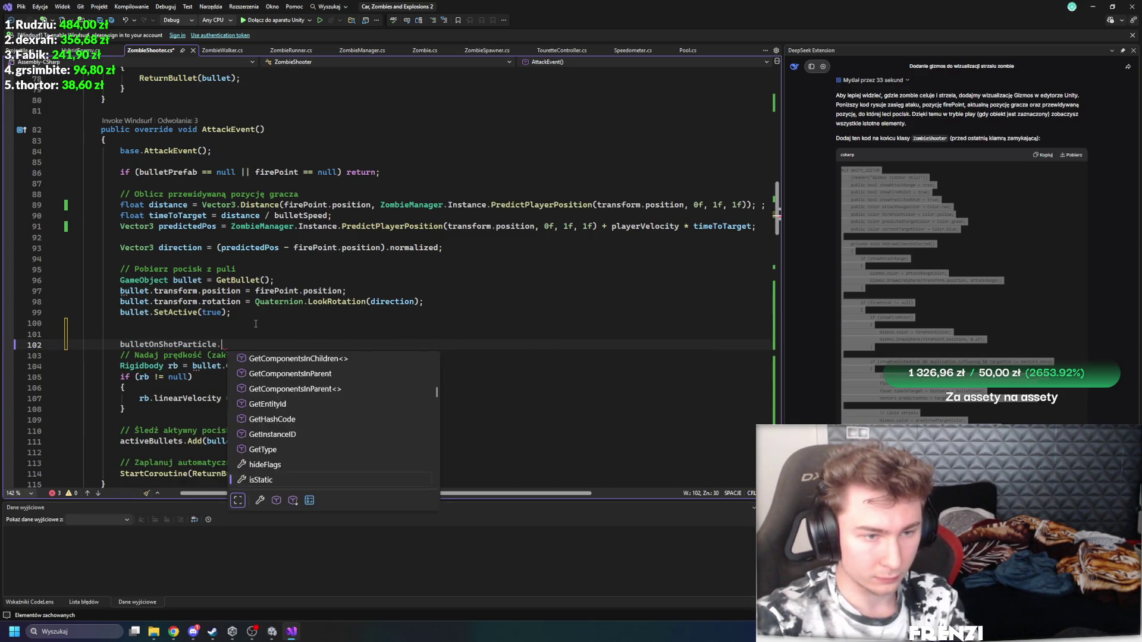
{"action": "key", "text": "BackSpace"}
{"action": "key", "text": "BackSpace"}
{"action": "key", "text": "BackSpace"}
{"action": "type", "text": "instant"}
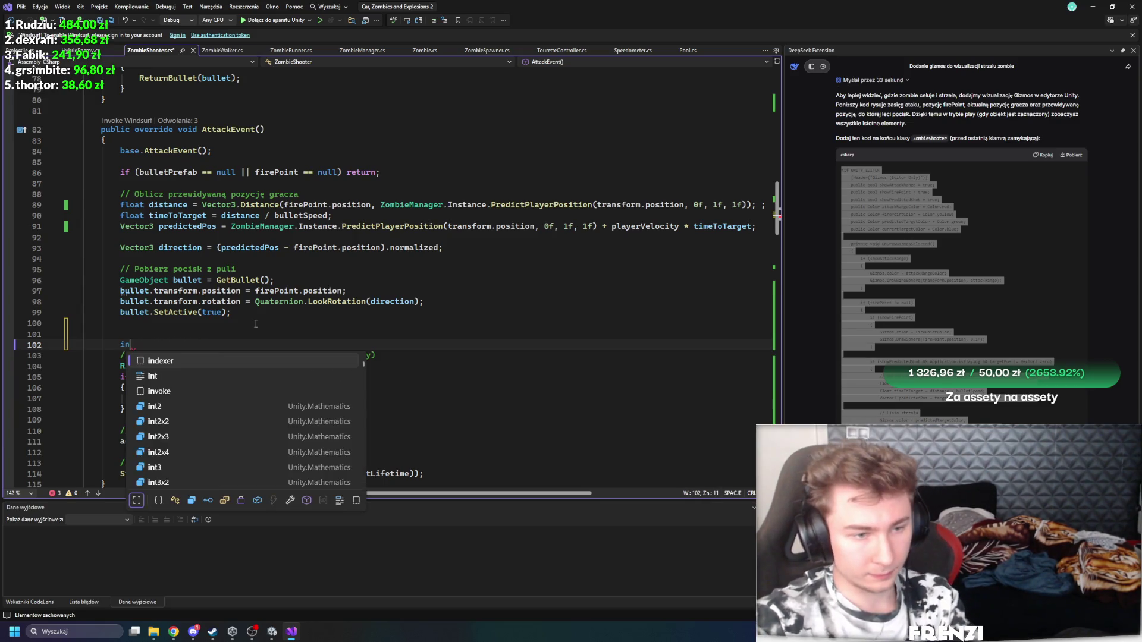
{"action": "key", "text": "Tab"}
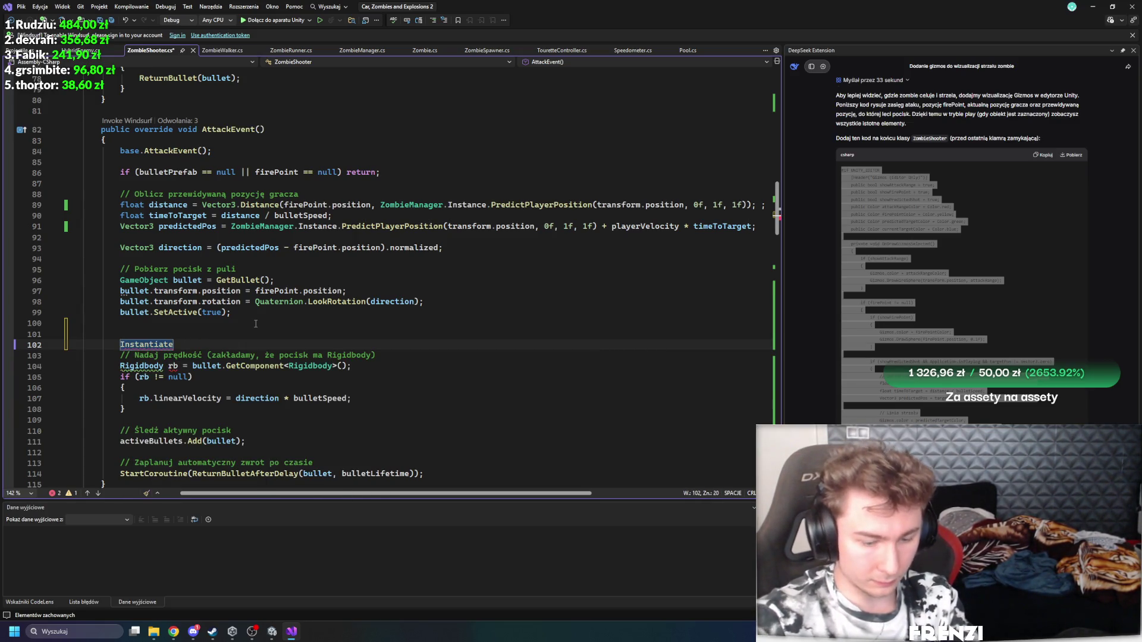
{"action": "type", "text": "(bu"}
{"action": "key", "text": "Tab"}
{"action": "key", "text": "Return"}
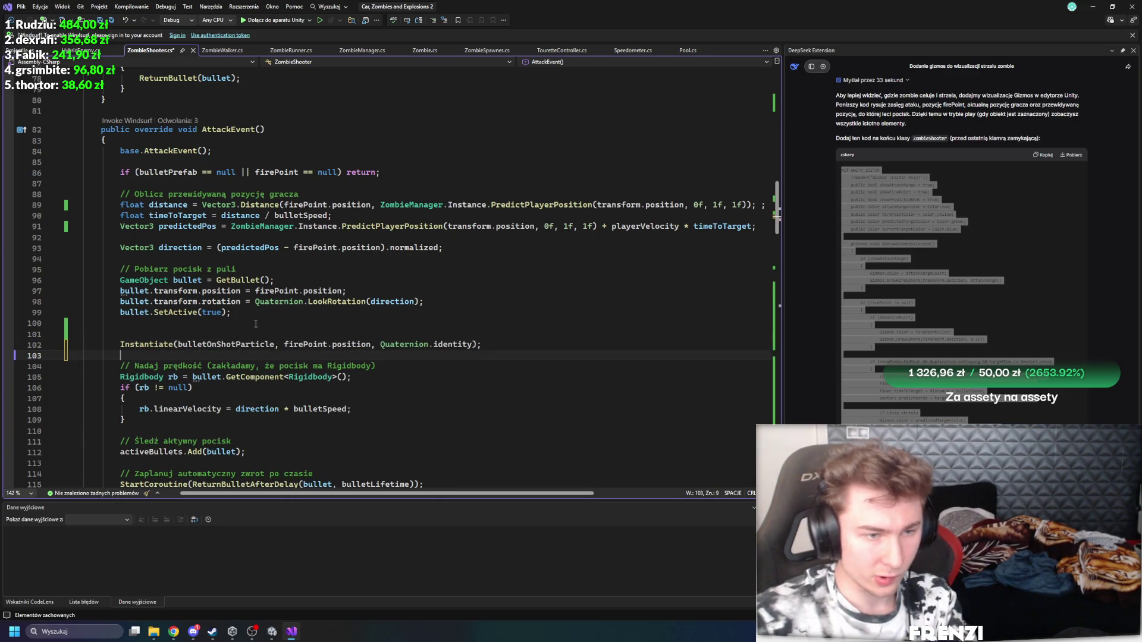
Step: Assign the spawned effect to var xd, add Destroy(xd, 1f), and save
{"action": "left_click", "coordinate": [116, 345]}
{"action": "type", "text": "var xd ="}
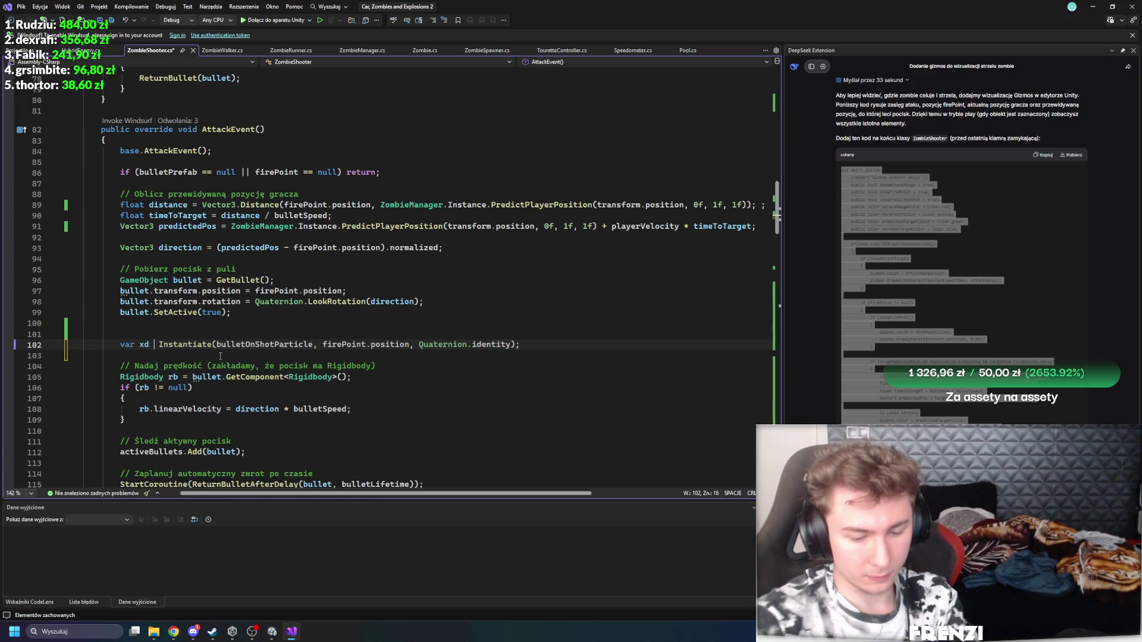
{"action": "left_click", "coordinate": [220, 356]}
{"action": "type", "text": "e"}
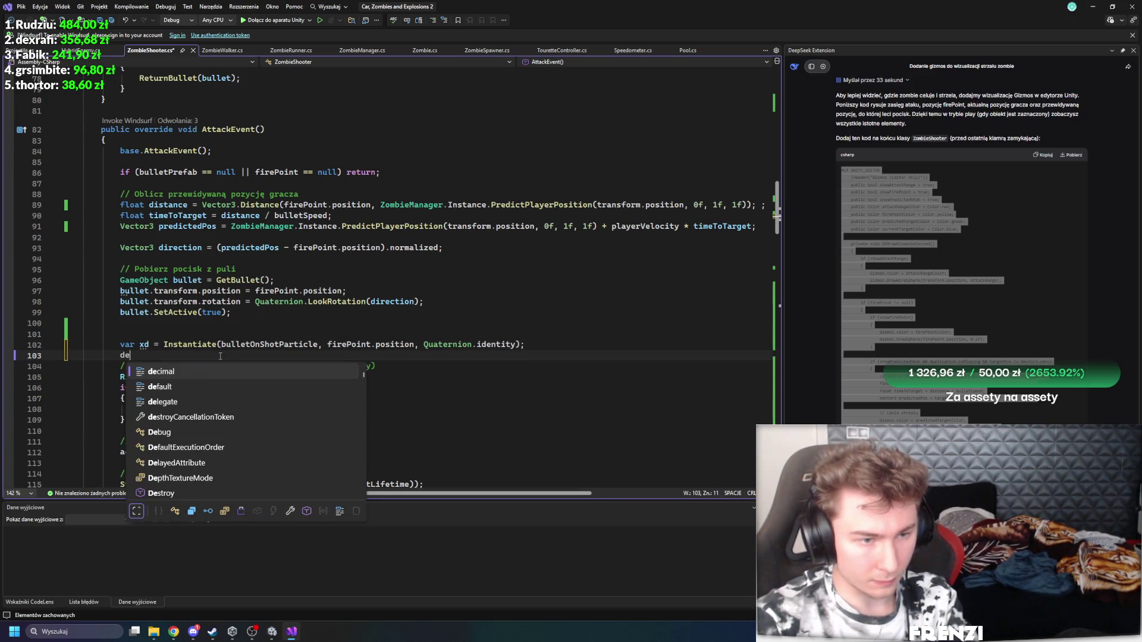
{"action": "type", "text": "stroy("}
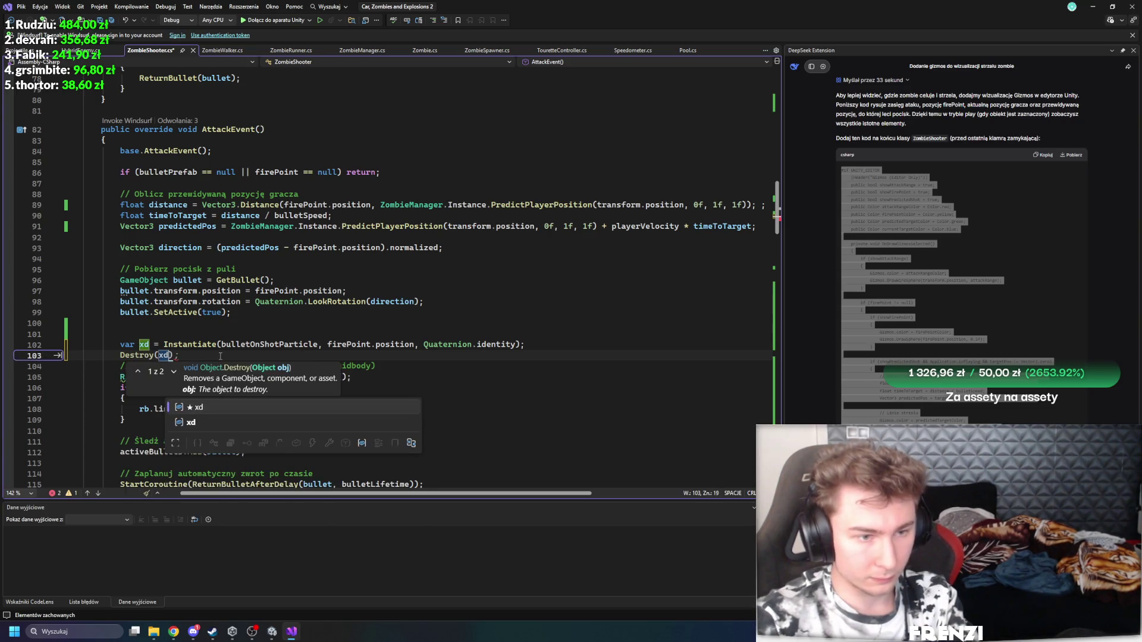
{"action": "type", "text": "xd,1f)"}
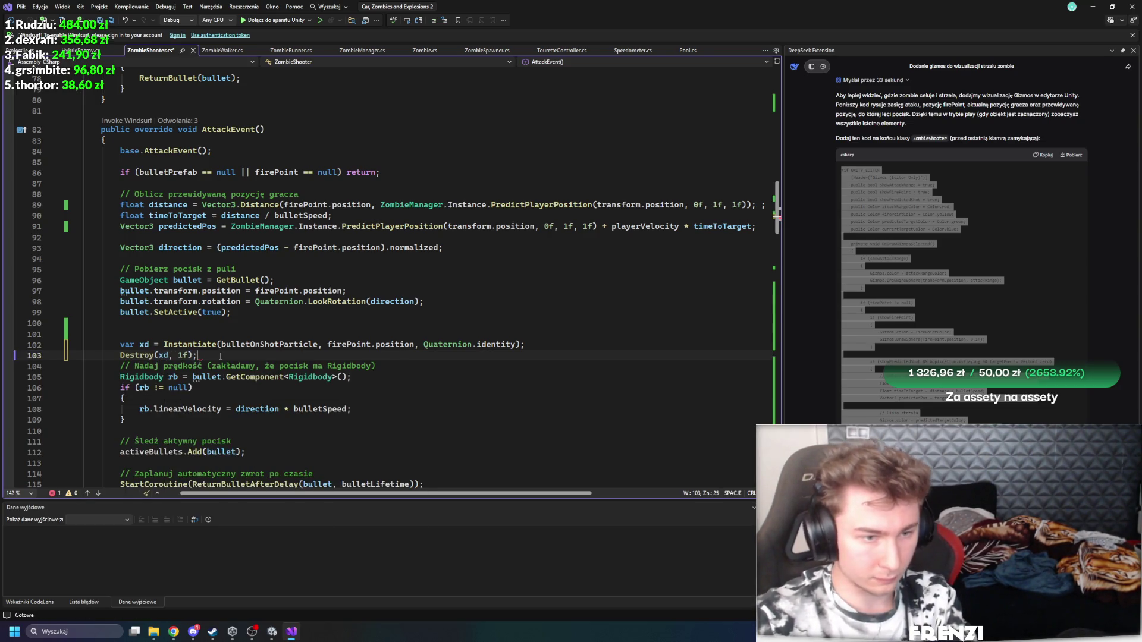
{"action": "key", "text": "ctrl+s"}
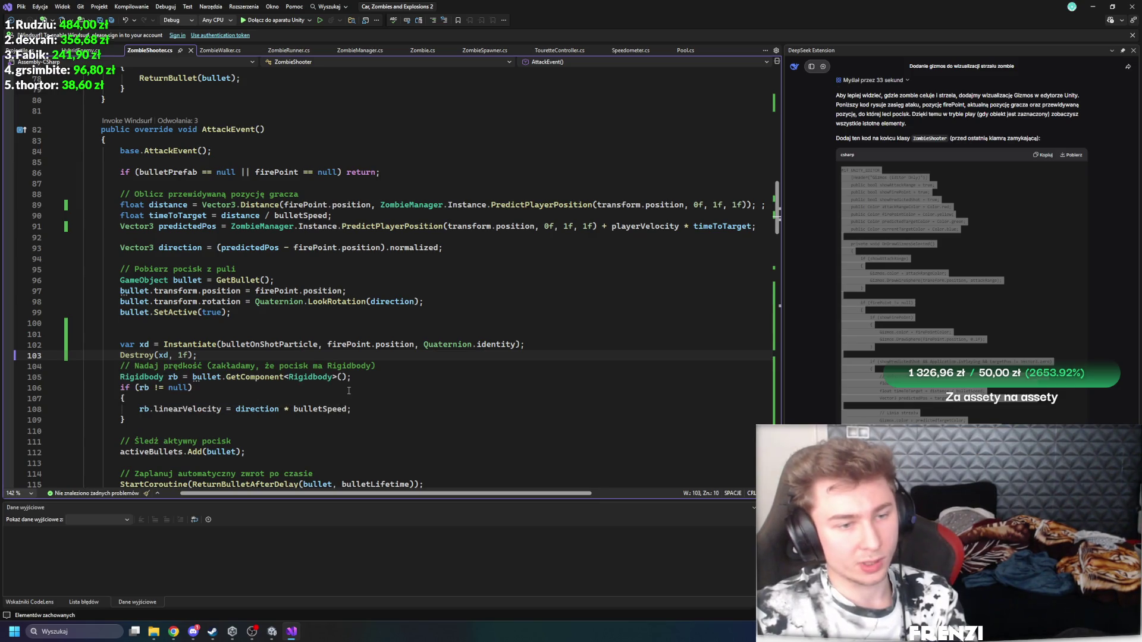
Step: Back in Unity, go to the Assets root and look at the Explosion and Bullet 1 prefabs
{"action": "mouse_move", "coordinate": [272, 632]}
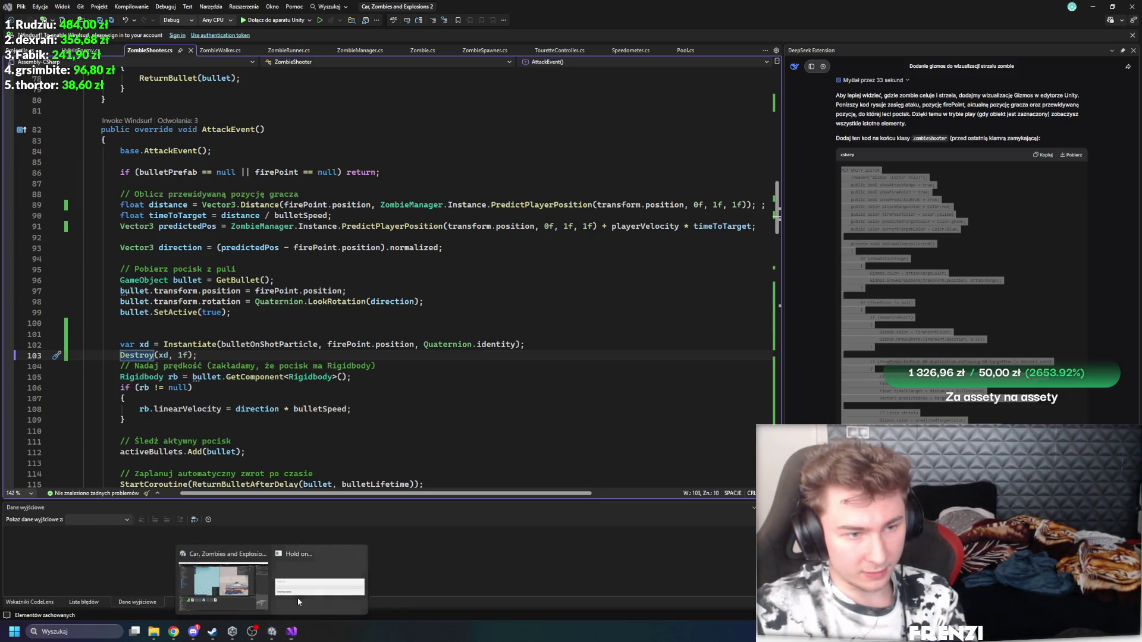
{"action": "left_click", "coordinate": [286, 584]}
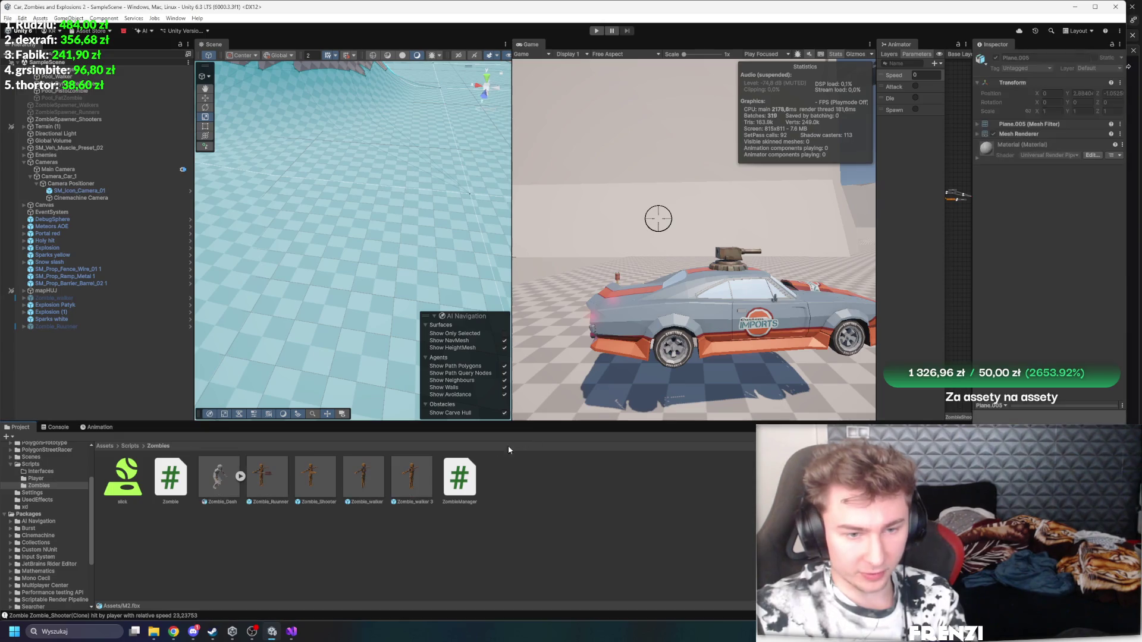
{"action": "left_click", "coordinate": [130, 446]}
{"action": "left_click", "coordinate": [104, 445]}
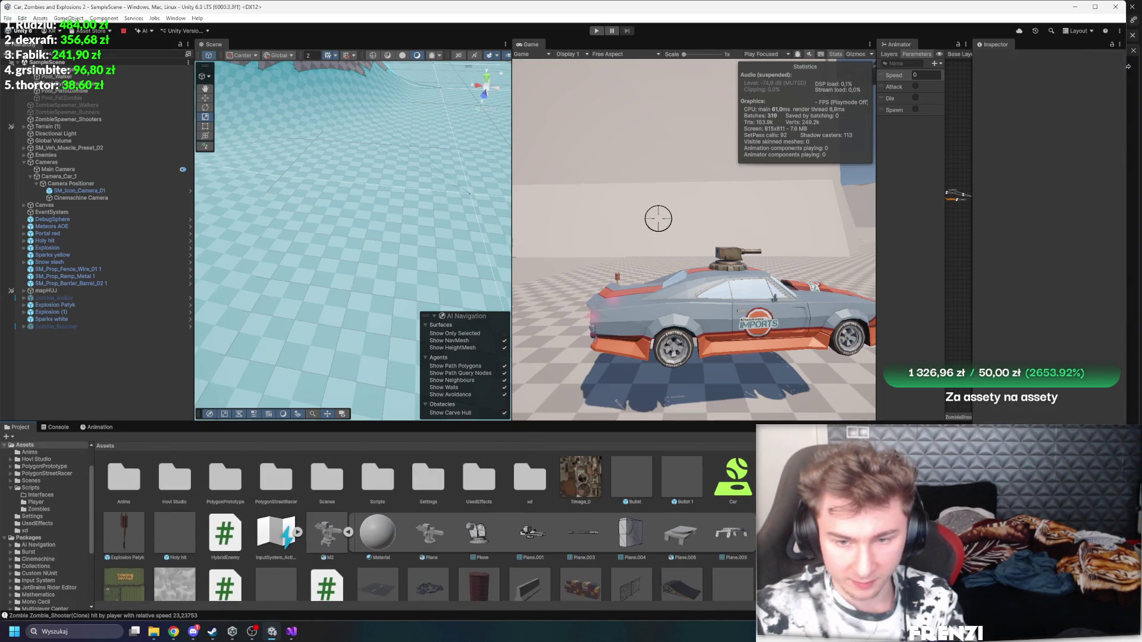
{"action": "left_click", "coordinate": [190, 248]}
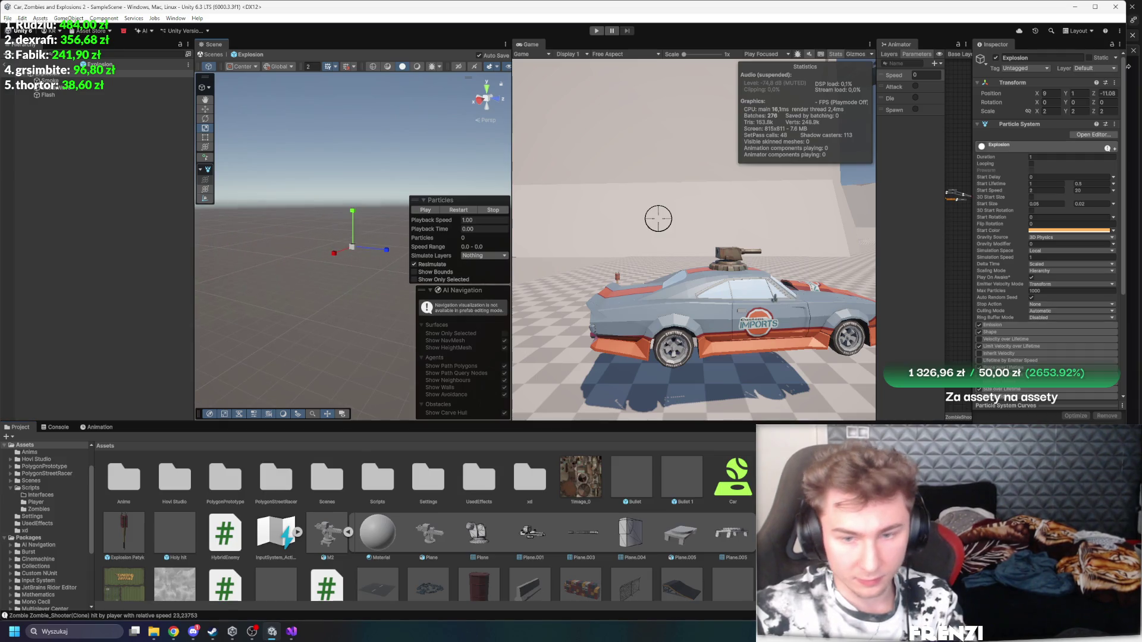
{"action": "left_click", "coordinate": [784, 479]}
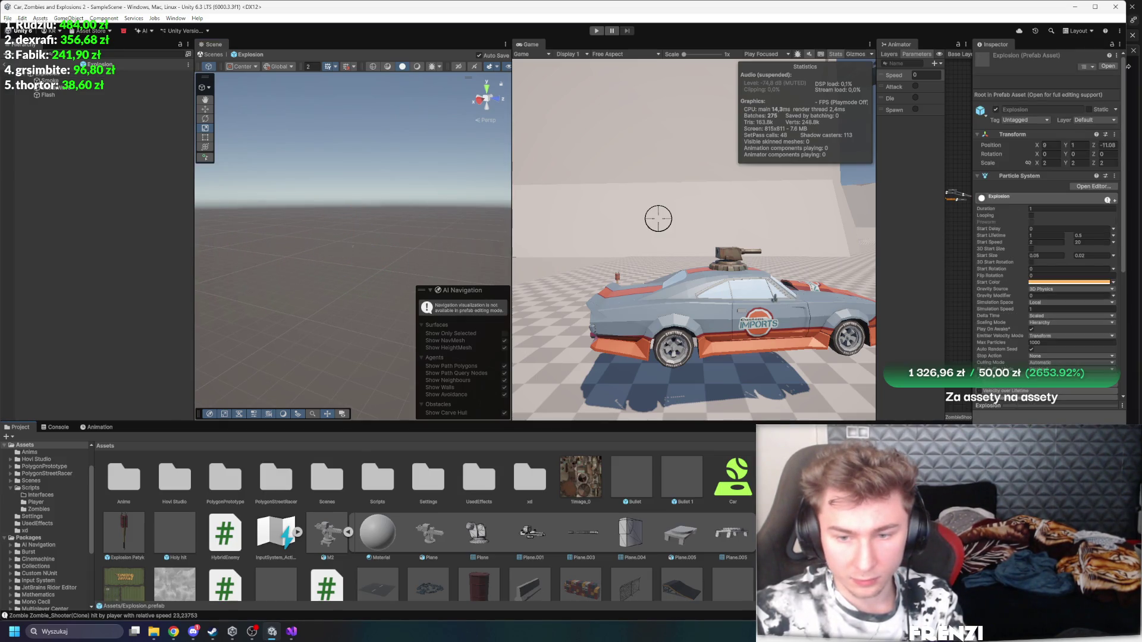
{"action": "left_click", "coordinate": [678, 473]}
{"action": "scroll", "coordinate": [678, 473], "scroll_direction": "down", "scroll_amount": 2}
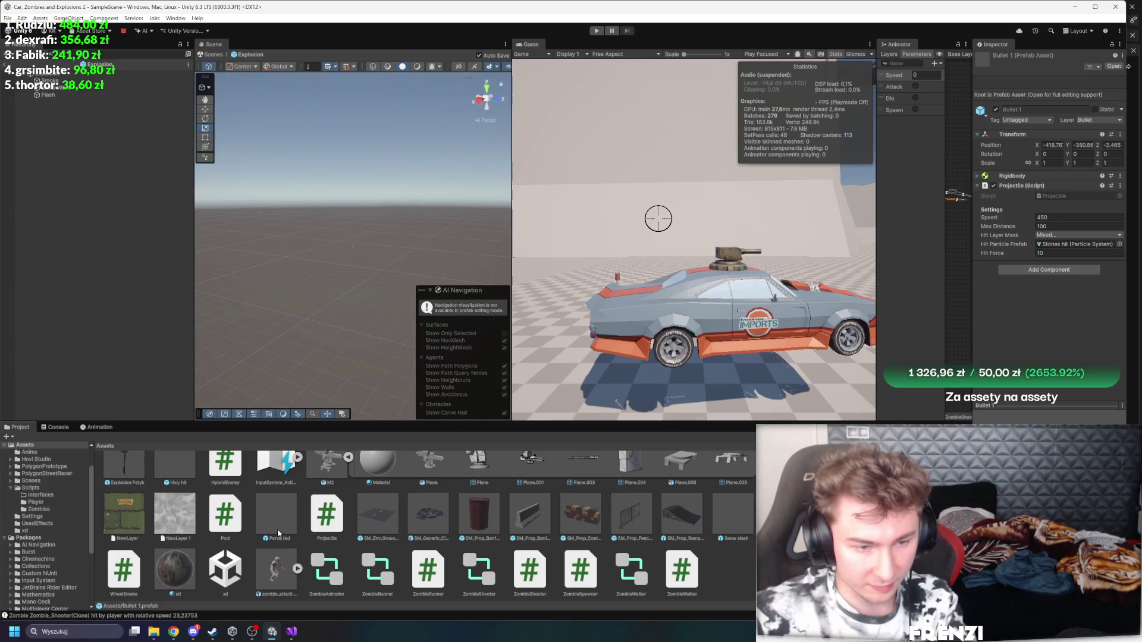
{"action": "scroll", "coordinate": [455, 520], "scroll_direction": "up", "scroll_amount": 2}
Step: Drag Explosion into Assets as a new prefab and rename it Explosion OnShot
{"action": "left_click_drag", "start_coordinate": [99, 64], "coordinate": [199, 527]}
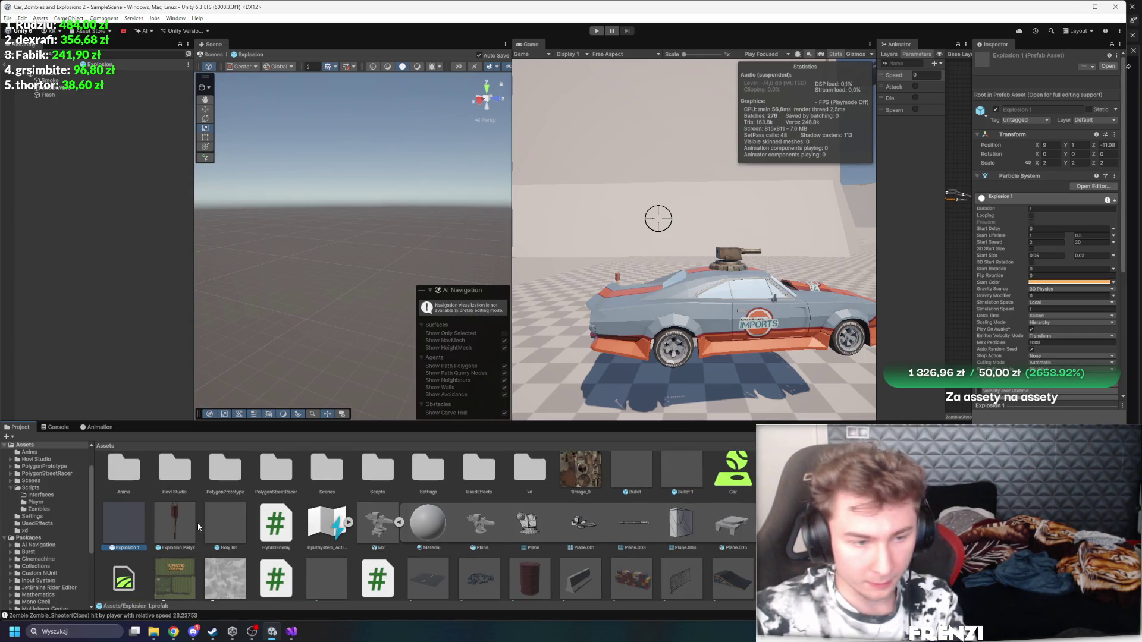
{"action": "left_click", "coordinate": [122, 550]}
{"action": "key", "text": "End"}
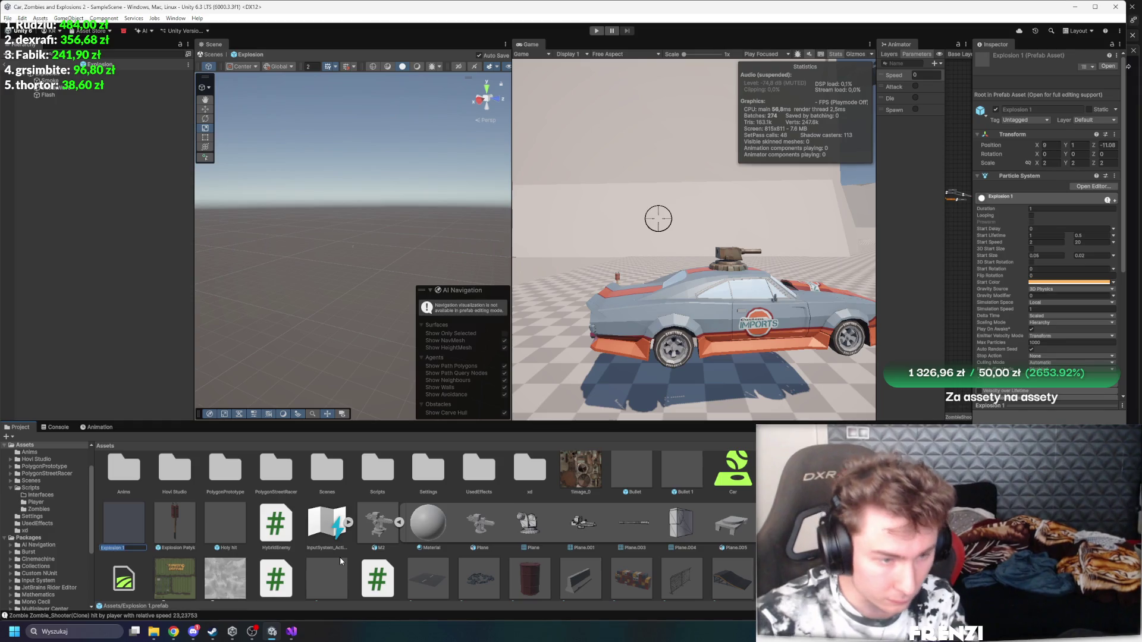
{"action": "key", "text": "BackSpace"}
{"action": "key", "text": "BackSpace"}
{"action": "type", "text": "ot"}
{"action": "key", "text": "Return"}
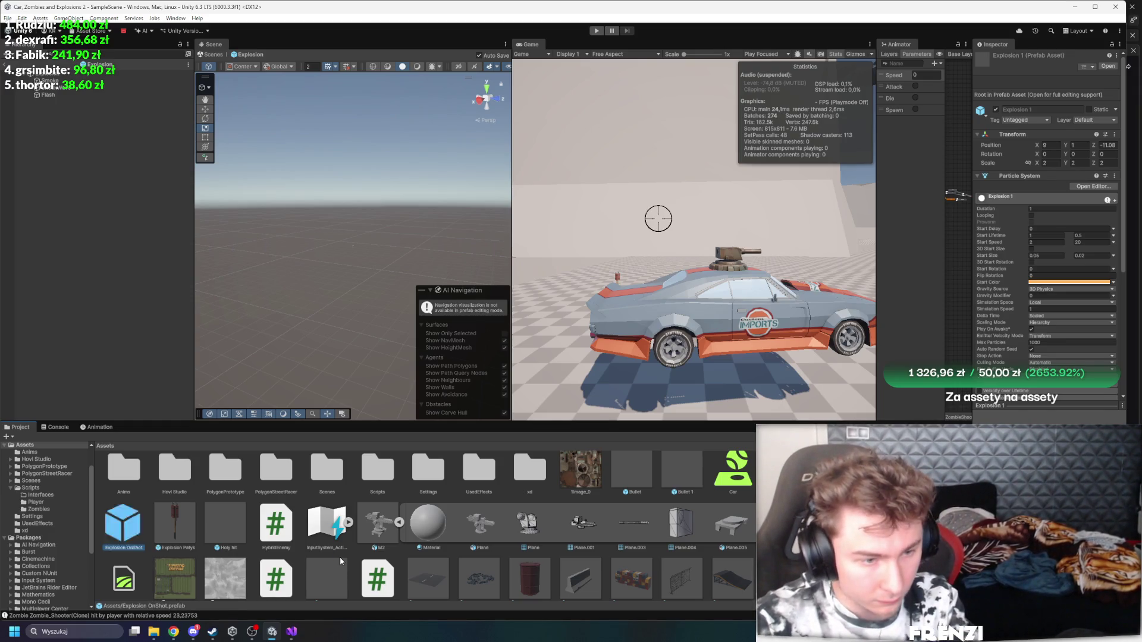
Step: Scale down the Explosion OnShot effect in prefab mode, then open the Zombie_Shooter prefab
{"action": "double_click", "coordinate": [127, 526]}
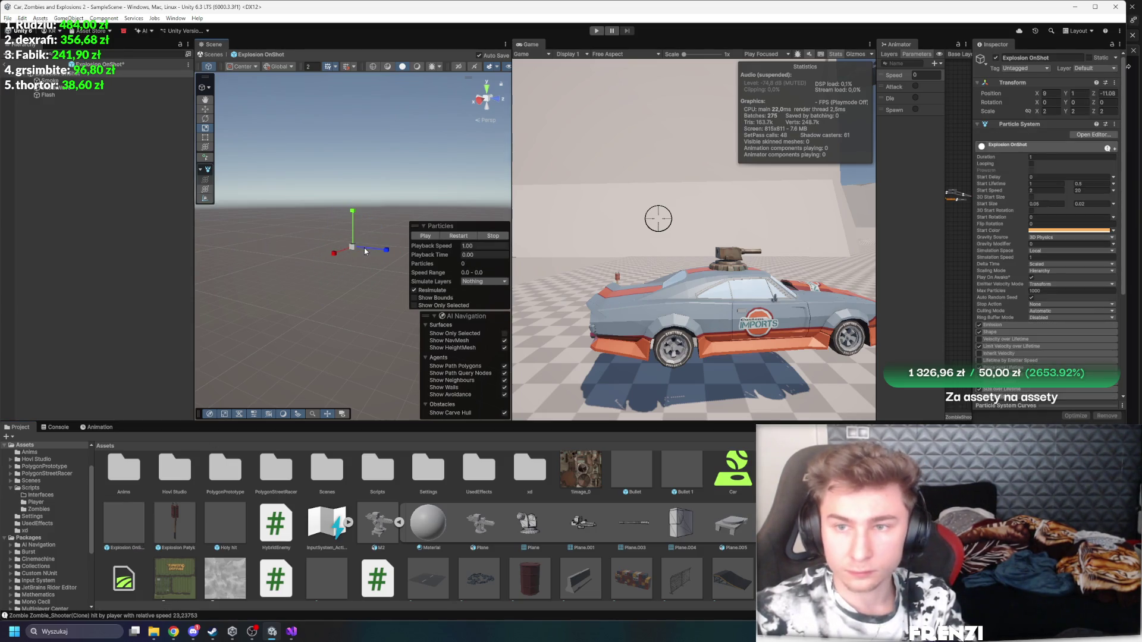
{"action": "left_click_drag", "start_coordinate": [352, 247], "coordinate": [315, 254]}
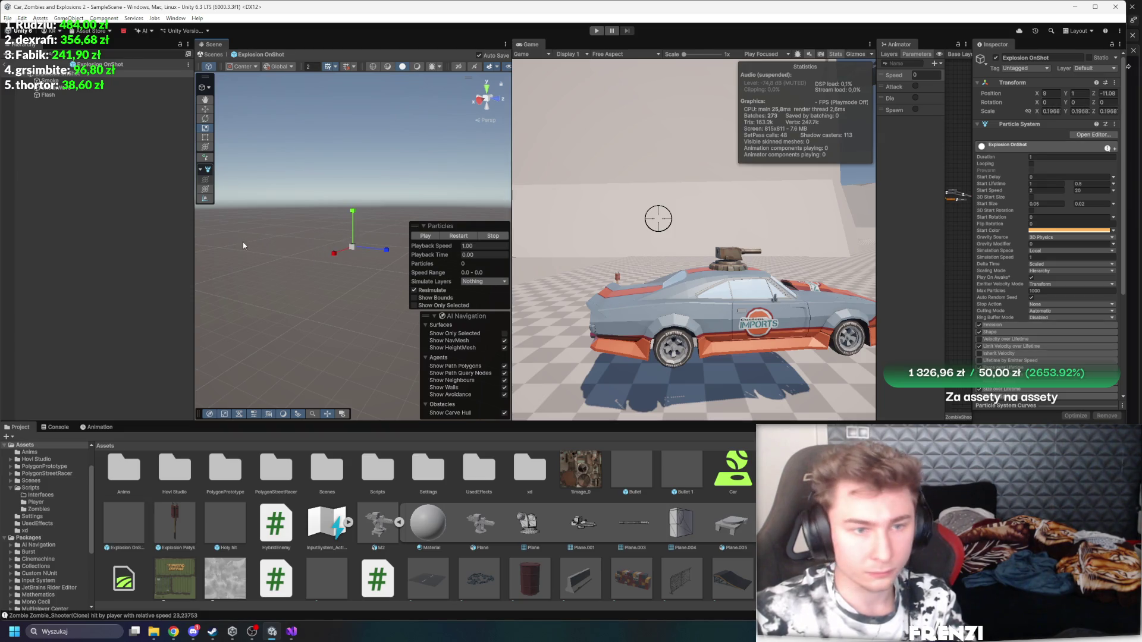
{"action": "scroll", "coordinate": [1034, 272], "scroll_direction": "down", "scroll_amount": 5}
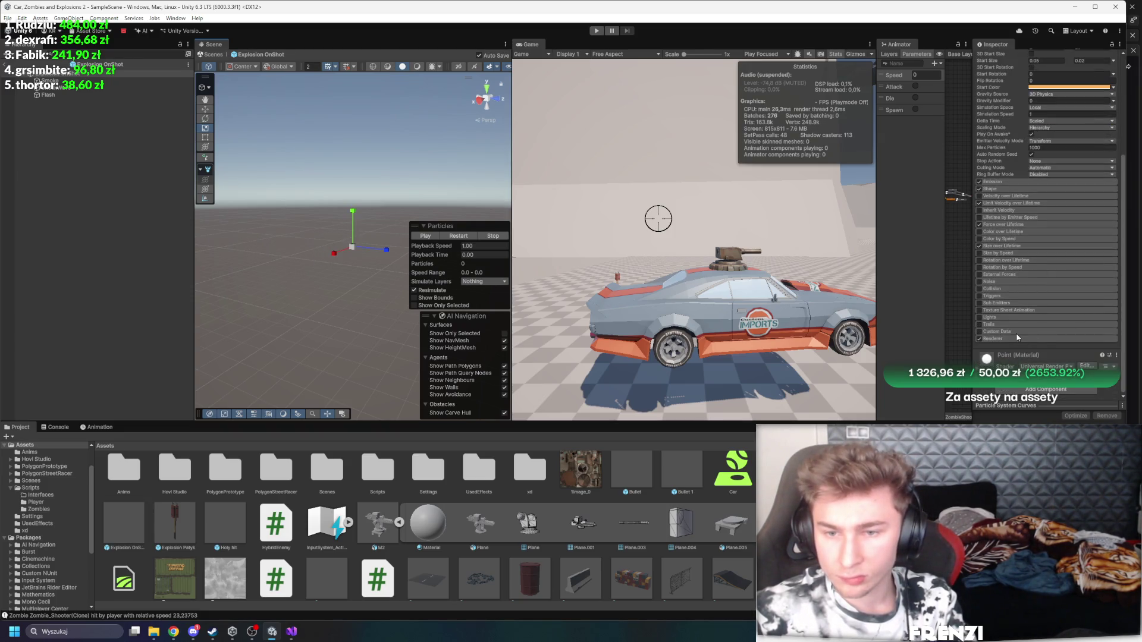
{"action": "left_click", "coordinate": [327, 182]}
{"action": "left_click", "coordinate": [9, 64]}
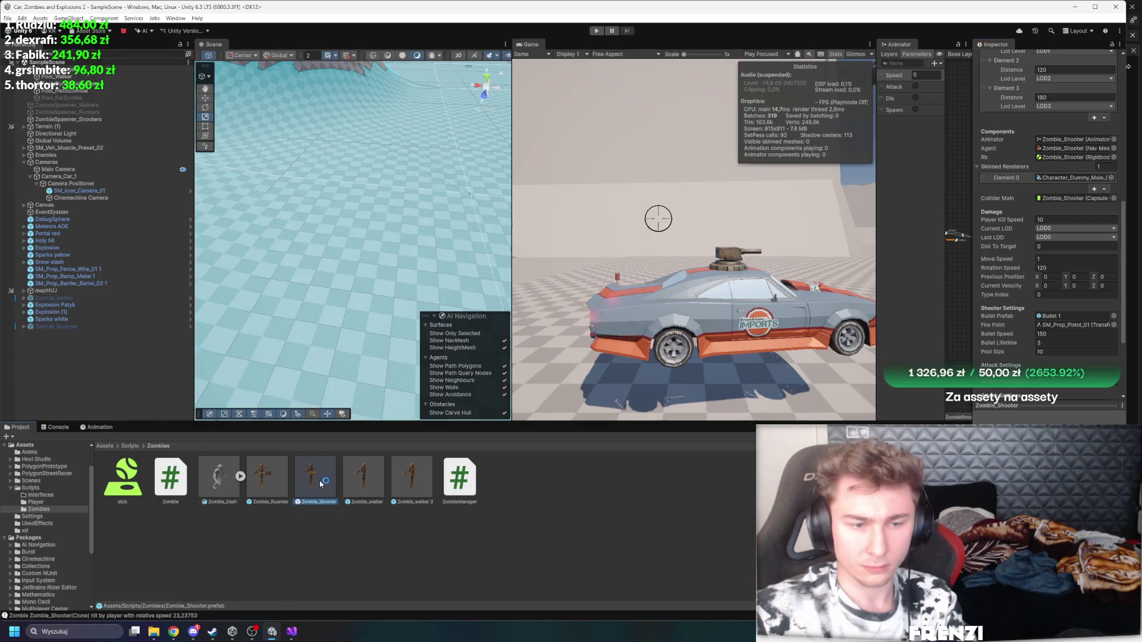
Step: Open the ShootBullet effect from UsedEffects in Prefab Mode, then select Explosion OnShot in Assets
{"action": "left_click", "coordinate": [1053, 405]}
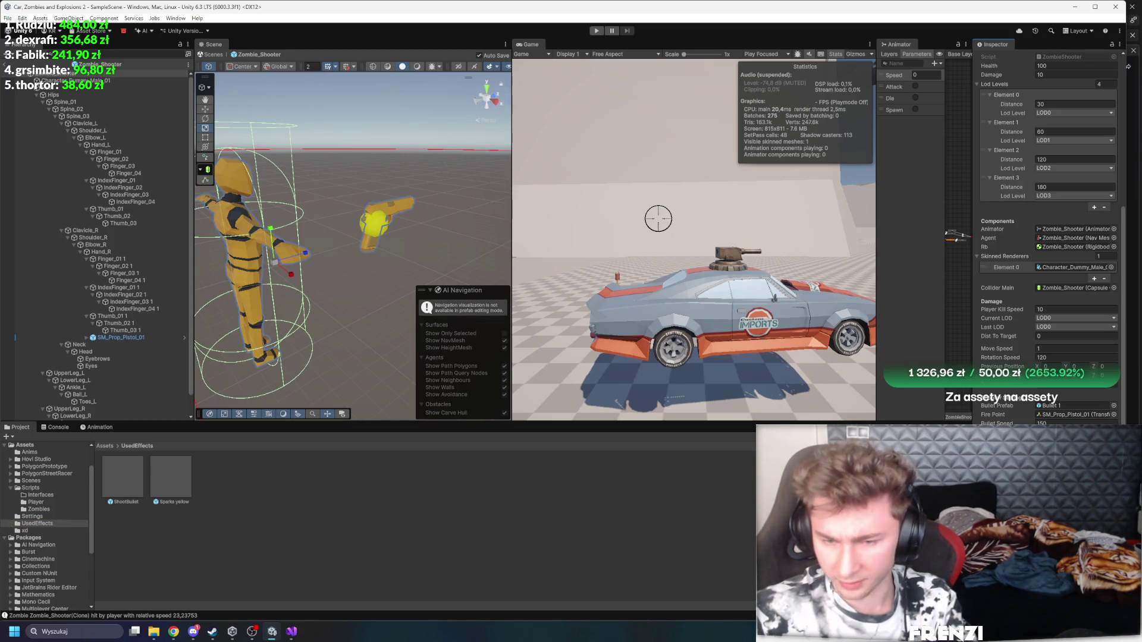
{"action": "left_click", "coordinate": [1053, 406]}
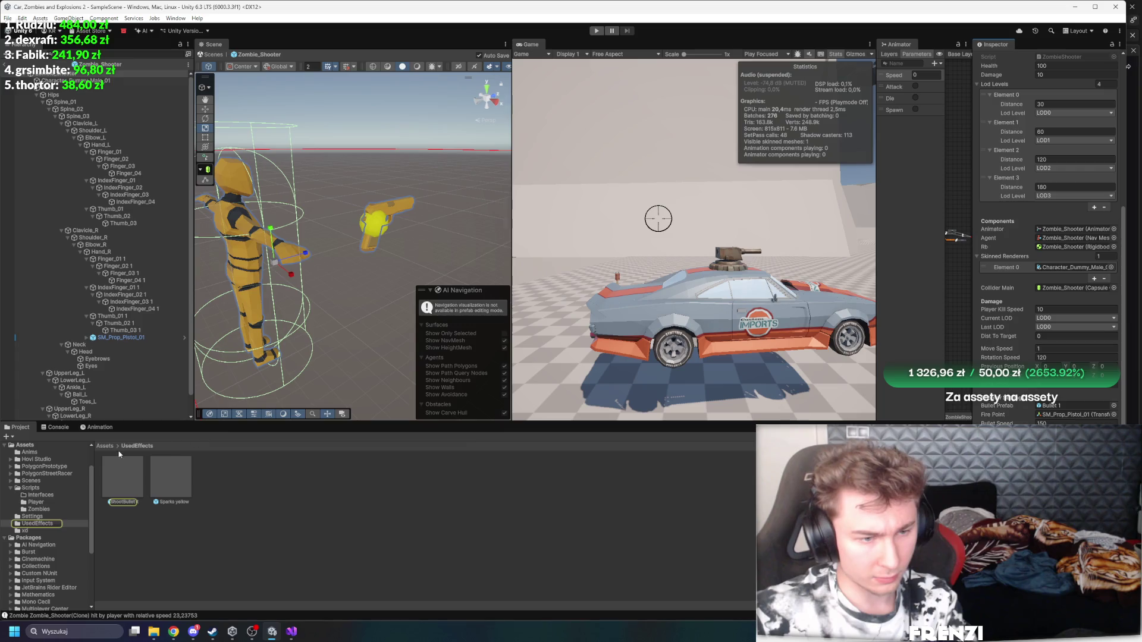
{"action": "double_click", "coordinate": [134, 478]}
{"action": "left_click", "coordinate": [101, 446]}
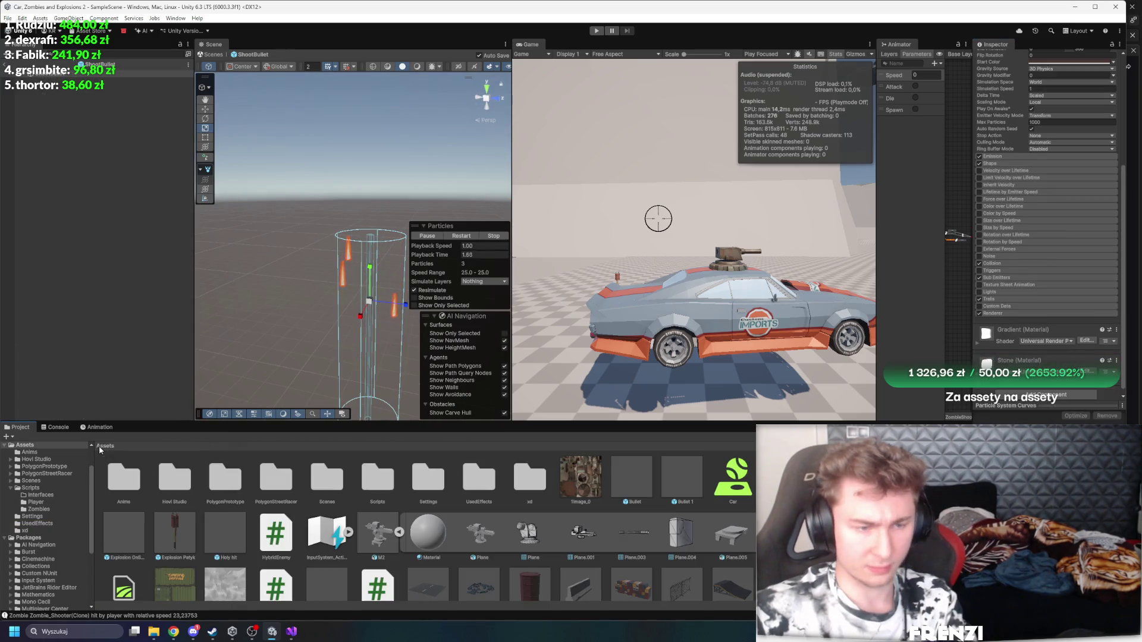
{"action": "left_click", "coordinate": [127, 536]}
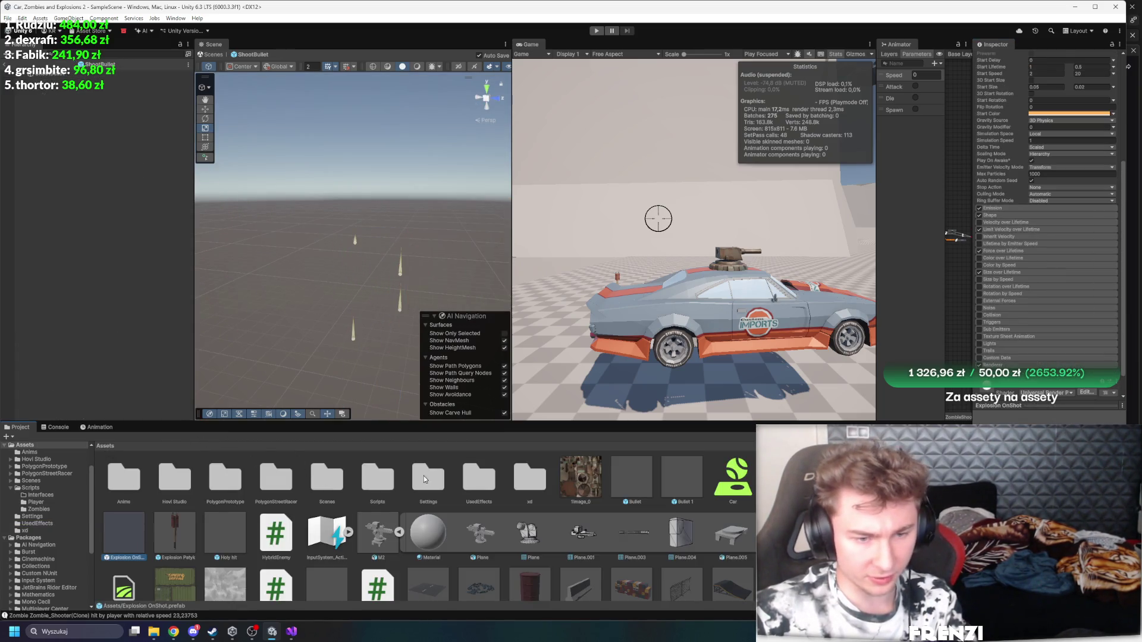
Step: Select the Zombie_Shooter prefab in the Scripts > Zombies folder
{"action": "double_click", "coordinate": [423, 476]}
{"action": "left_click", "coordinate": [105, 446]}
{"action": "double_click", "coordinate": [218, 475]}
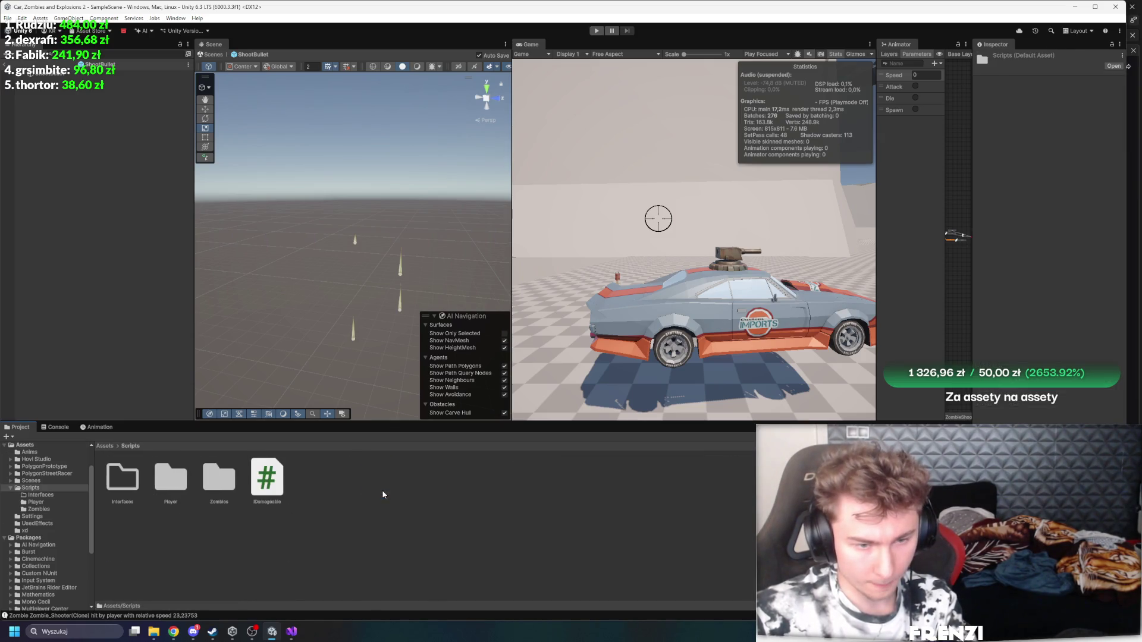
{"action": "double_click", "coordinate": [208, 478]}
{"action": "left_click", "coordinate": [315, 479]}
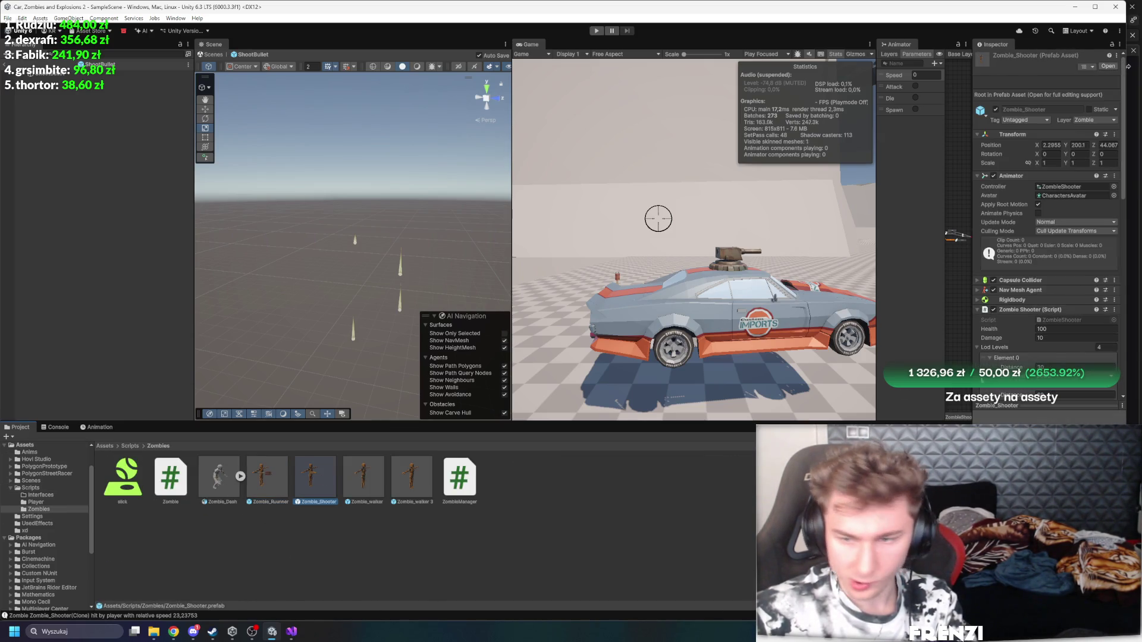
{"action": "scroll", "coordinate": [1103, 339], "scroll_direction": "down", "scroll_amount": 5}
Step: Assign Explosion OnShot as its Bullet On Shot Particle and start a maximized play test
{"action": "left_click", "coordinate": [1113, 196]}
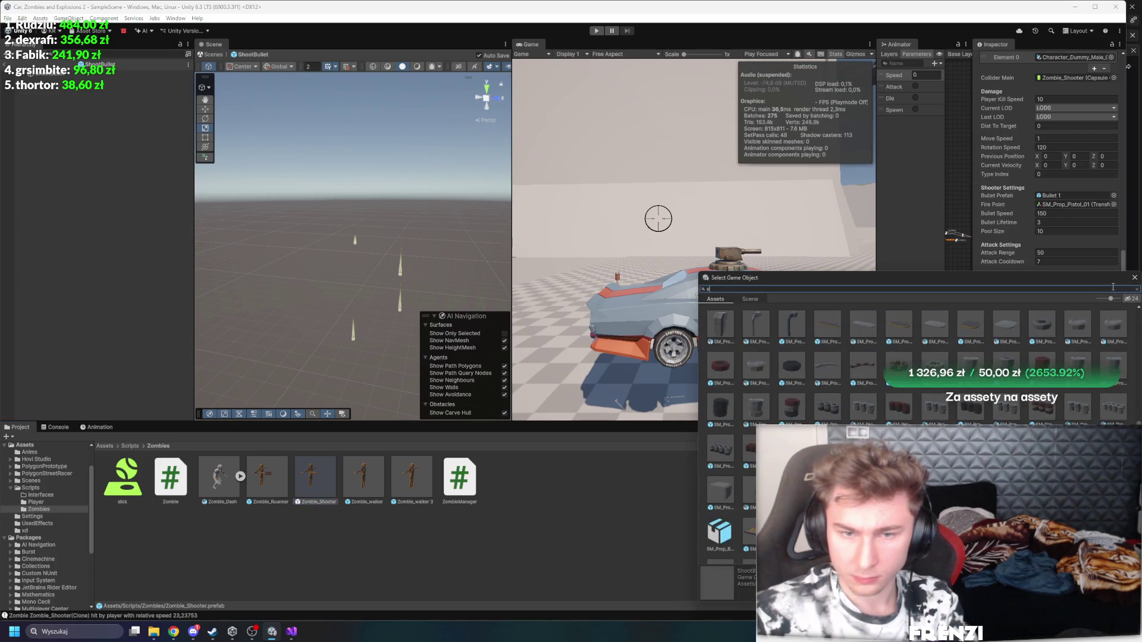
{"action": "type", "text": "explo"}
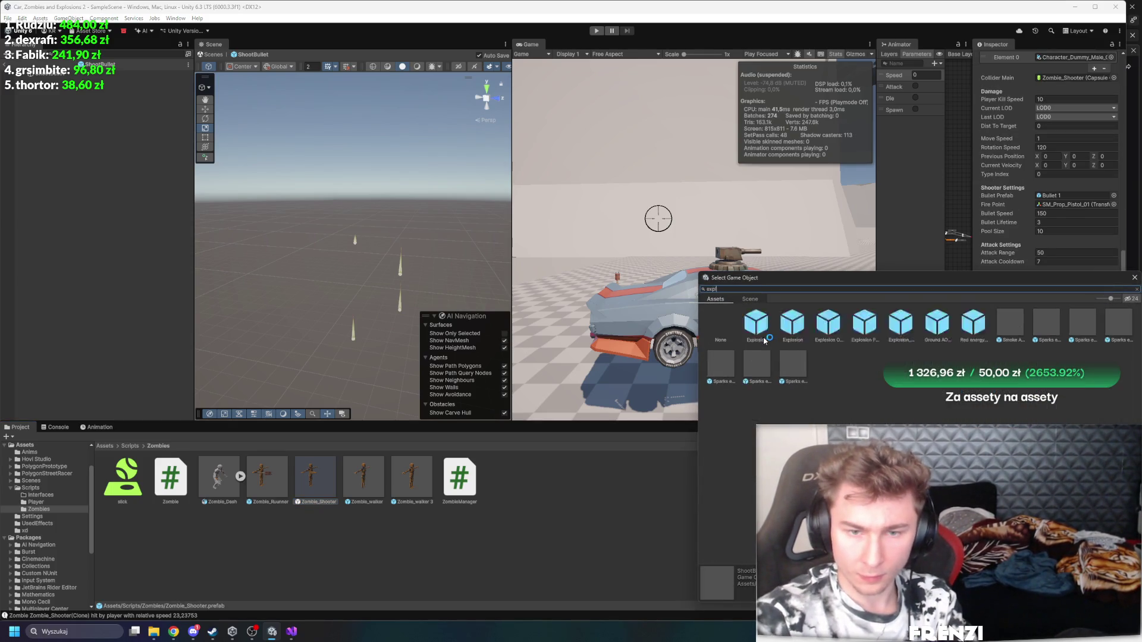
{"action": "type", "text": "s"}
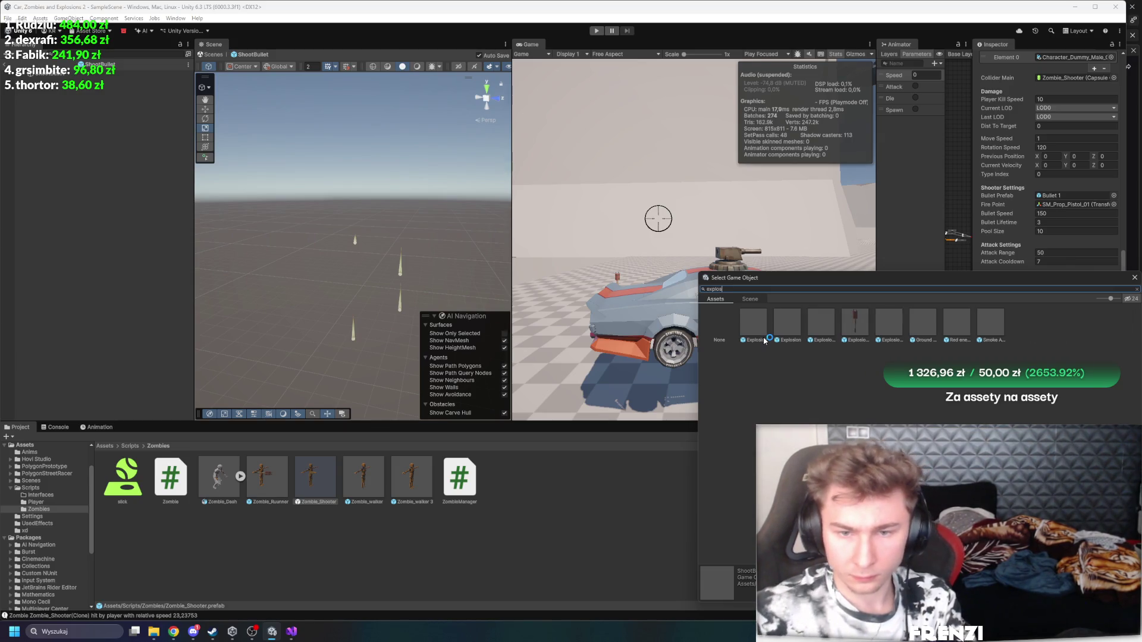
{"action": "left_click", "coordinate": [815, 326]}
{"action": "double_click", "coordinate": [858, 327]}
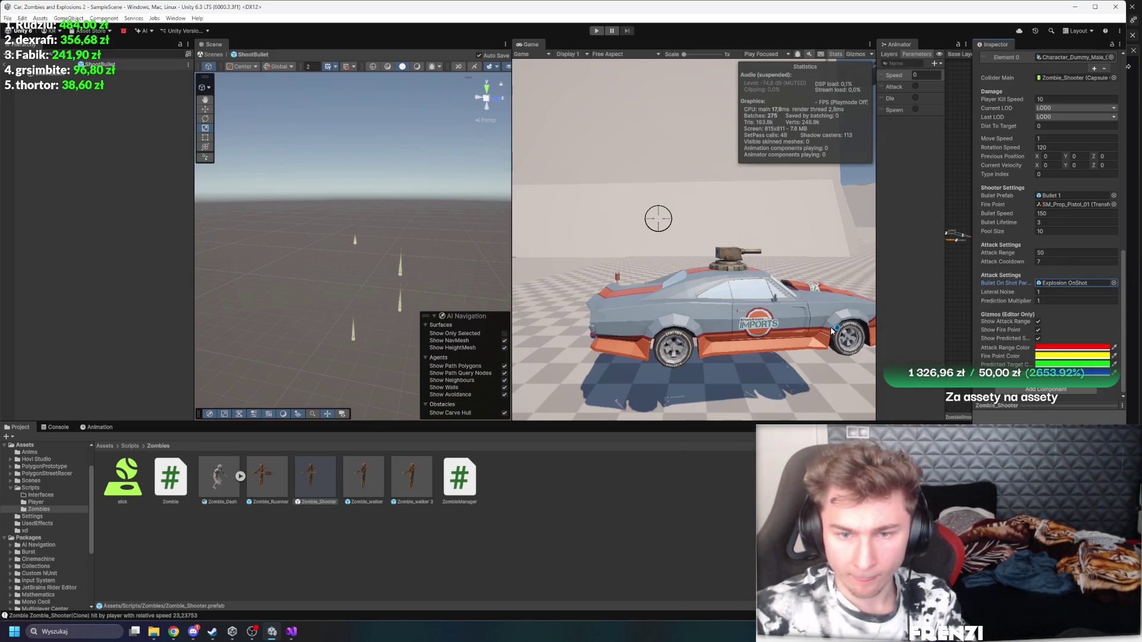
{"action": "key", "text": "shift+space"}
{"action": "left_click", "coordinate": [596, 31]}
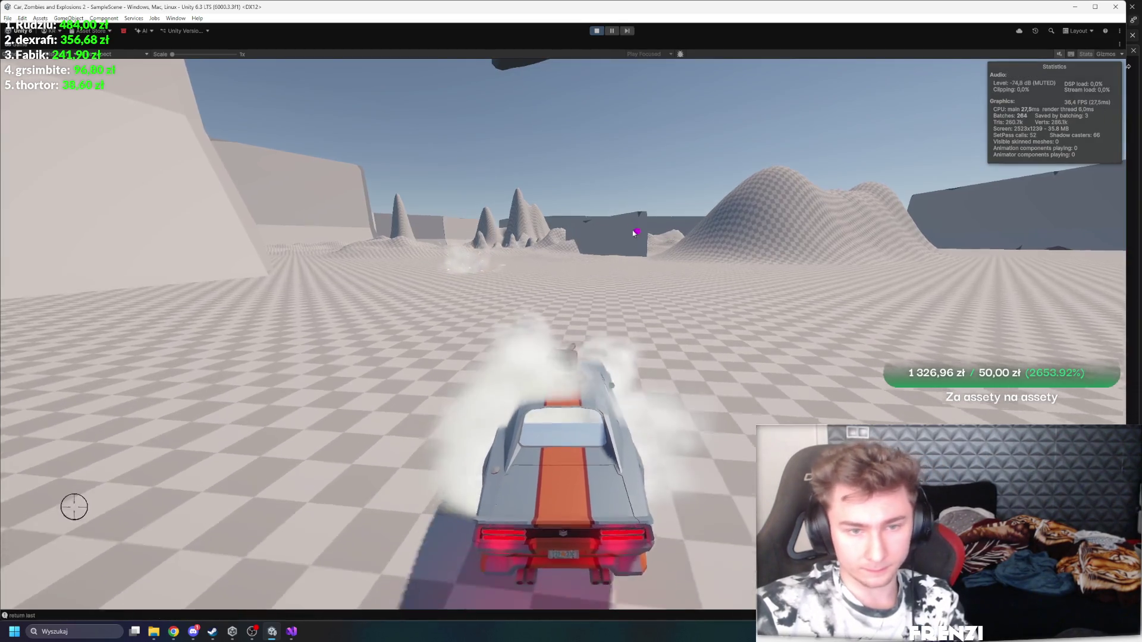
Step: Drive the car into the zombie horde to watch the explosive on-shot bursts
{"action": "key", "text": "w"}
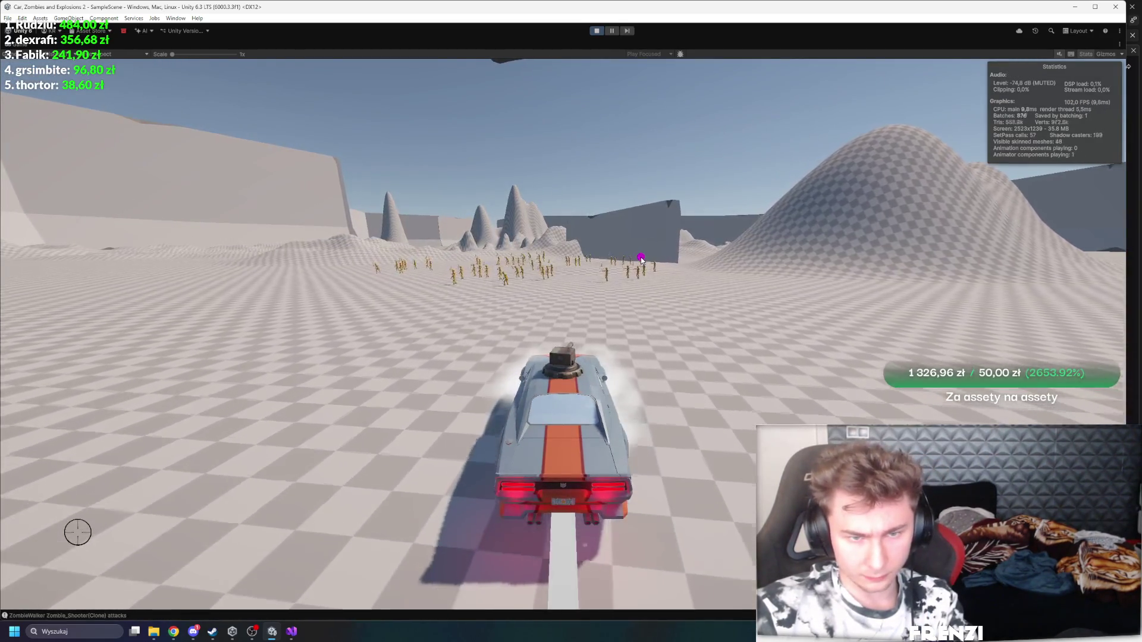
{"action": "key", "text": "a"}
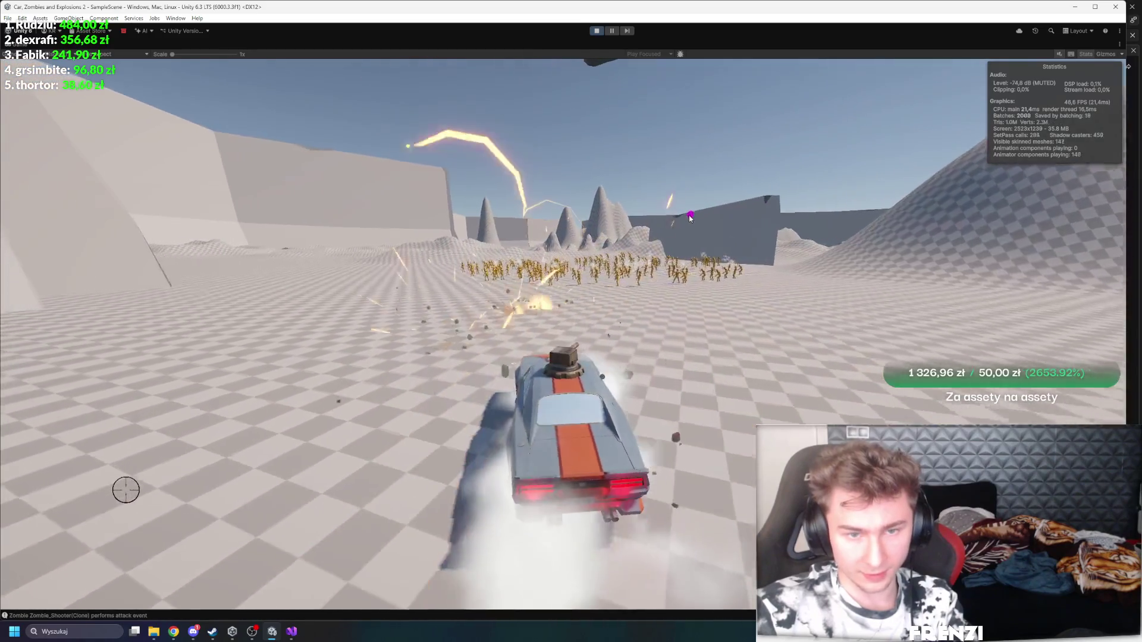
{"action": "key", "text": "w"}
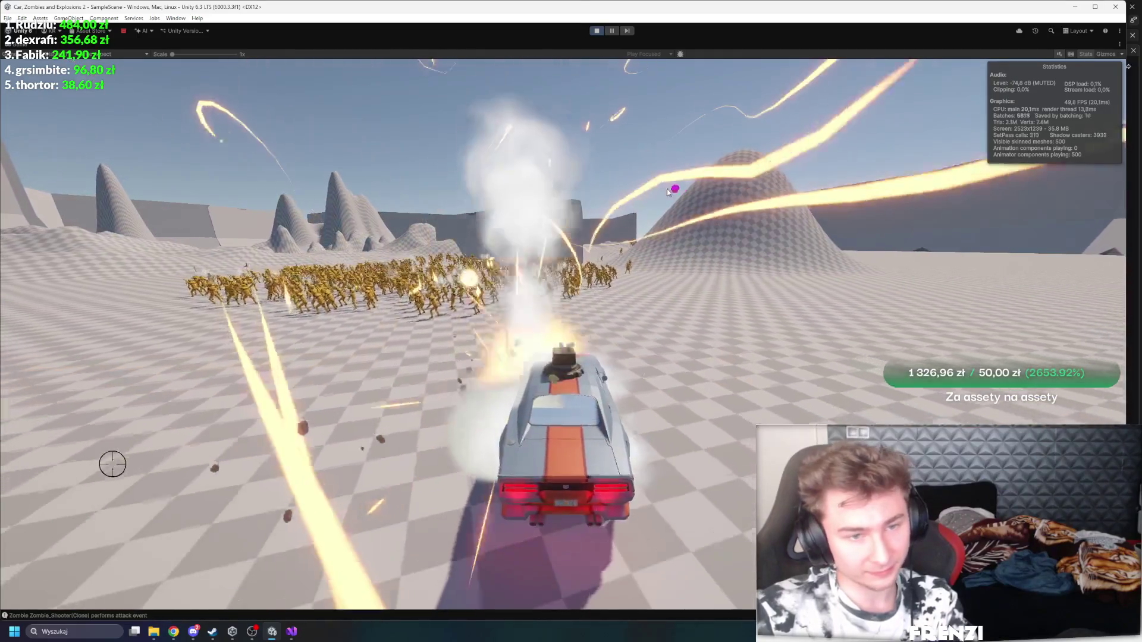
Step: Stop the game, exit prefab mode, and check the Pool_Walker pool settings before returning to ZombieShooter.cs
{"action": "key", "text": "ctrl+p"}
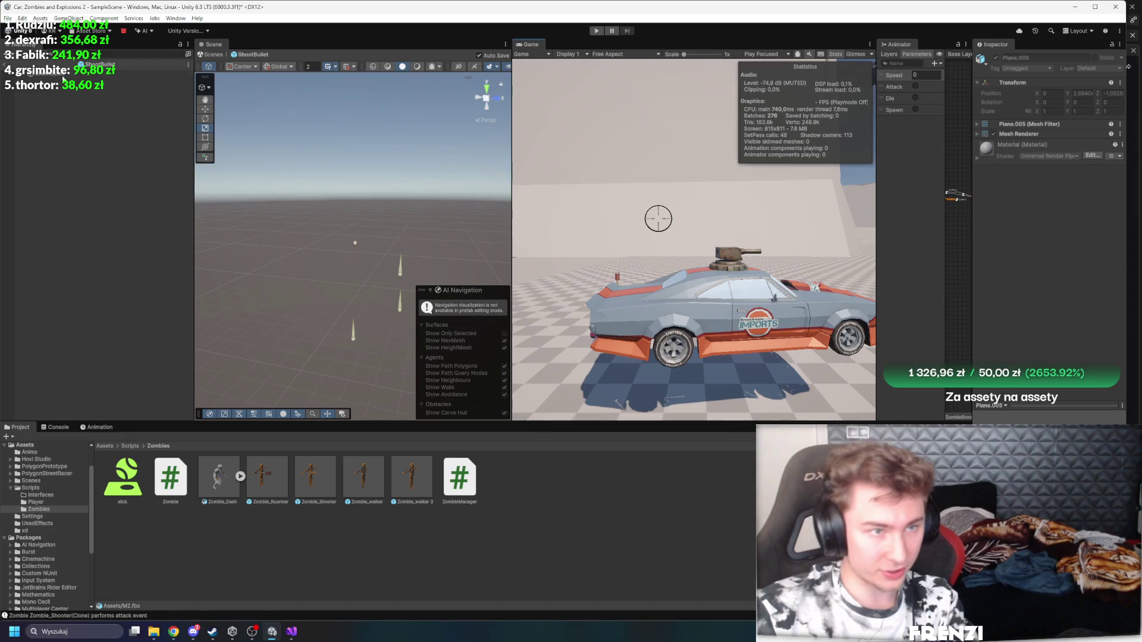
{"action": "left_click", "coordinate": [7, 65]}
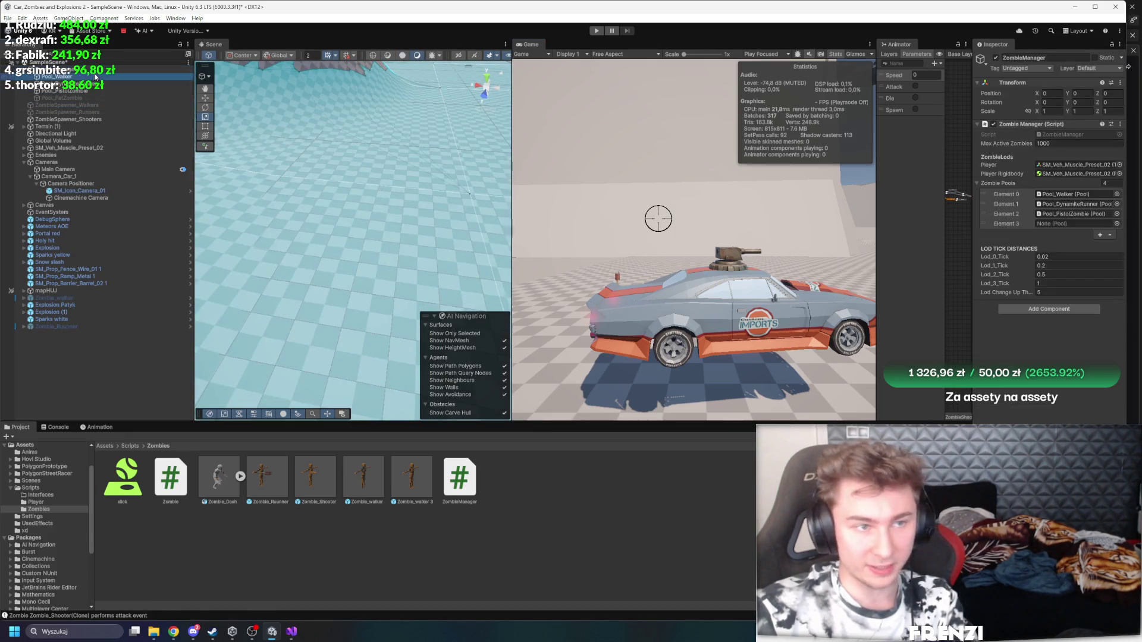
{"action": "left_click", "coordinate": [95, 76]}
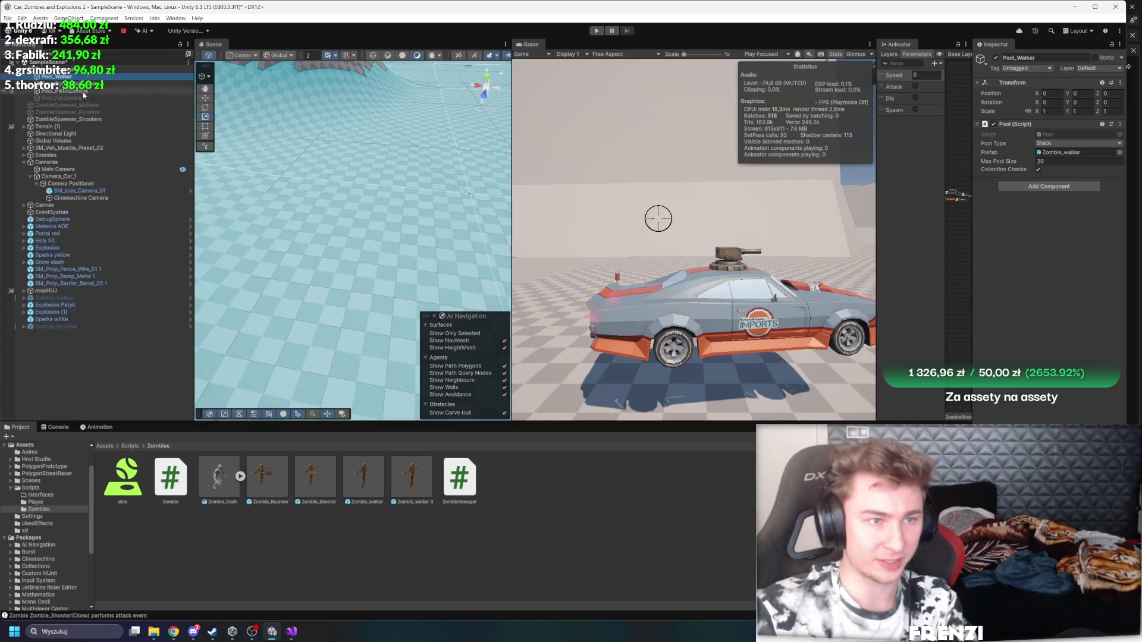
{"action": "left_click", "coordinate": [292, 631]}
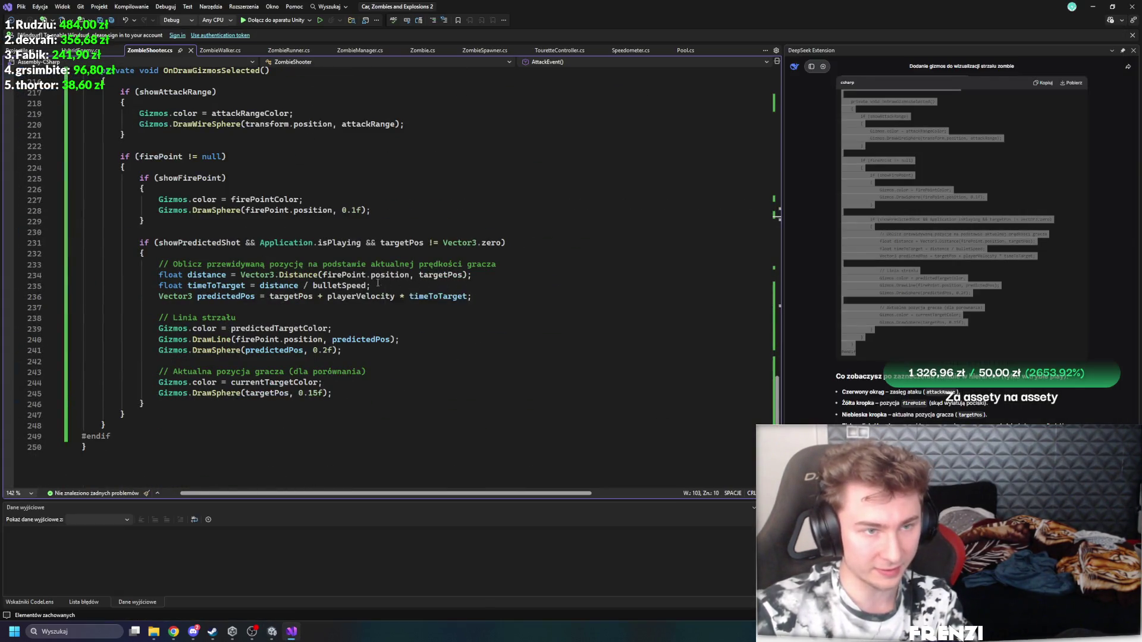
Step: Scroll through ZombieShooter.cs and highlight the uses of OnLODChanged
{"action": "scroll", "coordinate": [378, 283], "scroll_direction": "up", "scroll_amount": 10}
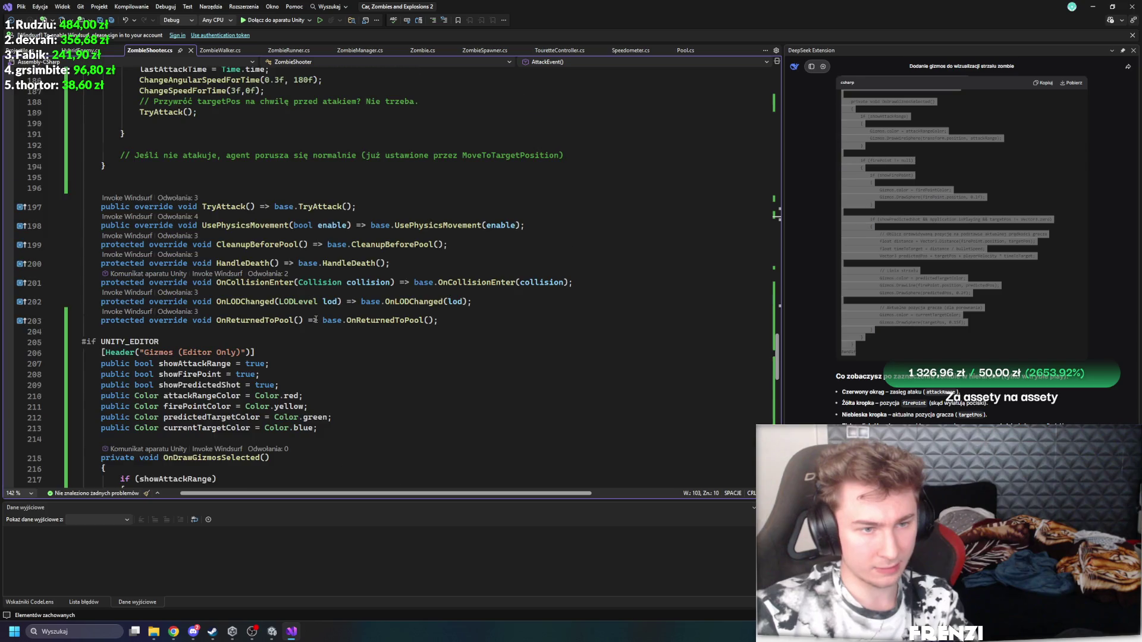
{"action": "scroll", "coordinate": [315, 320], "scroll_direction": "down", "scroll_amount": 9}
{"action": "scroll", "coordinate": [196, 197], "scroll_direction": "up", "scroll_amount": 20}
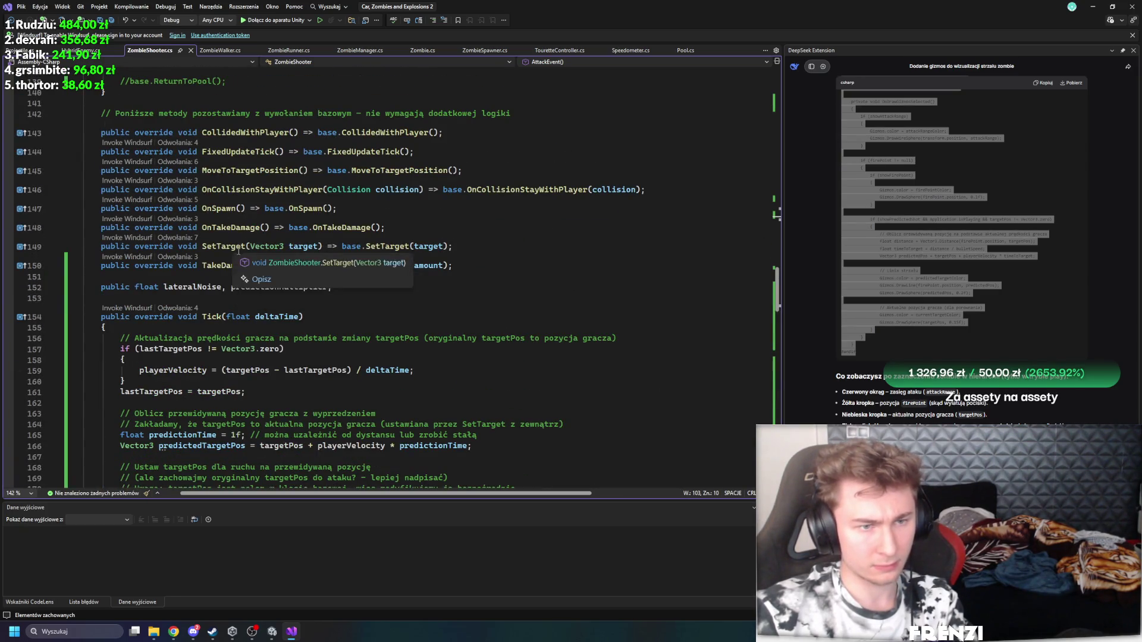
{"action": "scroll", "coordinate": [243, 266], "scroll_direction": "up", "scroll_amount": 20}
{"action": "scroll", "coordinate": [393, 305], "scroll_direction": "up", "scroll_amount": 16}
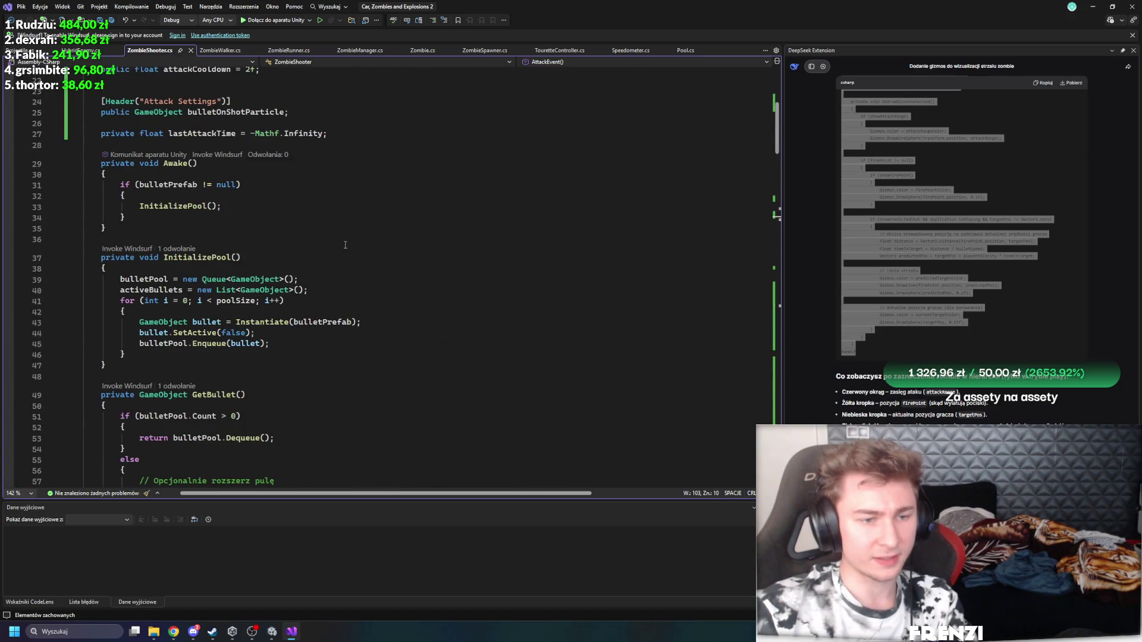
{"action": "scroll", "coordinate": [342, 300], "scroll_direction": "up", "scroll_amount": 4}
{"action": "left_click", "coordinate": [254, 326]}
{"action": "scroll", "coordinate": [254, 326], "scroll_direction": "up", "scroll_amount": 3}
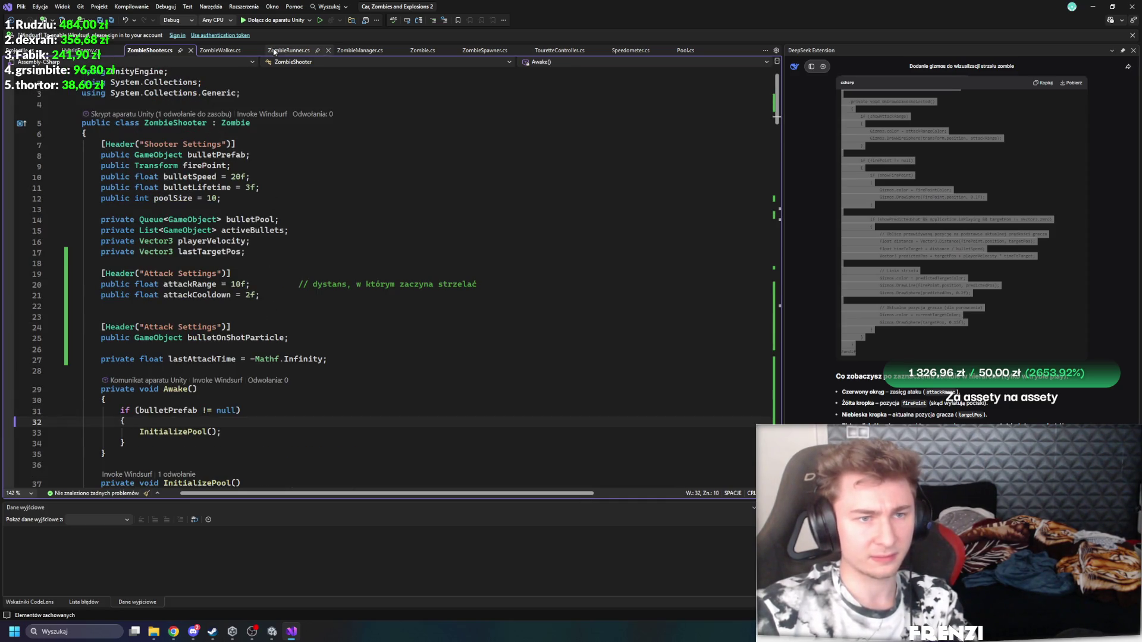
{"action": "scroll", "coordinate": [314, 249], "scroll_direction": "down", "scroll_amount": 18}
{"action": "scroll", "coordinate": [314, 248], "scroll_direction": "down", "scroll_amount": 20}
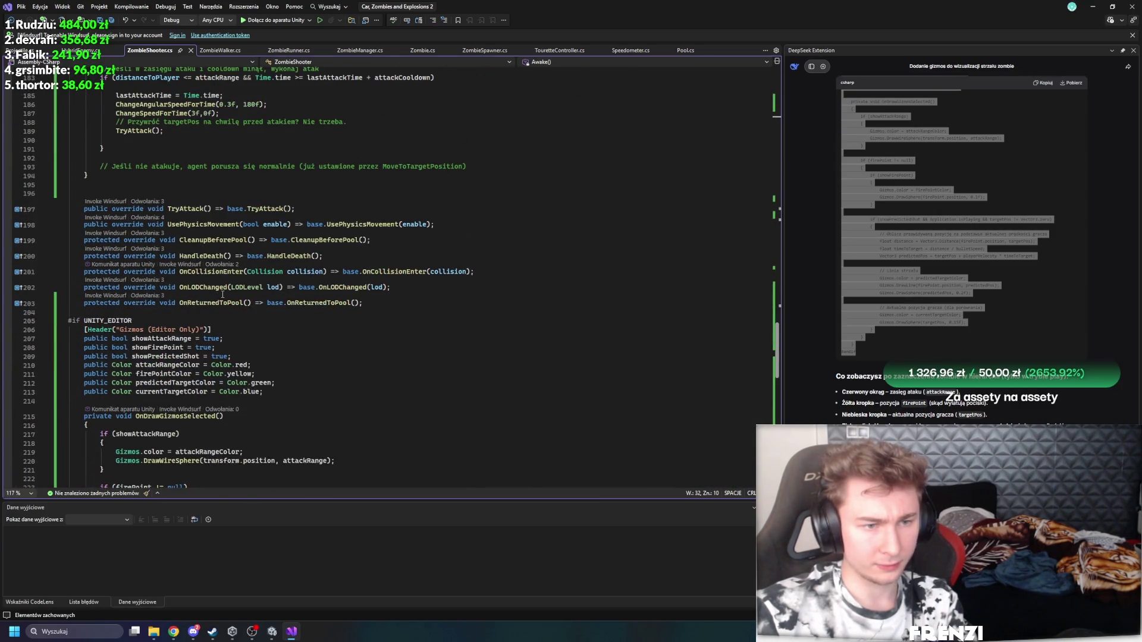
{"action": "left_click", "coordinate": [211, 290]}
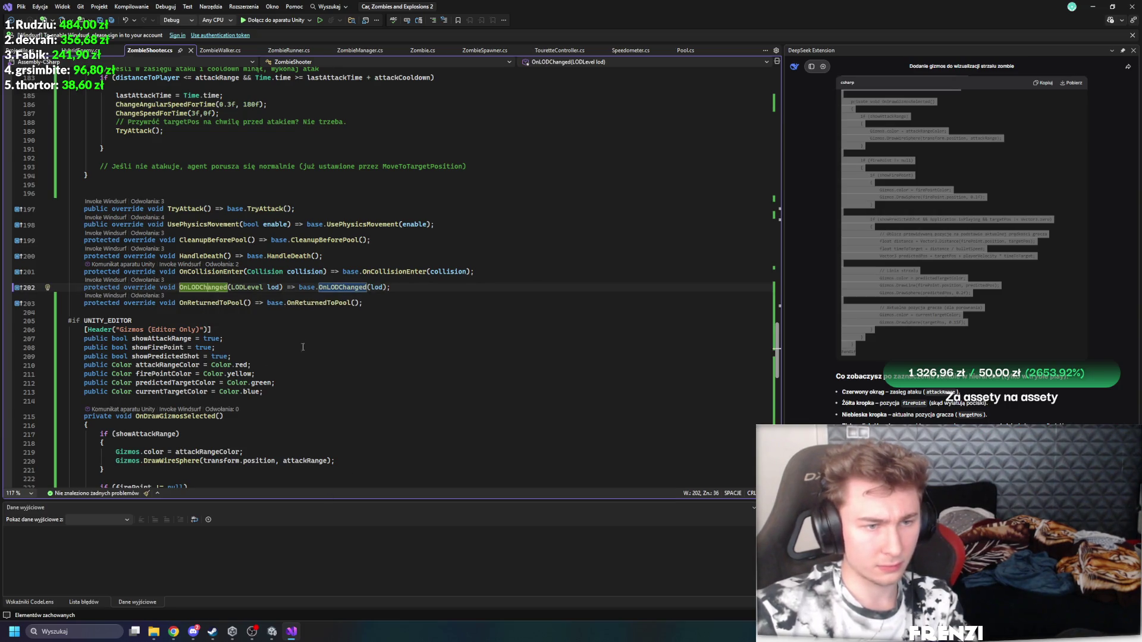
{"action": "scroll", "coordinate": [281, 309], "scroll_direction": "down", "scroll_amount": 1}
{"action": "scroll", "coordinate": [306, 334], "scroll_direction": "down", "scroll_amount": 1}
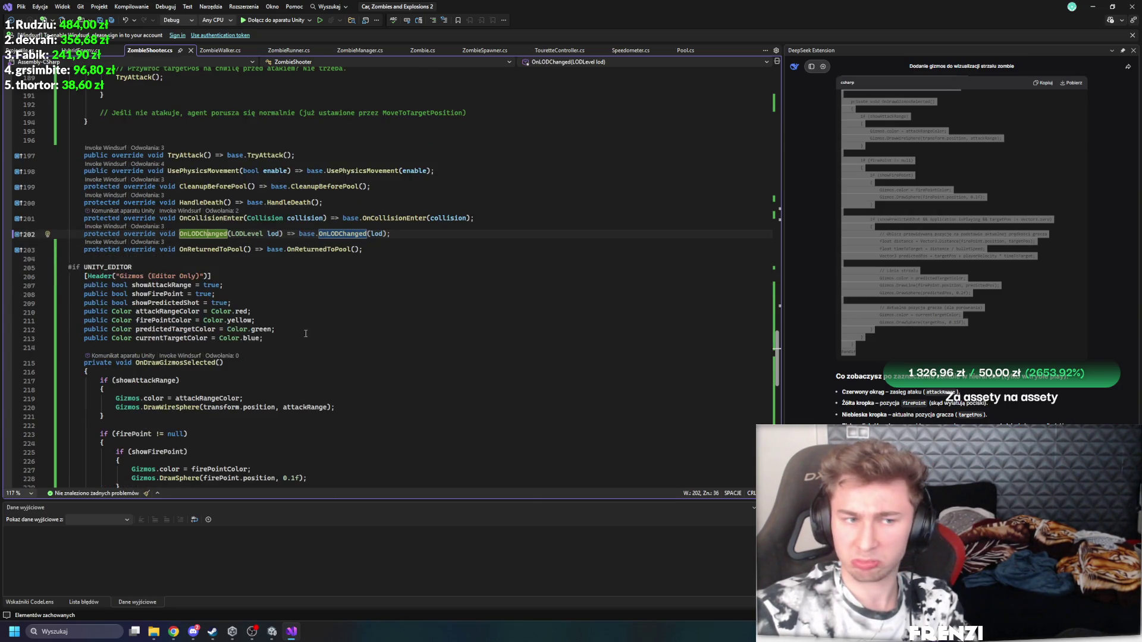
Step: Convert OnReturnedToPool to a block body calling base.OnReturnedToPool() and list its references
{"action": "left_click_drag", "start_coordinate": [362, 250], "coordinate": [256, 250]}
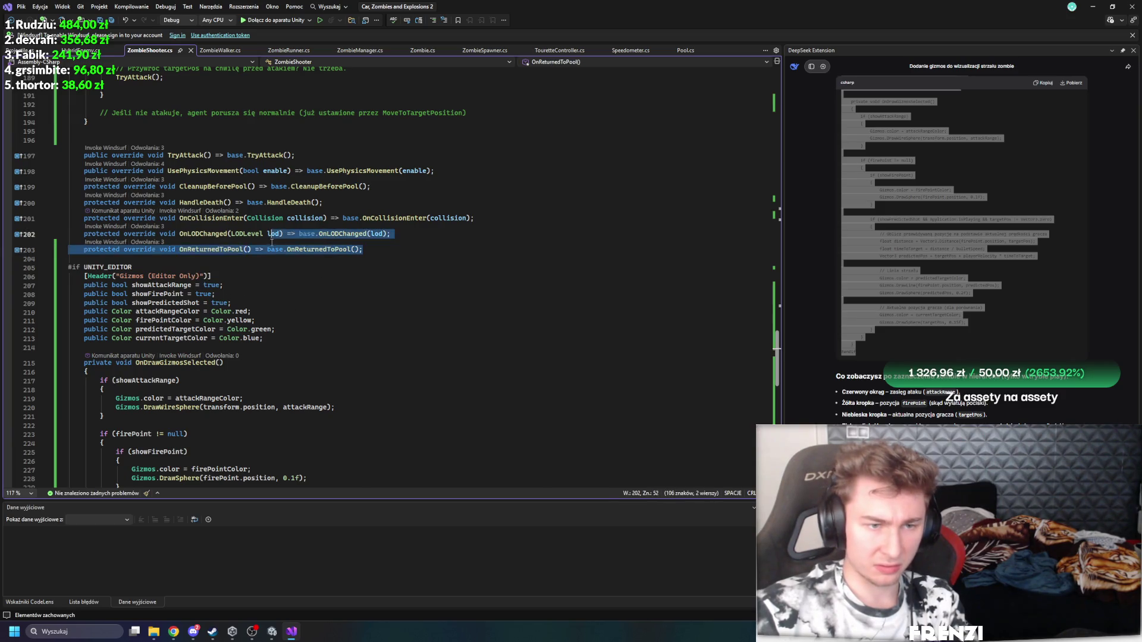
{"action": "key", "text": "ctrl+period"}
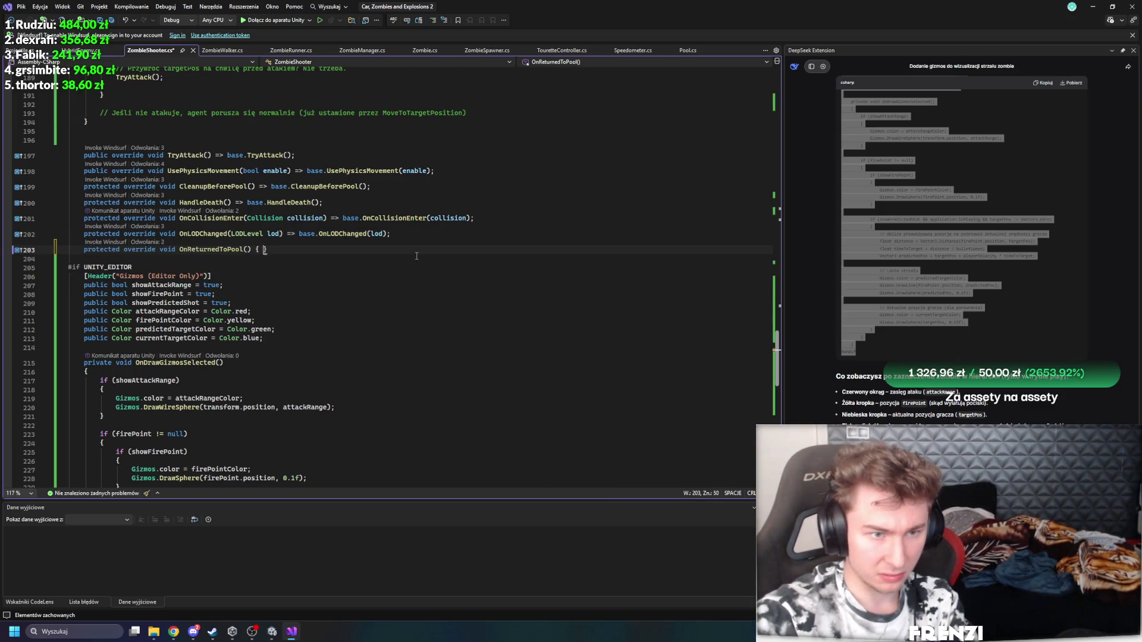
{"action": "key", "text": "Return"}
{"action": "type", "text": "base.OnReturnedToPool();"}
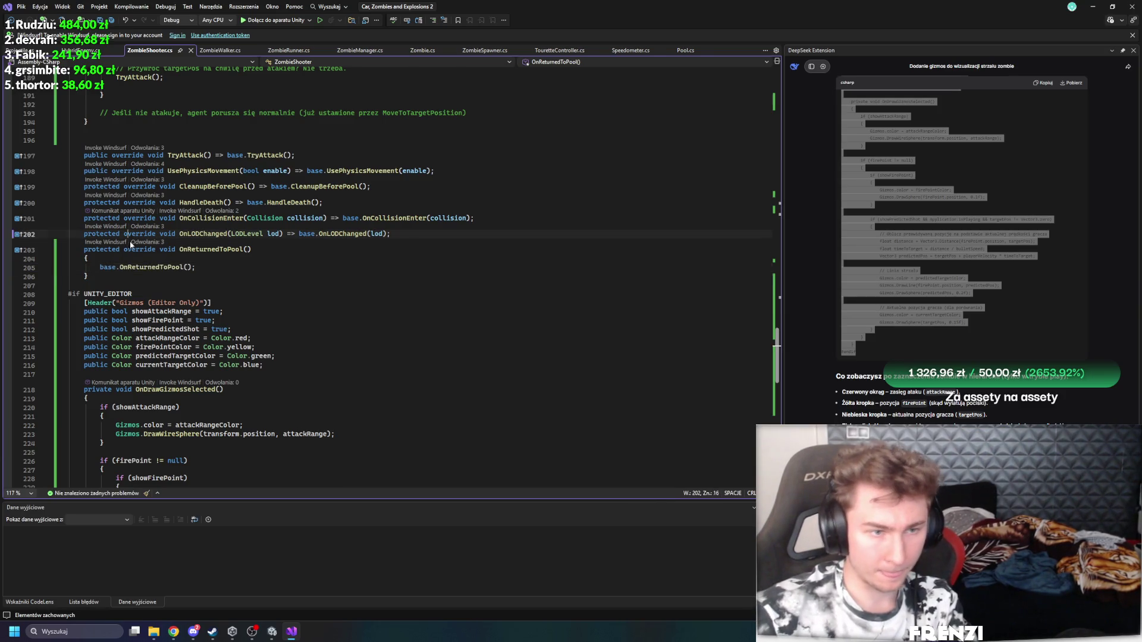
{"action": "left_click", "coordinate": [134, 243]}
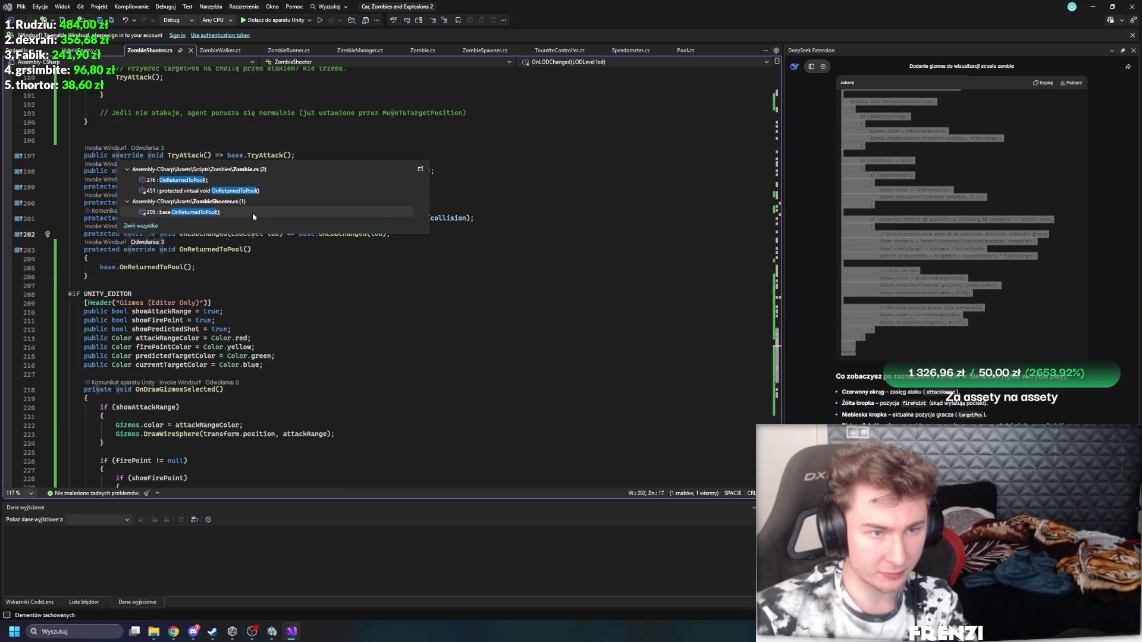
Step: Follow the OnReturnedToPool and ReturnToPool references into Zombie.cs and ZombieWalker.cs, then return to ZombieShooter.cs
{"action": "left_click", "coordinate": [223, 181]}
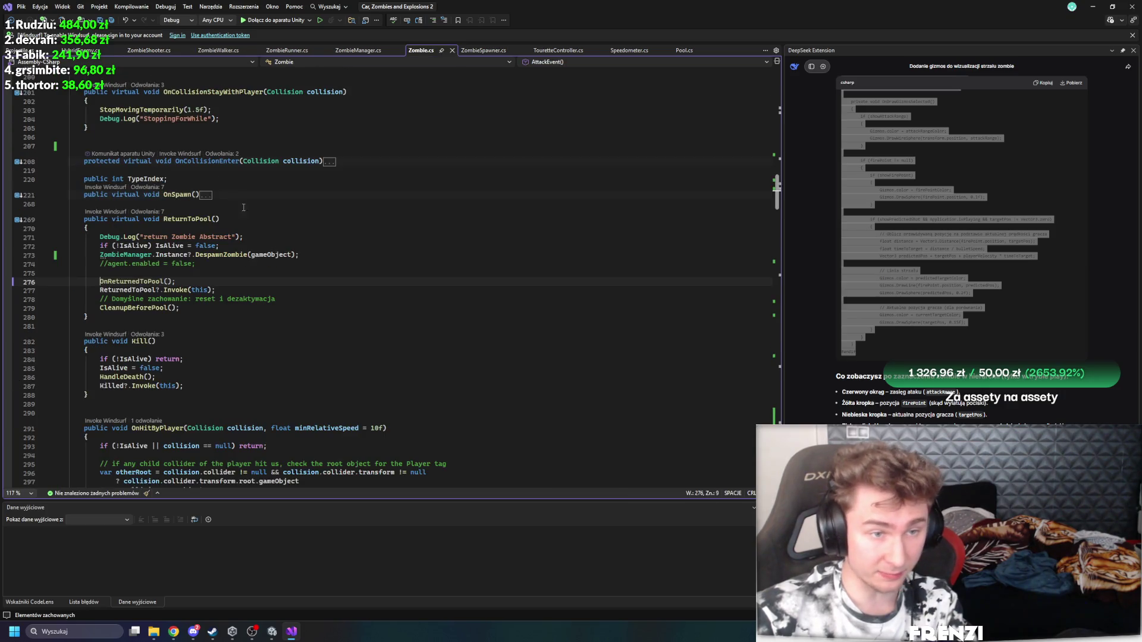
{"action": "left_click", "coordinate": [145, 214]}
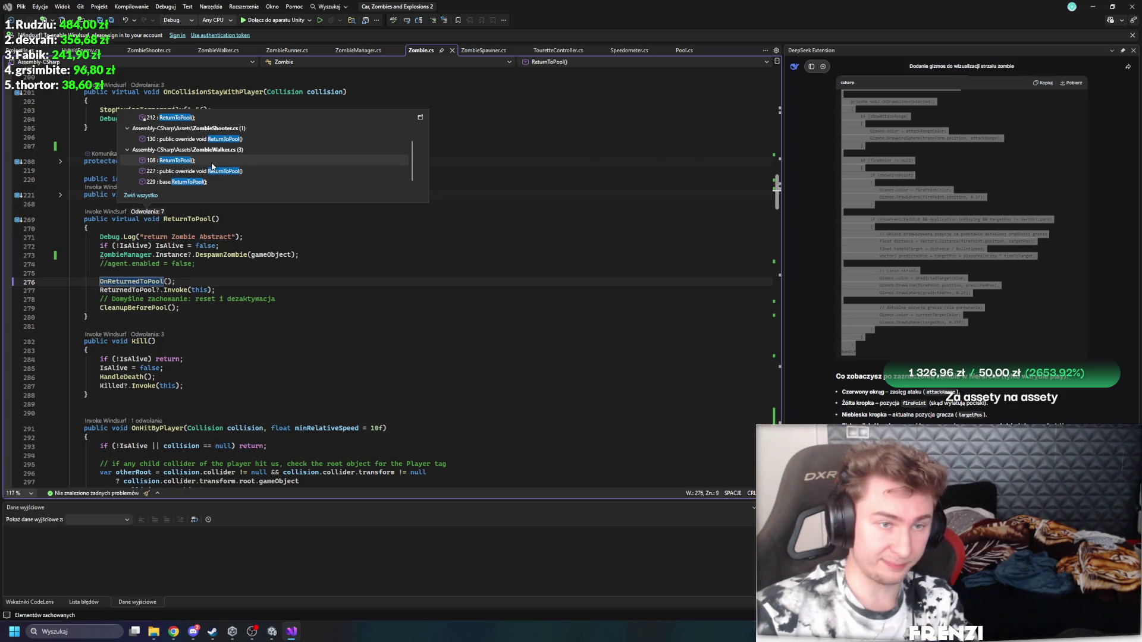
{"action": "left_click", "coordinate": [212, 163]}
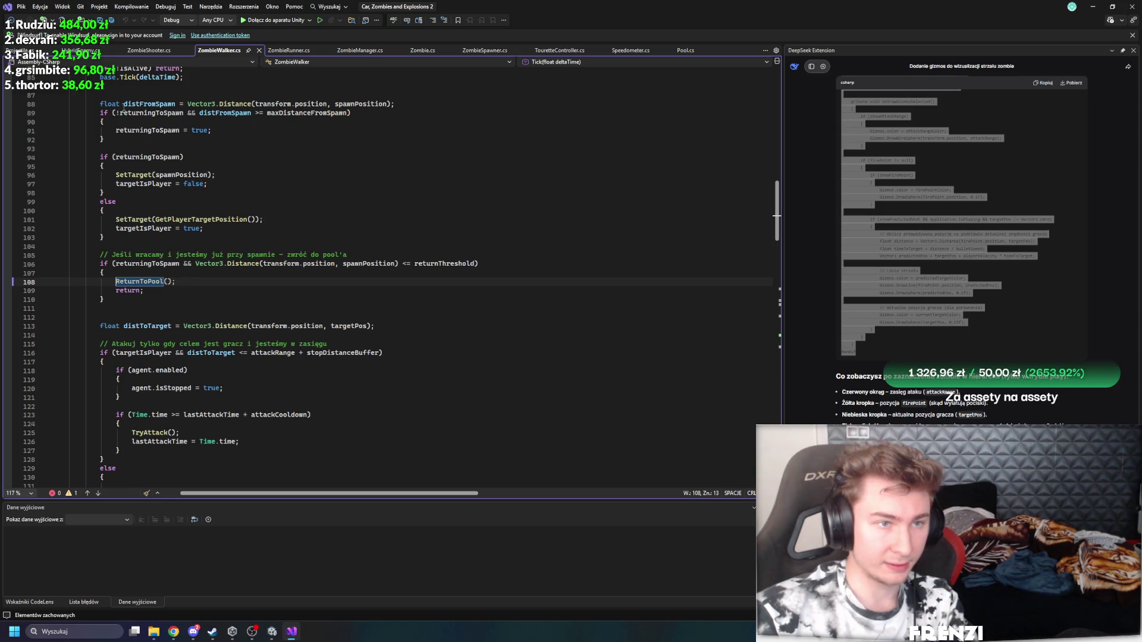
{"action": "left_click", "coordinate": [147, 51]}
Step: Add base.ReturnToPool(); in ReturnToPool and move it below activeBullets.Clear()
{"action": "key", "text": "ctrl+f"}
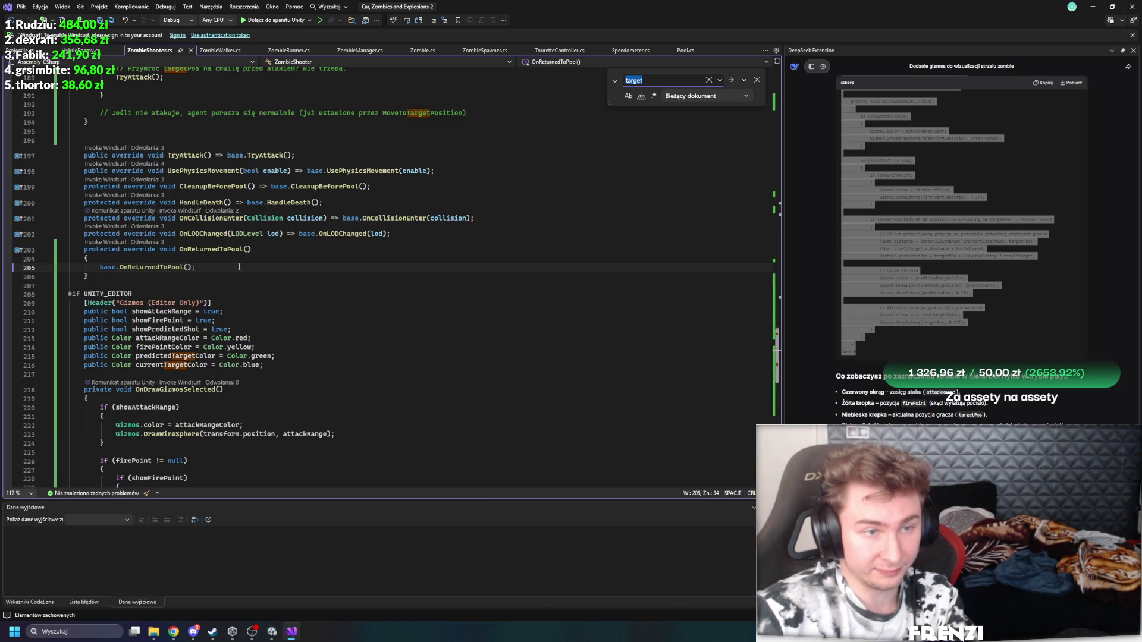
{"action": "type", "text": "returnto"}
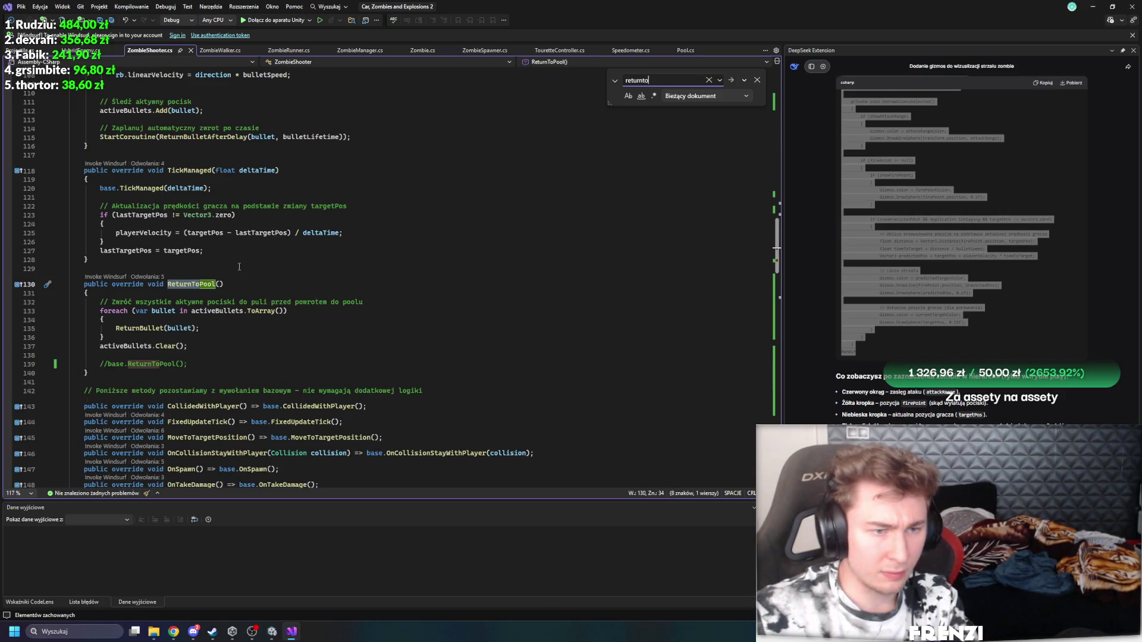
{"action": "scroll", "coordinate": [320, 304], "scroll_direction": "down", "scroll_amount": 1}
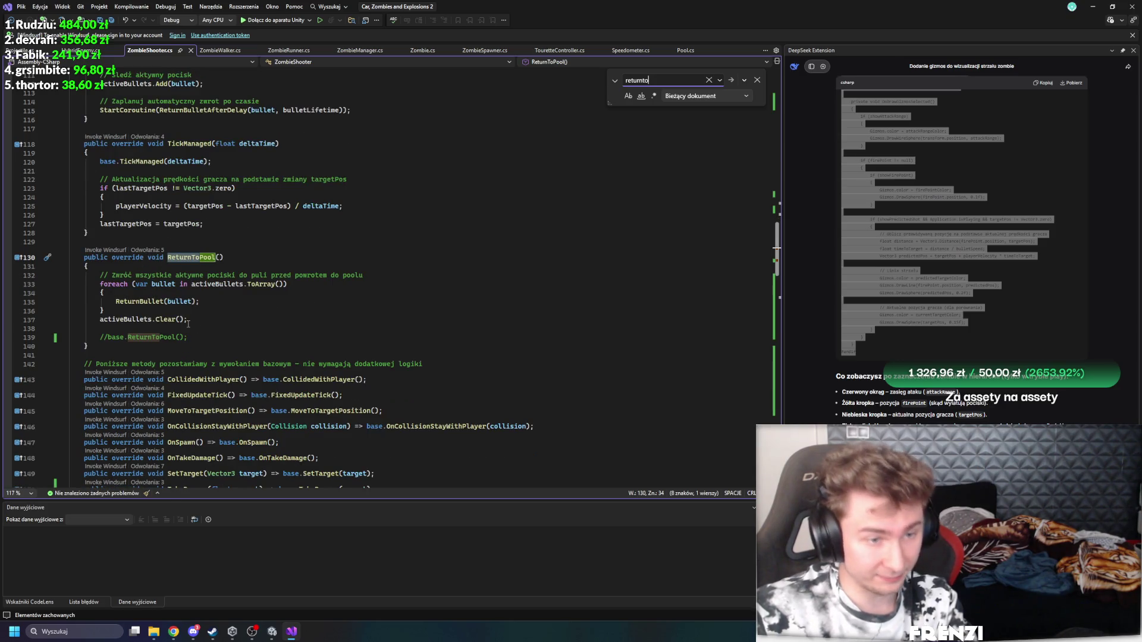
{"action": "left_click", "coordinate": [130, 267]}
{"action": "key", "text": "Return"}
{"action": "type", "text": "base.re"}
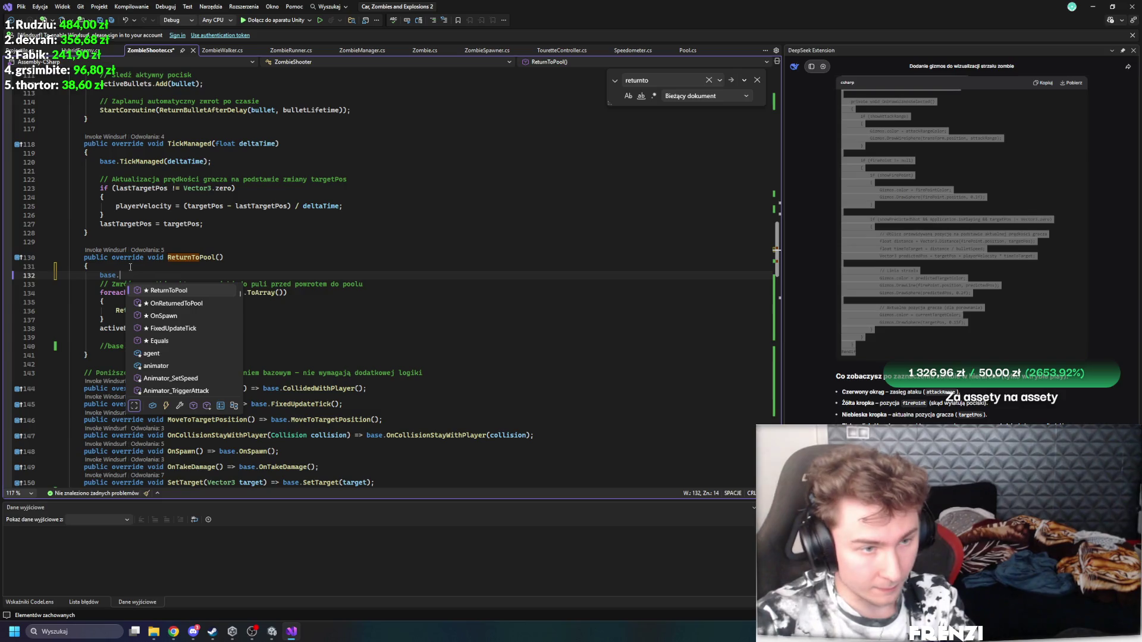
{"action": "key", "text": "Tab"}
{"action": "type", "text": "();"}
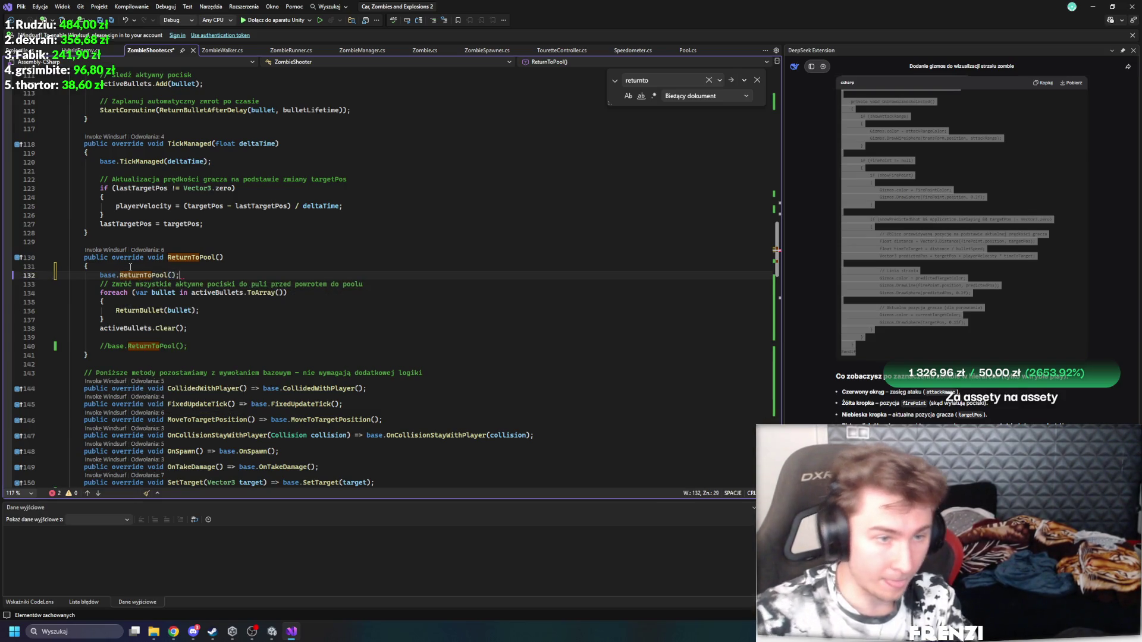
{"action": "left_click_drag", "start_coordinate": [213, 275], "coordinate": [100, 275]}
{"action": "key", "text": "ctrl+x"}
{"action": "left_click", "coordinate": [306, 334]}
{"action": "key", "text": "ctrl+v"}
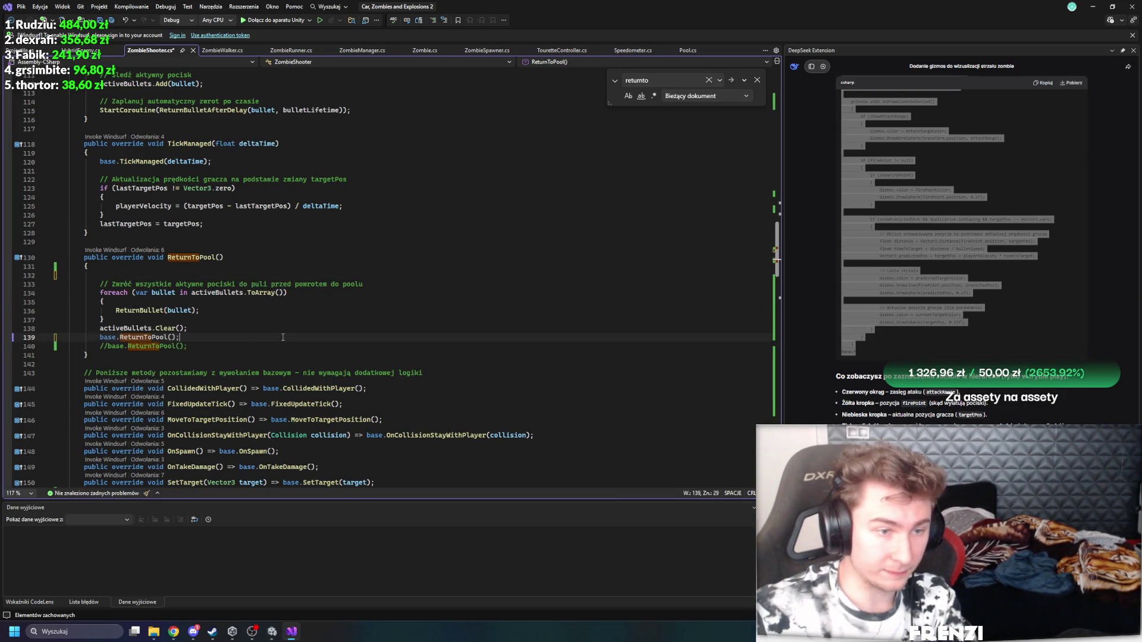
Step: Add a // comment at the top of ReturnToPool, then start a new play test in Unity
{"action": "left_click", "coordinate": [757, 80]}
{"action": "left_click", "coordinate": [535, 245]}
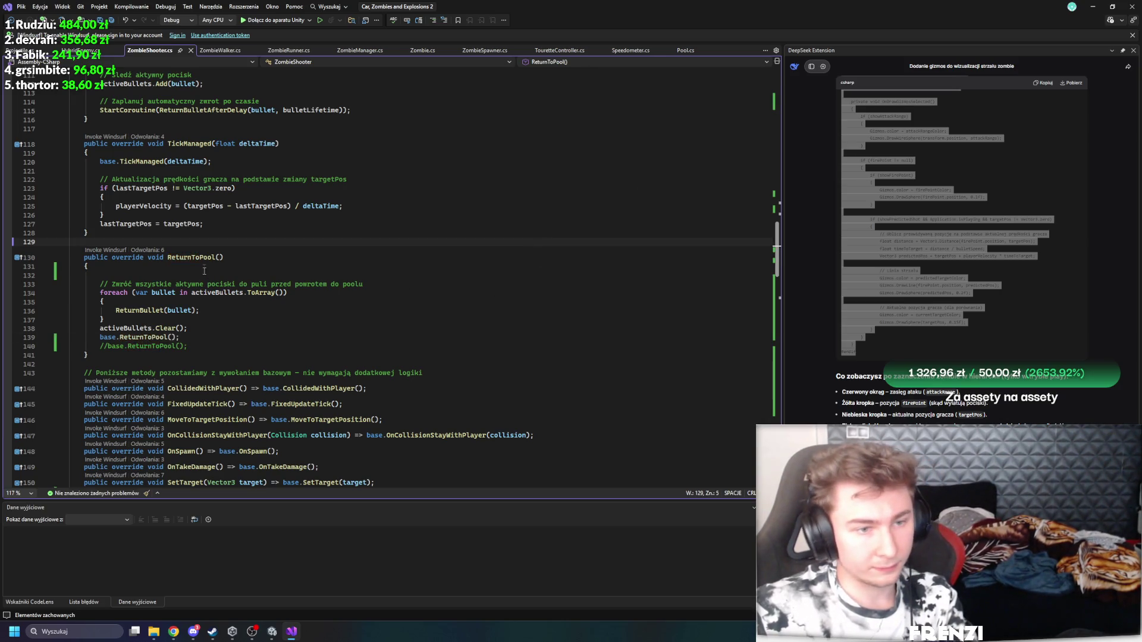
{"action": "left_click", "coordinate": [134, 275]}
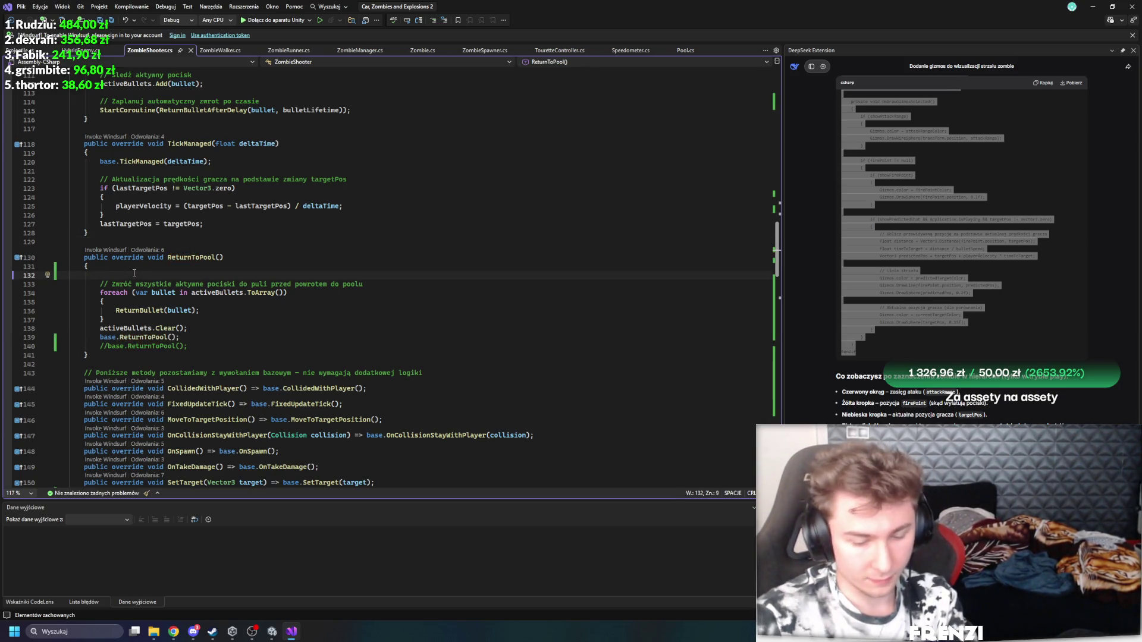
{"action": "type", "text": "//bullets to zmiany"}
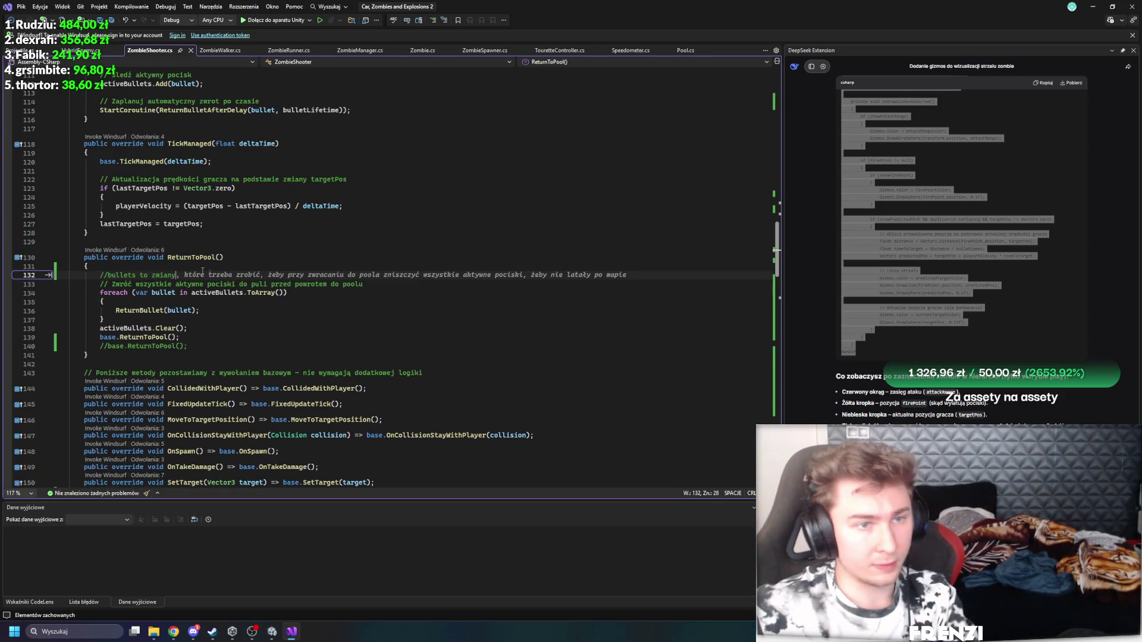
{"action": "left_click", "coordinate": [272, 632]}
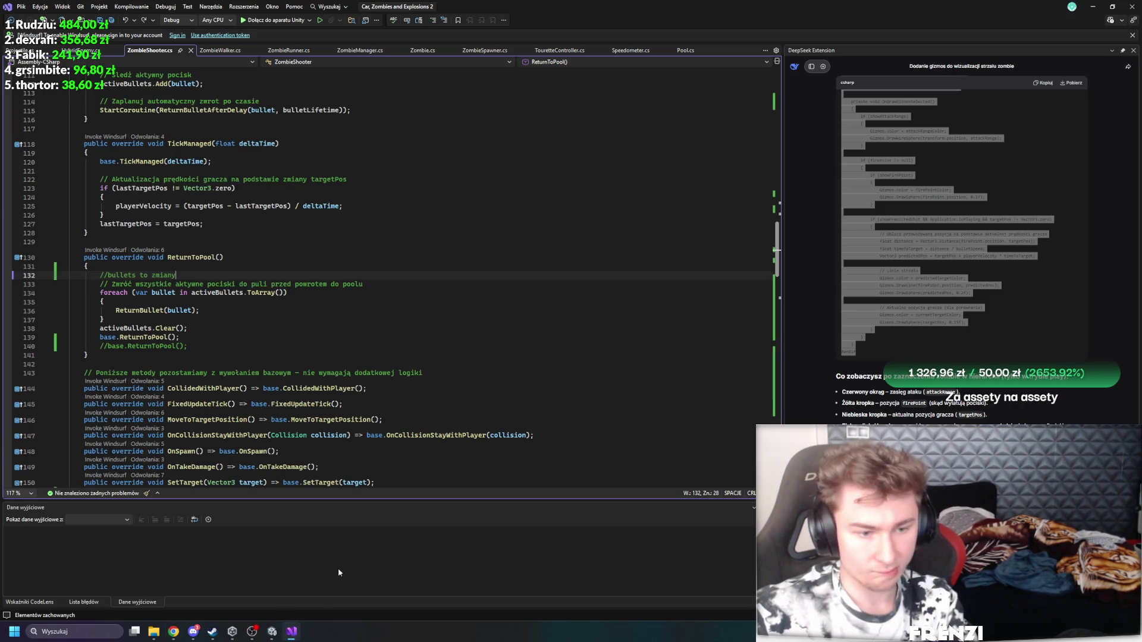
{"action": "key", "text": "alt+Tab"}
{"action": "left_click", "coordinate": [598, 31]}
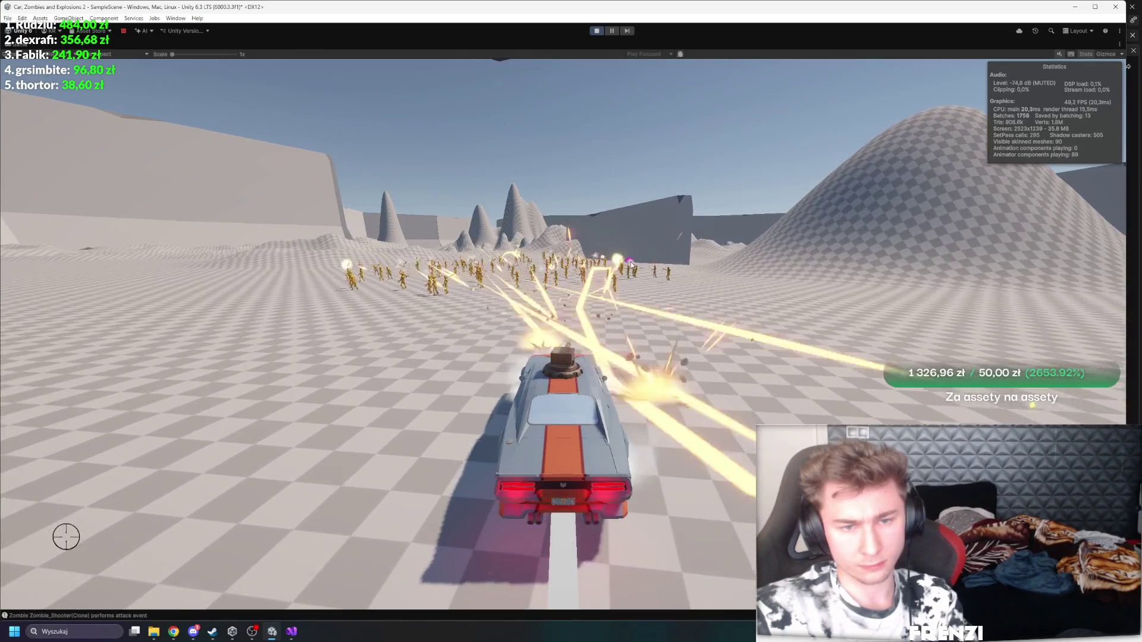
Step: Steer the turret car toward the zombie horde, then restore the full editor layout
{"action": "key", "text": "a"}
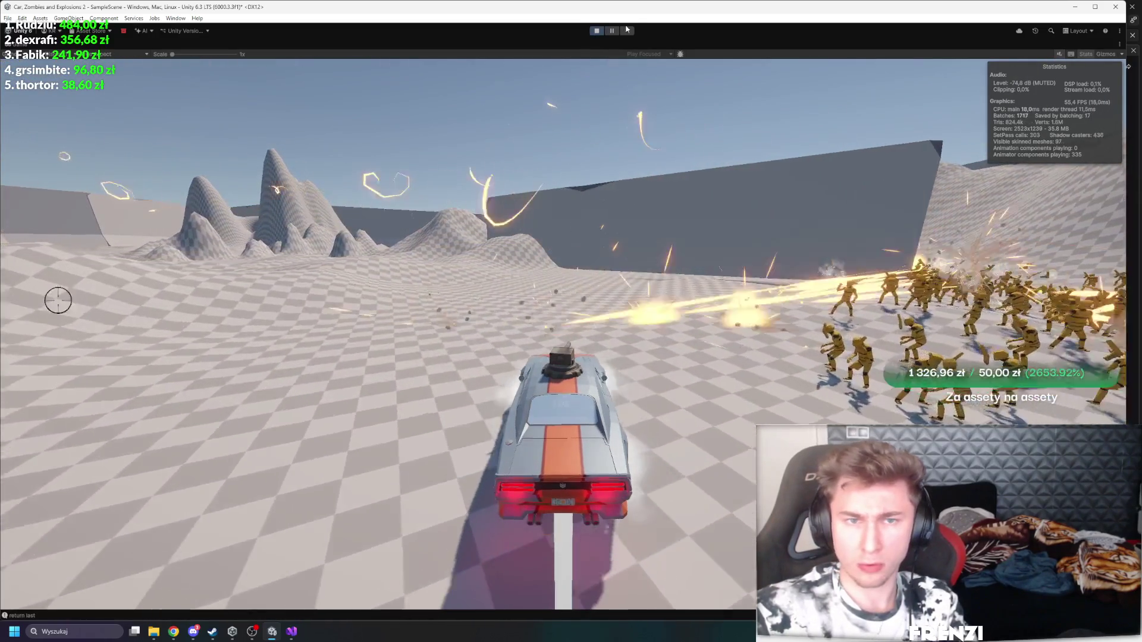
{"action": "key", "text": "shift+space"}
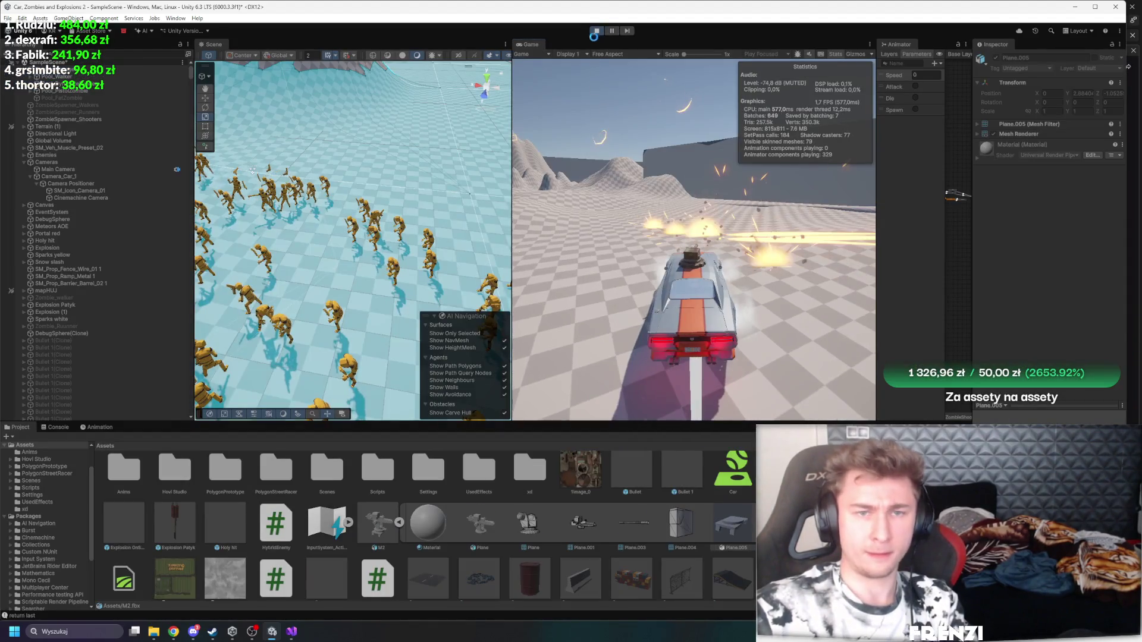
Step: Stop the playtest and move the test turret under M2 in the Hierarchy
{"action": "left_click", "coordinate": [597, 30]}
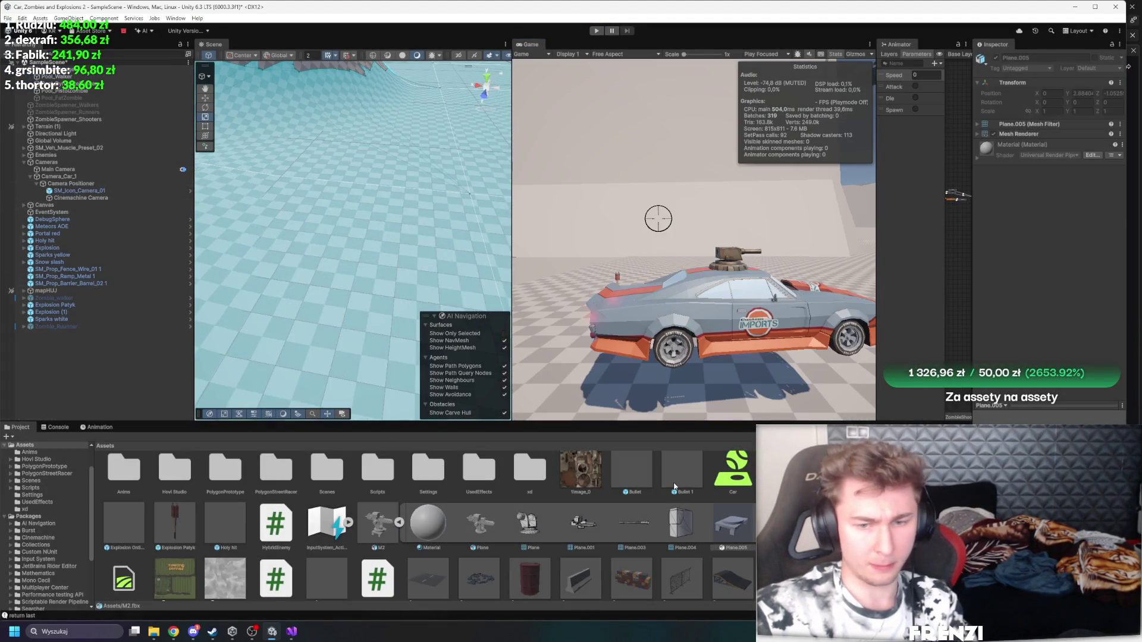
{"action": "left_click", "coordinate": [400, 523]}
{"action": "left_click", "coordinate": [66, 84]}
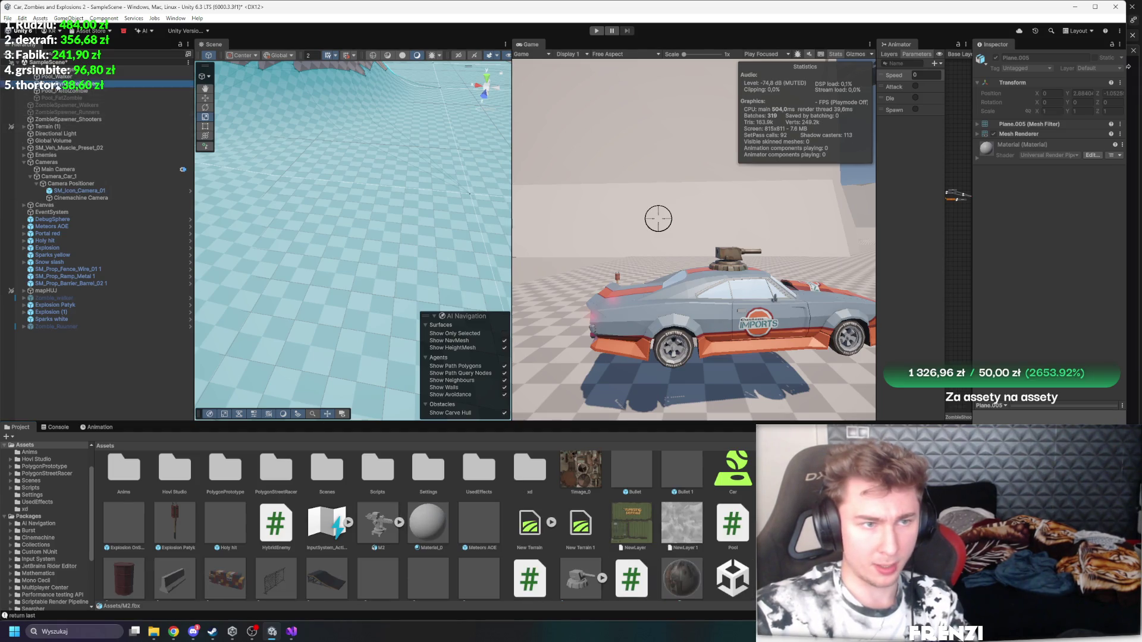
{"action": "left_click", "coordinate": [24, 147]}
{"action": "scroll", "coordinate": [76, 329], "scroll_direction": "down", "scroll_amount": 4}
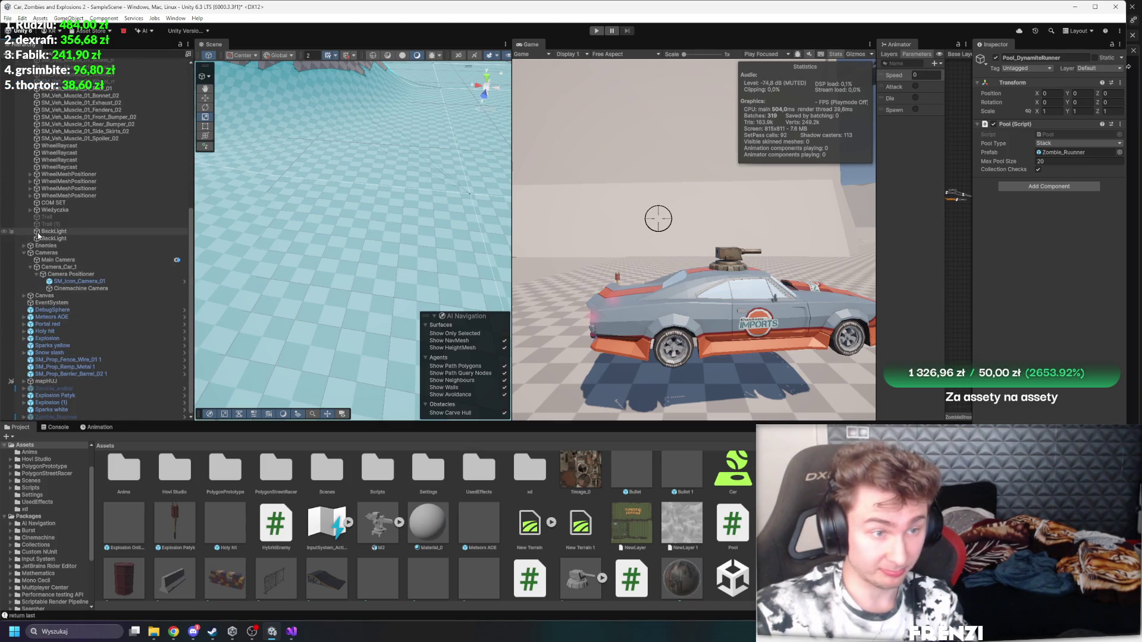
{"action": "left_click", "coordinate": [36, 210]}
{"action": "left_click", "coordinate": [30, 210]}
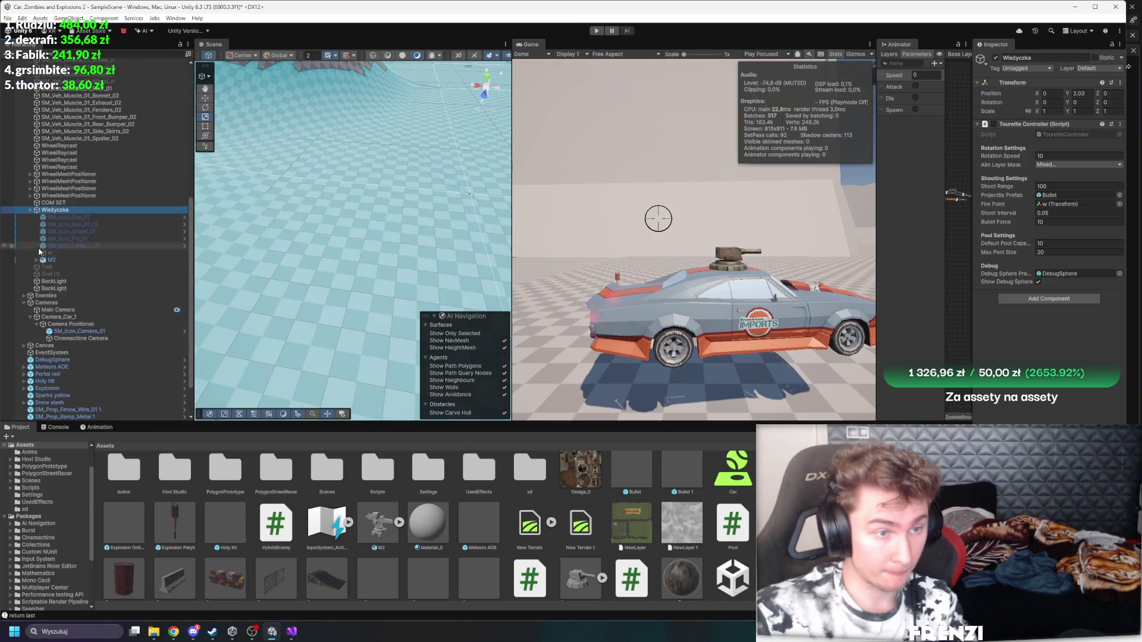
{"action": "left_click_drag", "start_coordinate": [36, 265], "coordinate": [37, 261]}
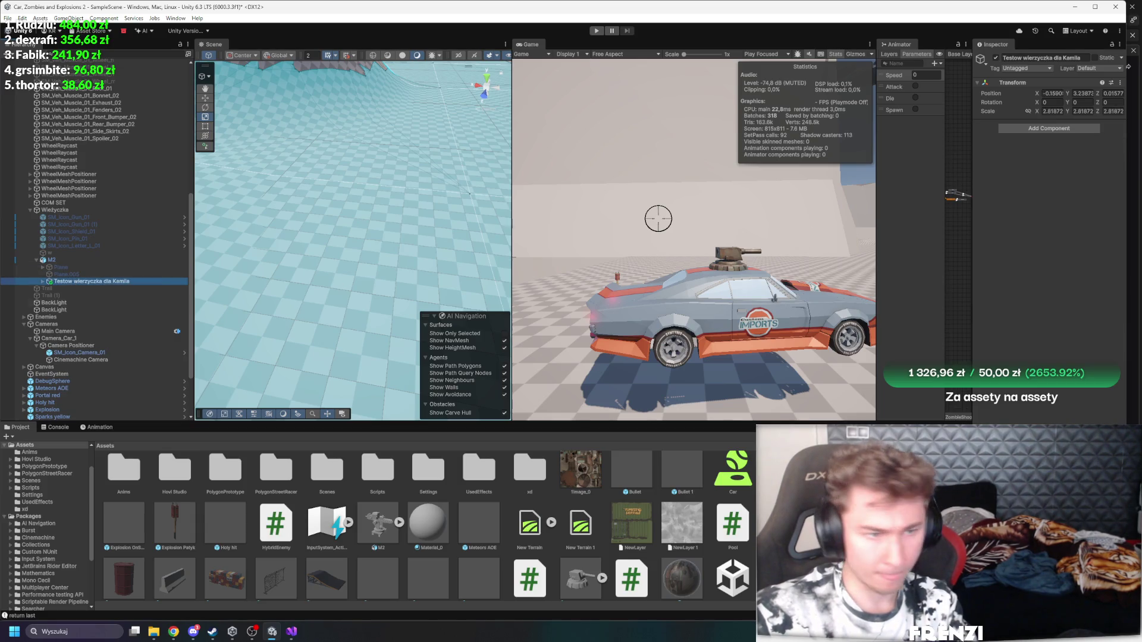
Step: Set the turret controller's Shoot Range to 150 and open the TouretteController script
{"action": "left_click", "coordinate": [42, 282]}
{"action": "left_click", "coordinate": [69, 289]}
{"action": "left_click", "coordinate": [75, 296]}
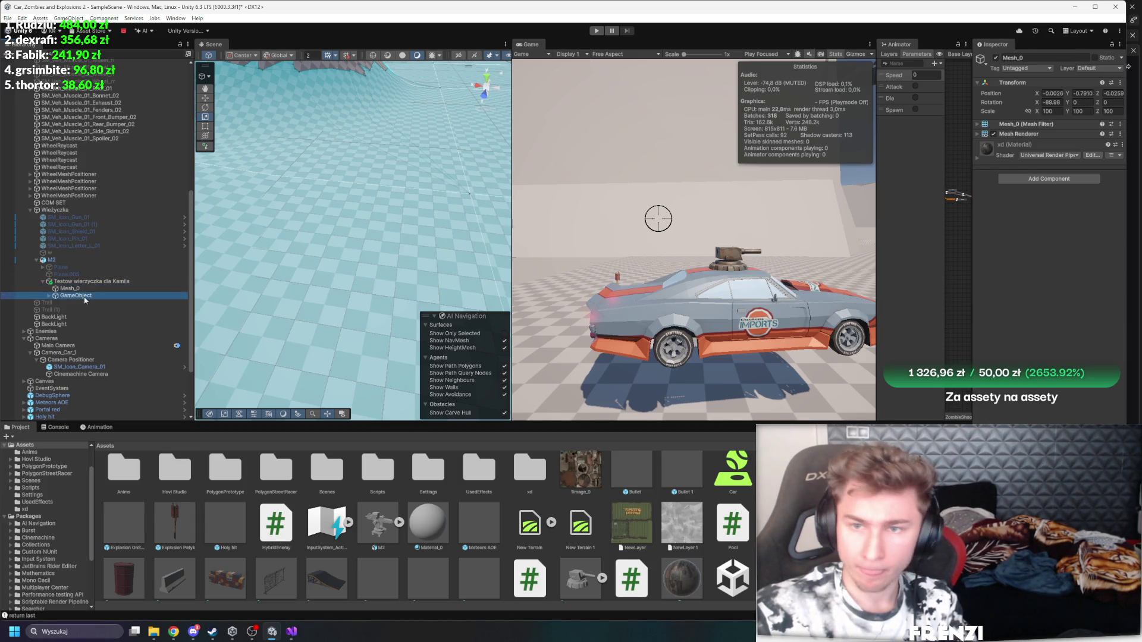
{"action": "left_click", "coordinate": [1064, 156]}
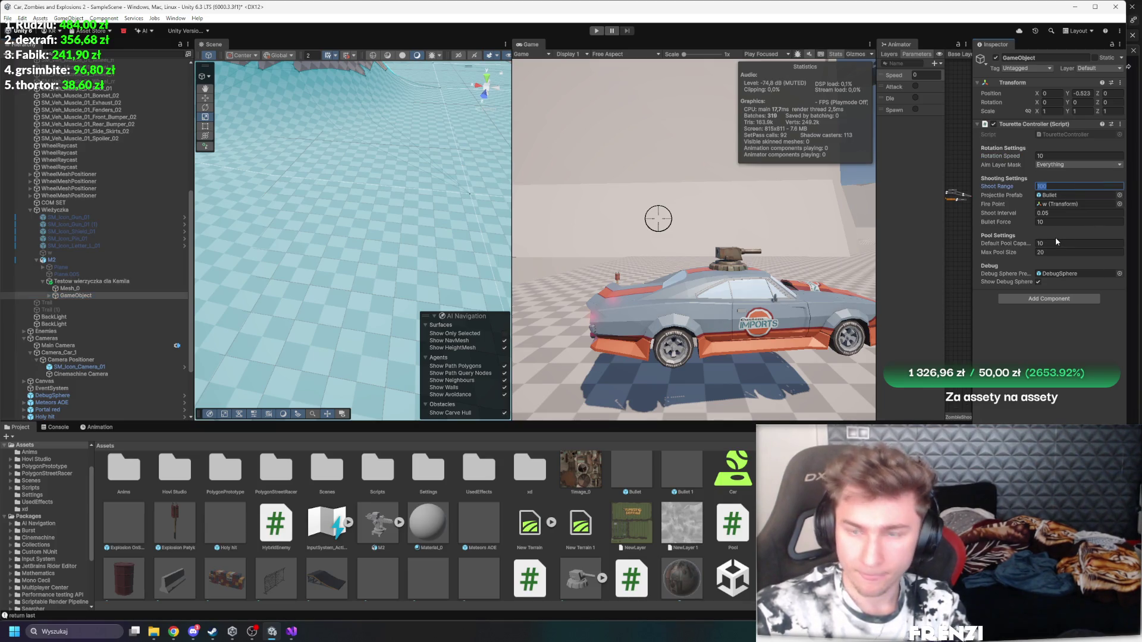
{"action": "type", "text": "150"}
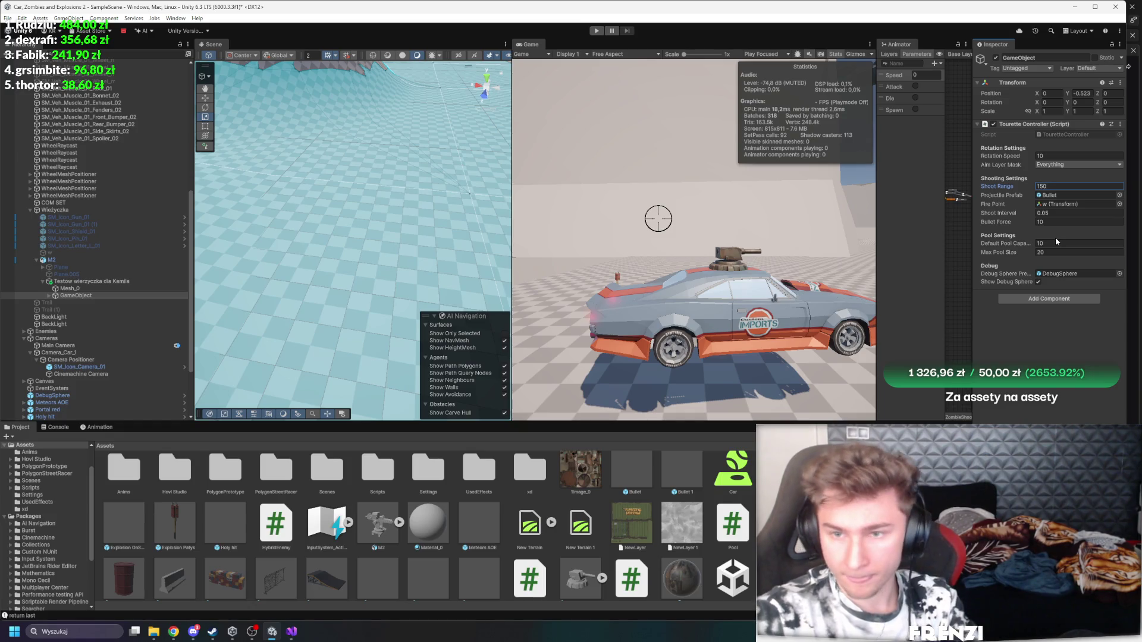
{"action": "left_click", "coordinate": [1055, 222]}
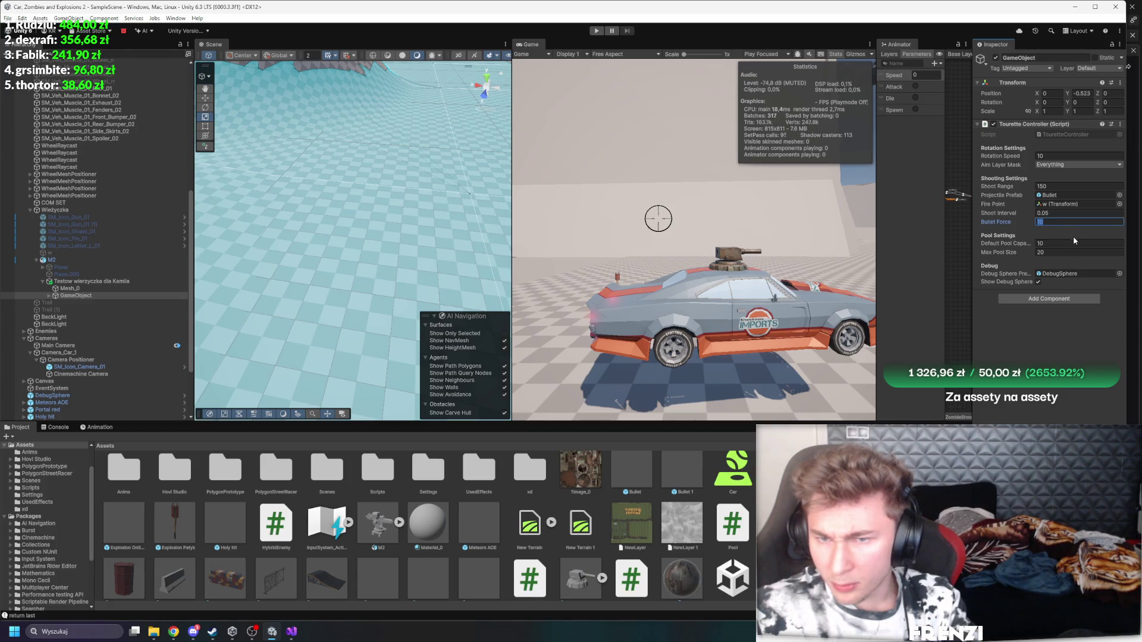
{"action": "double_click", "coordinate": [1057, 136]}
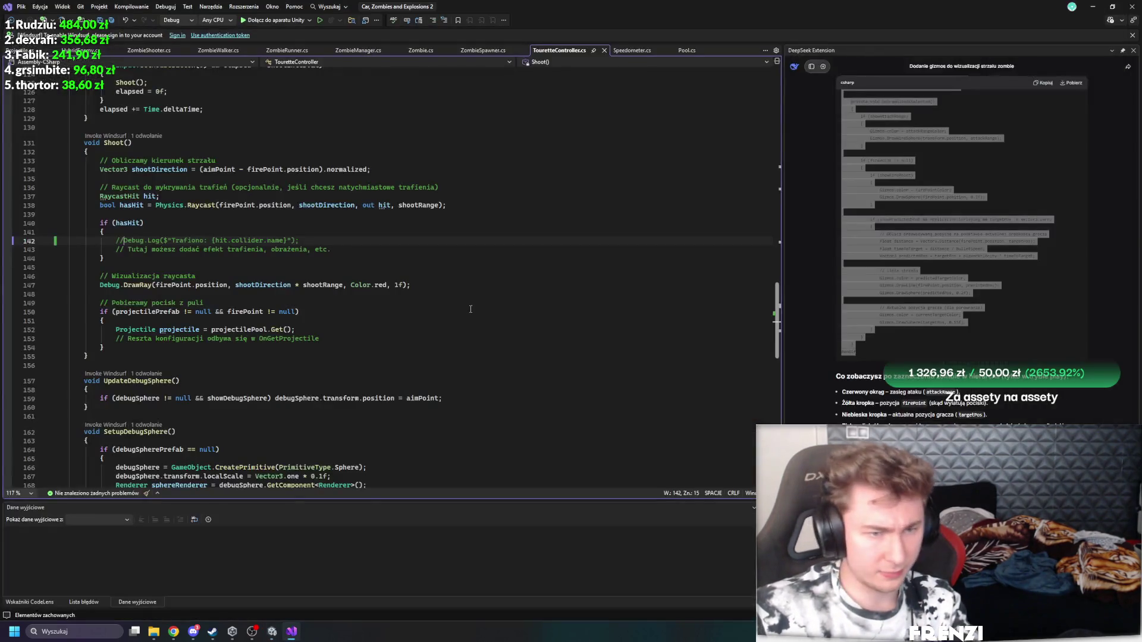
Step: Scroll through TouretteController.cs to review the turret code
{"action": "scroll", "coordinate": [306, 311], "scroll_direction": "down", "scroll_amount": 9}
{"action": "scroll", "coordinate": [372, 316], "scroll_direction": "up", "scroll_amount": 14}
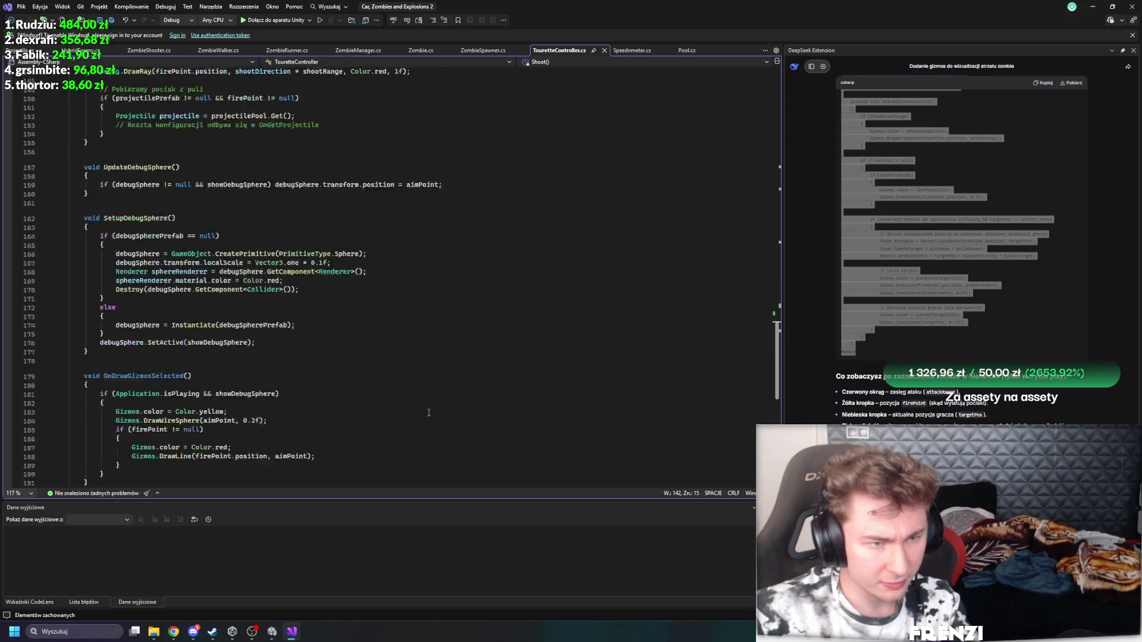
{"action": "scroll", "coordinate": [373, 317], "scroll_direction": "up", "scroll_amount": 20}
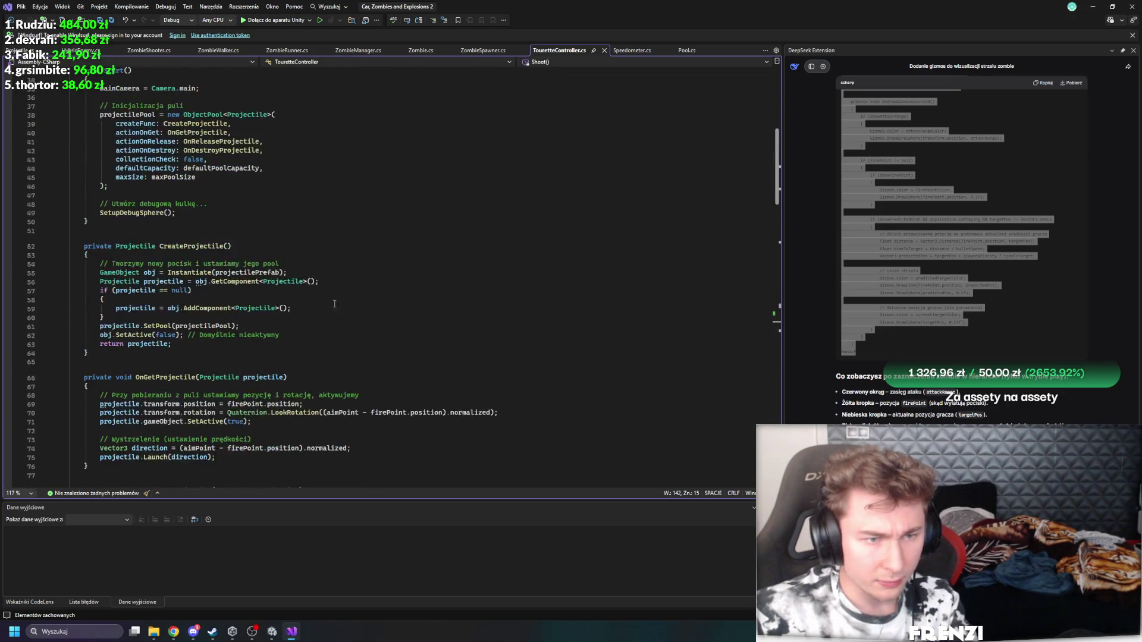
{"action": "scroll", "coordinate": [287, 300], "scroll_direction": "up", "scroll_amount": 1}
{"action": "scroll", "coordinate": [440, 270], "scroll_direction": "down", "scroll_amount": 20}
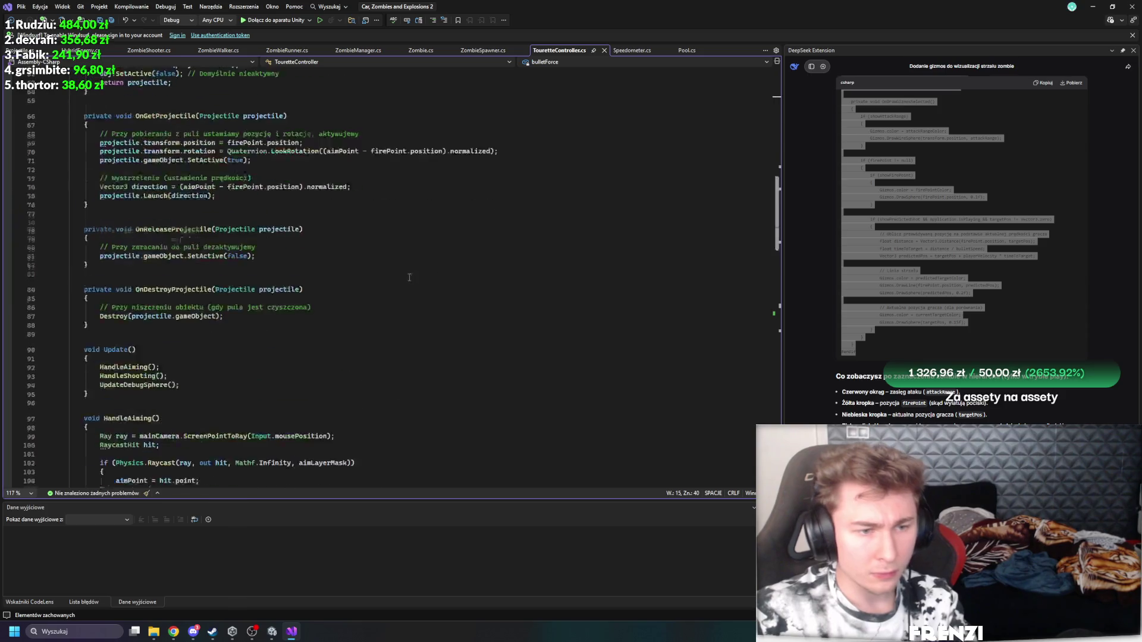
{"action": "scroll", "coordinate": [402, 294], "scroll_direction": "up", "scroll_amount": 12}
{"action": "scroll", "coordinate": [402, 294], "scroll_direction": "down", "scroll_amount": 15}
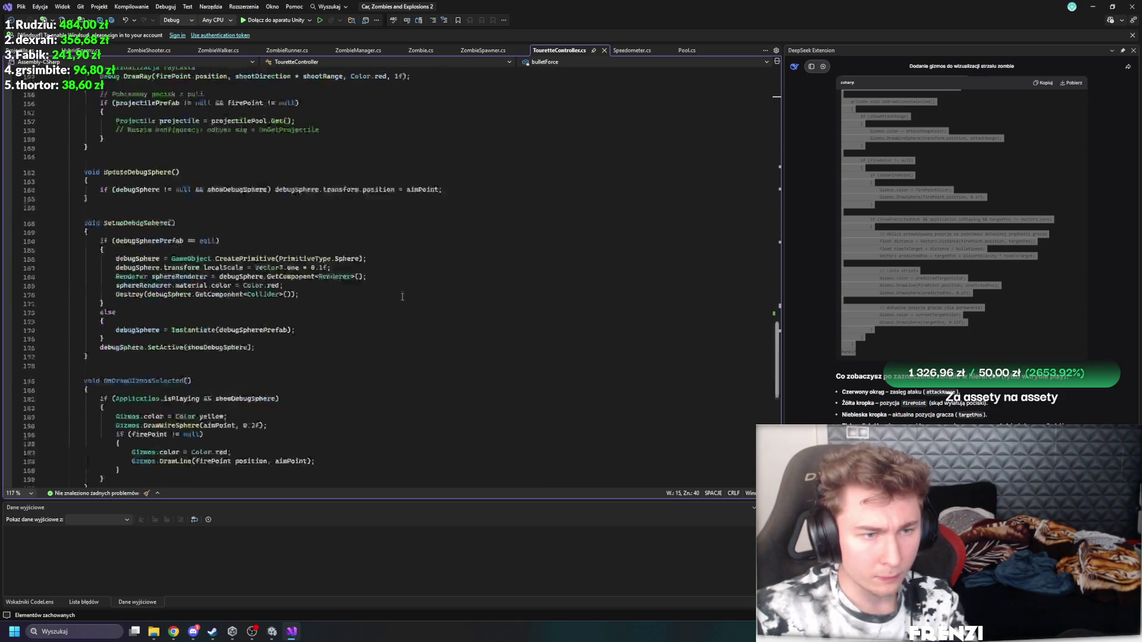
{"action": "scroll", "coordinate": [416, 315], "scroll_direction": "up", "scroll_amount": 20}
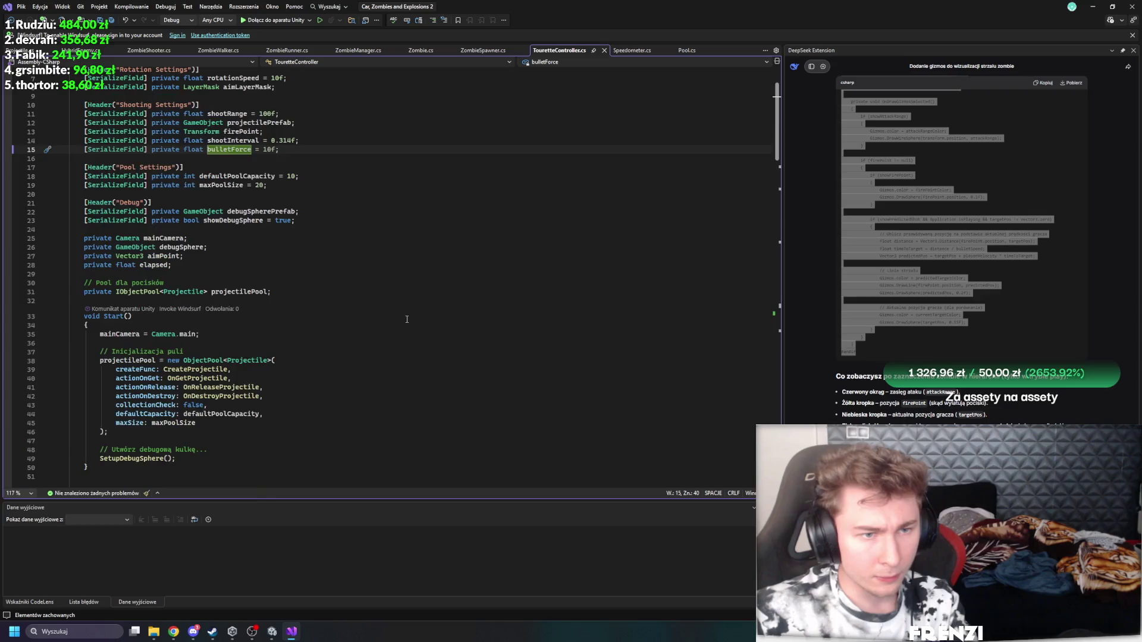
{"action": "scroll", "coordinate": [416, 315], "scroll_direction": "down", "scroll_amount": 20}
{"action": "scroll", "coordinate": [431, 315], "scroll_direction": "up", "scroll_amount": 17}
{"action": "scroll", "coordinate": [431, 315], "scroll_direction": "down", "scroll_amount": 20}
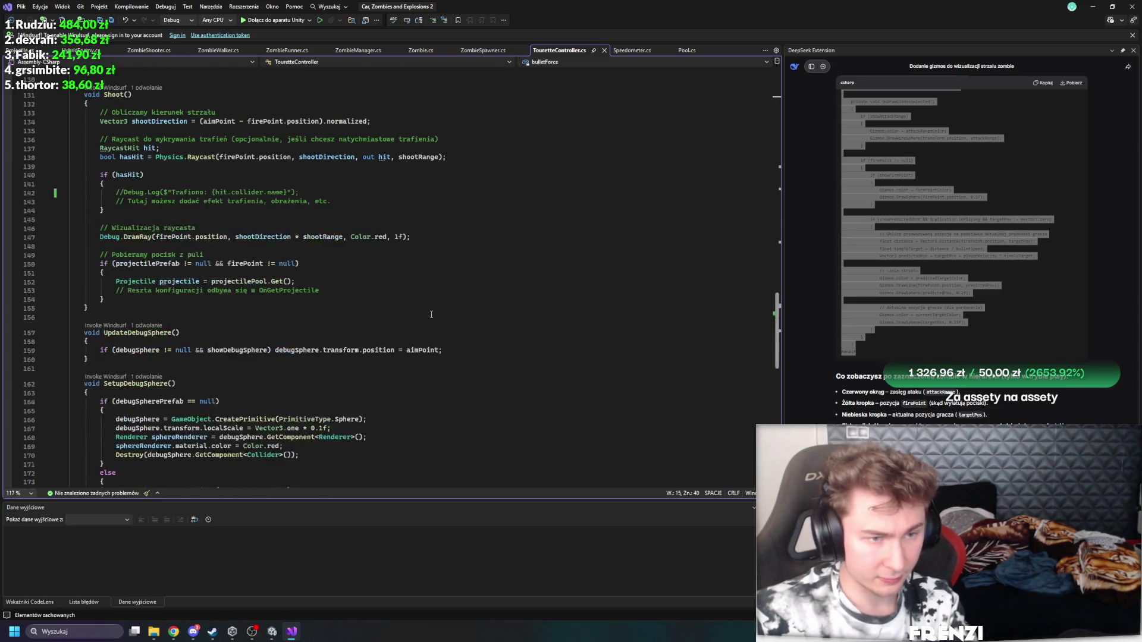
{"action": "scroll", "coordinate": [217, 258], "scroll_direction": "up", "scroll_amount": 20}
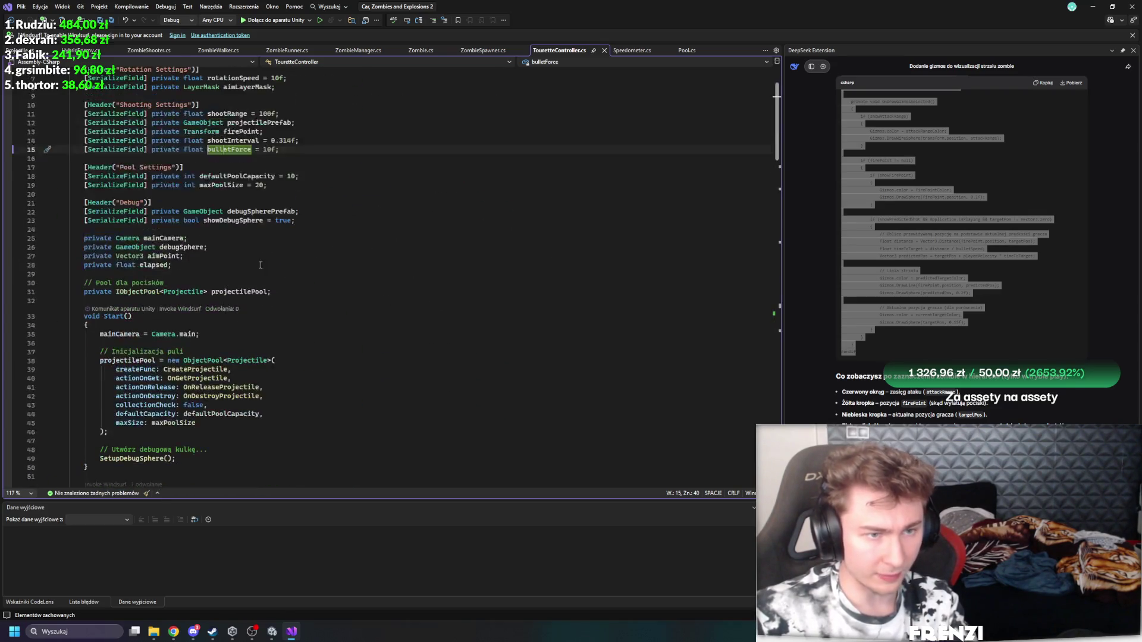
Step: Find all references to bulletForce, confirming it is unused, then return to Unity
{"action": "left_click", "coordinate": [213, 202]}
{"action": "right_click", "coordinate": [213, 203]}
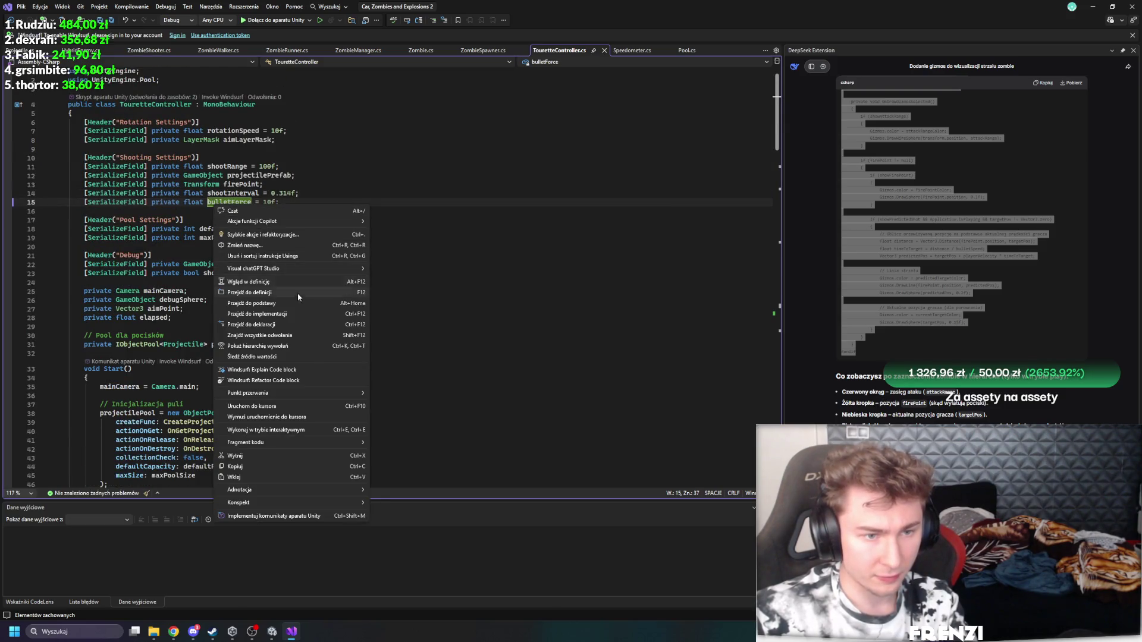
{"action": "left_click", "coordinate": [276, 315]}
{"action": "right_click", "coordinate": [219, 204]}
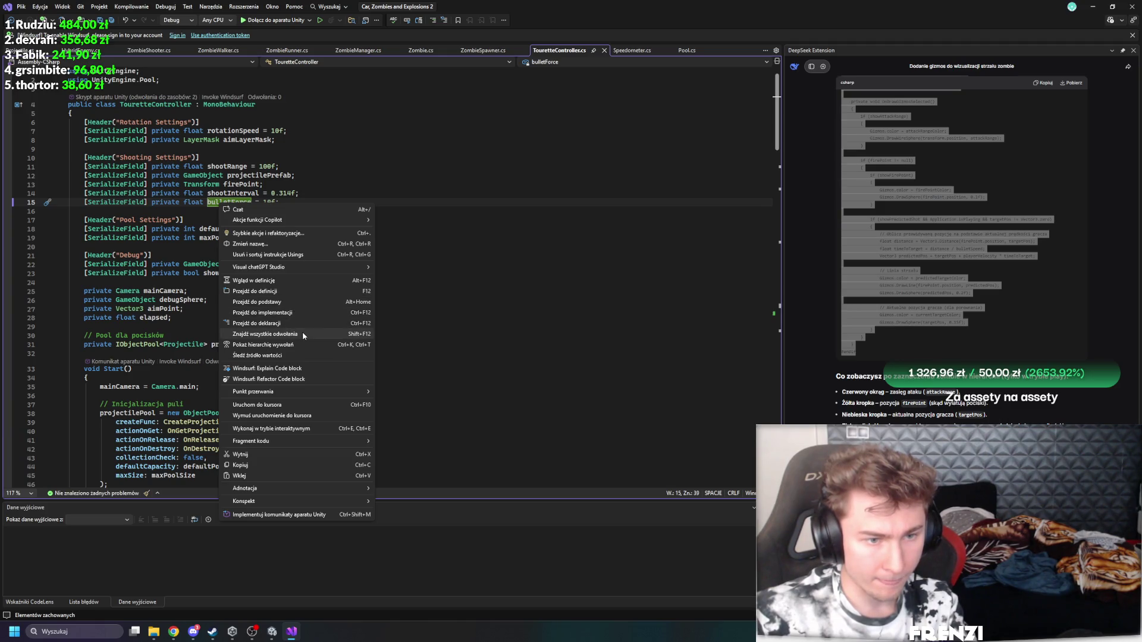
{"action": "left_click", "coordinate": [277, 334]}
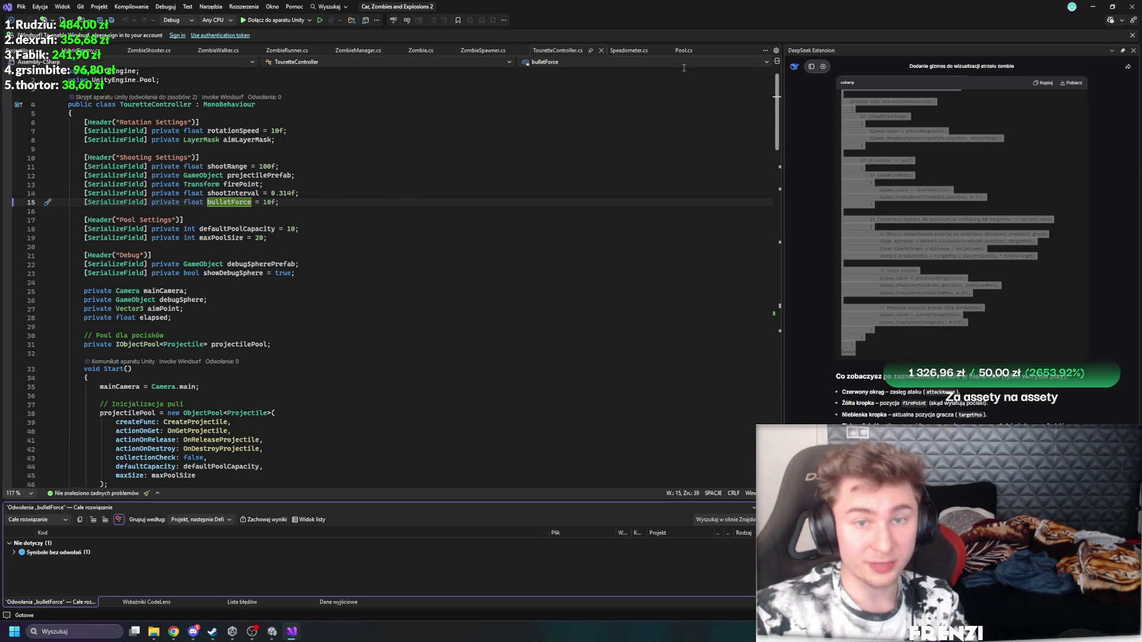
{"action": "left_click", "coordinate": [277, 634]}
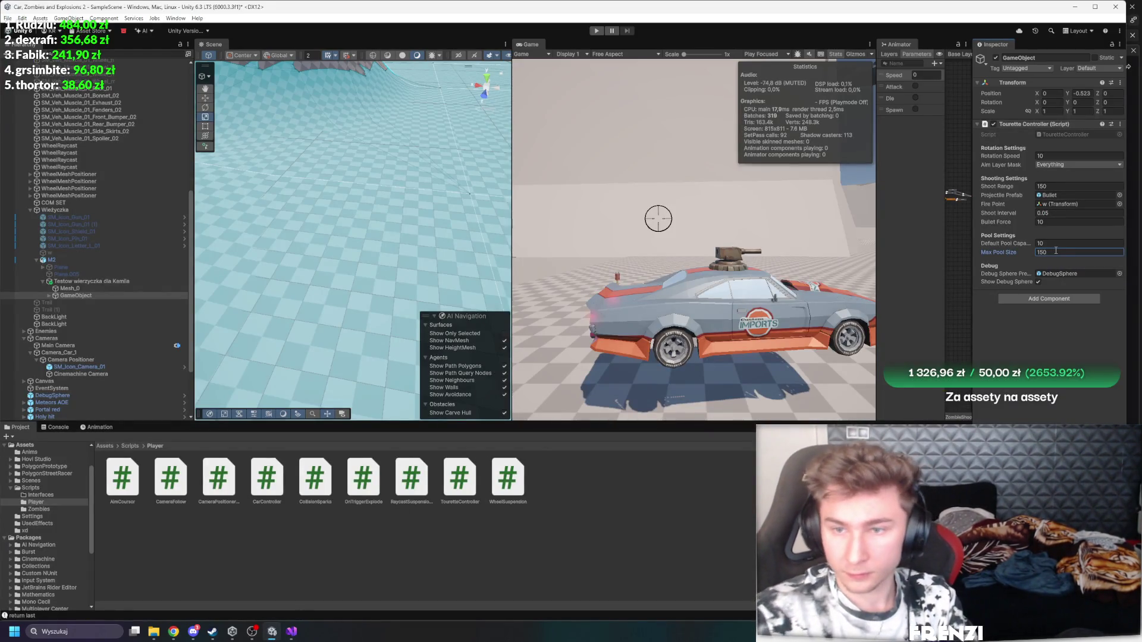
Step: Select the Bullet prefab and turret GameObject, then open Bullet in prefab mode
{"action": "left_click", "coordinate": [110, 446]}
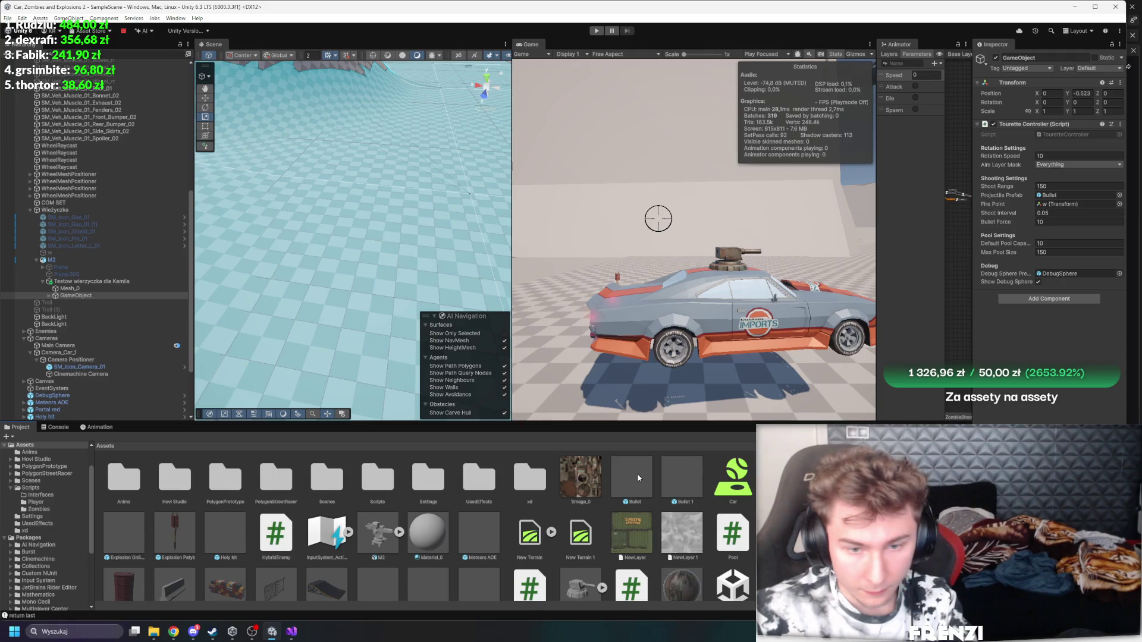
{"action": "left_click", "coordinate": [632, 478]}
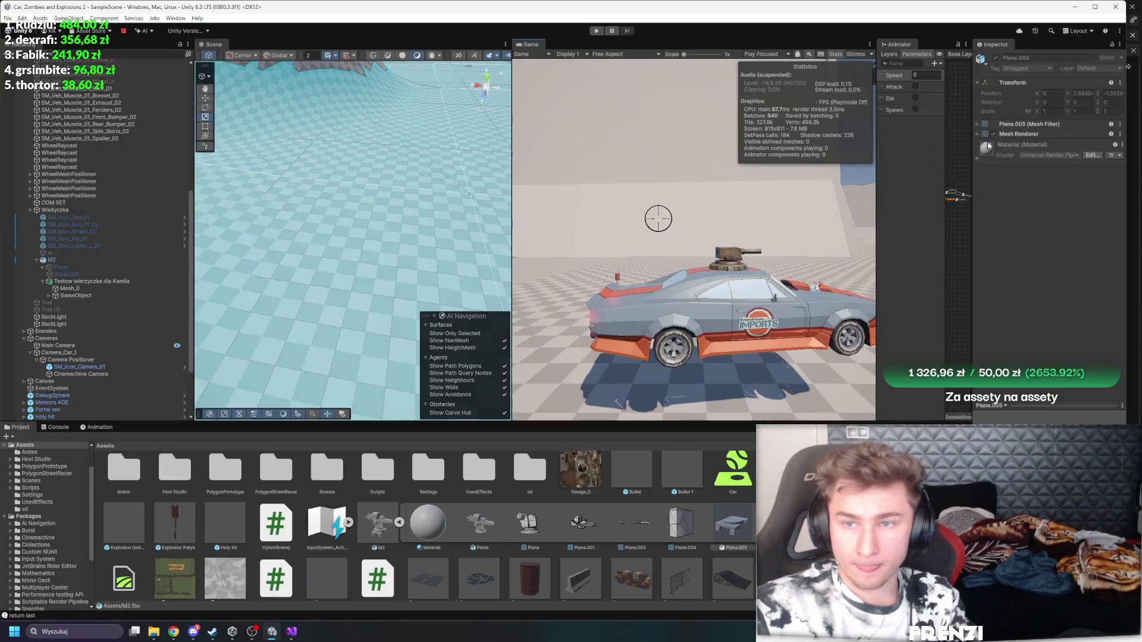
{"action": "left_click", "coordinate": [80, 295]}
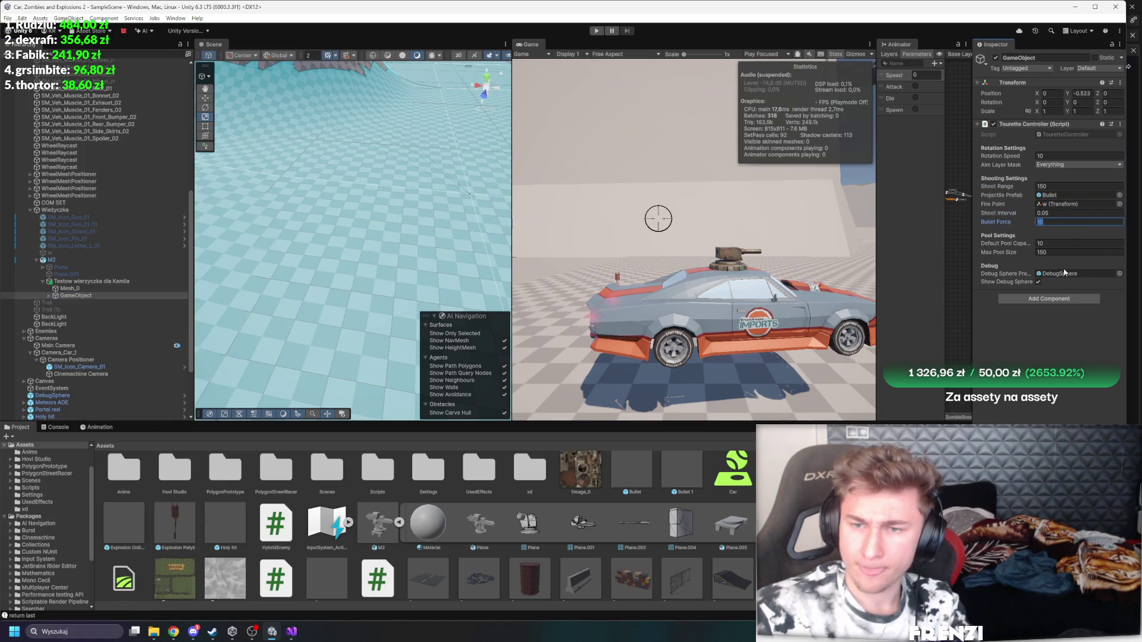
{"action": "double_click", "coordinate": [1058, 195]}
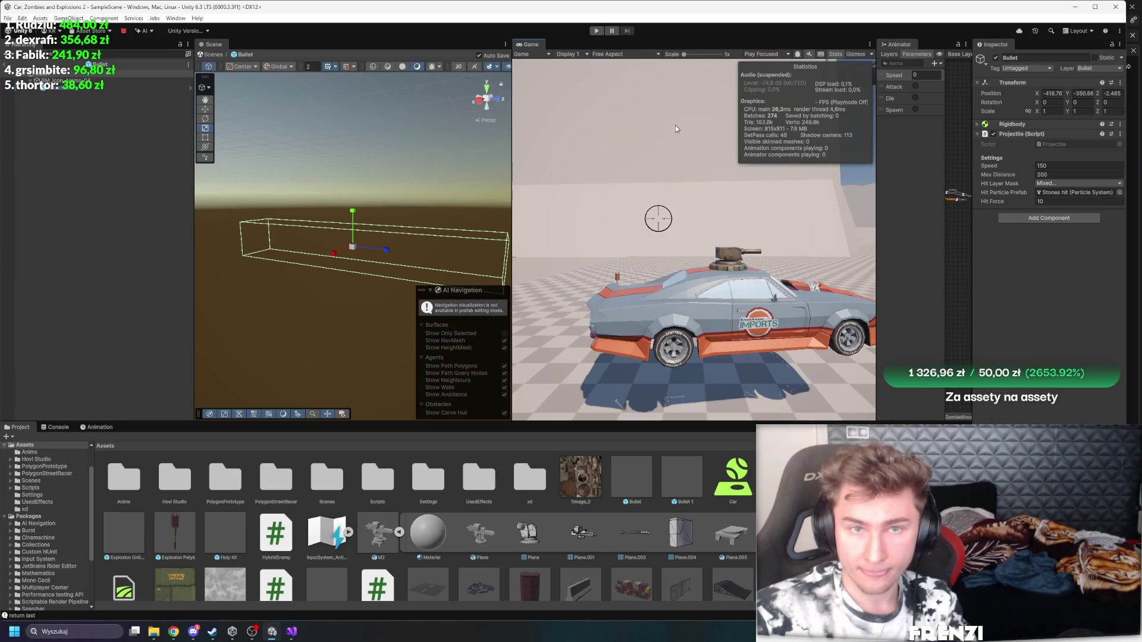
Step: Show Bullet 1's projectile settings (Speed 450, Hit Force 100) and start a maximized play test
{"action": "left_click", "coordinate": [690, 471]}
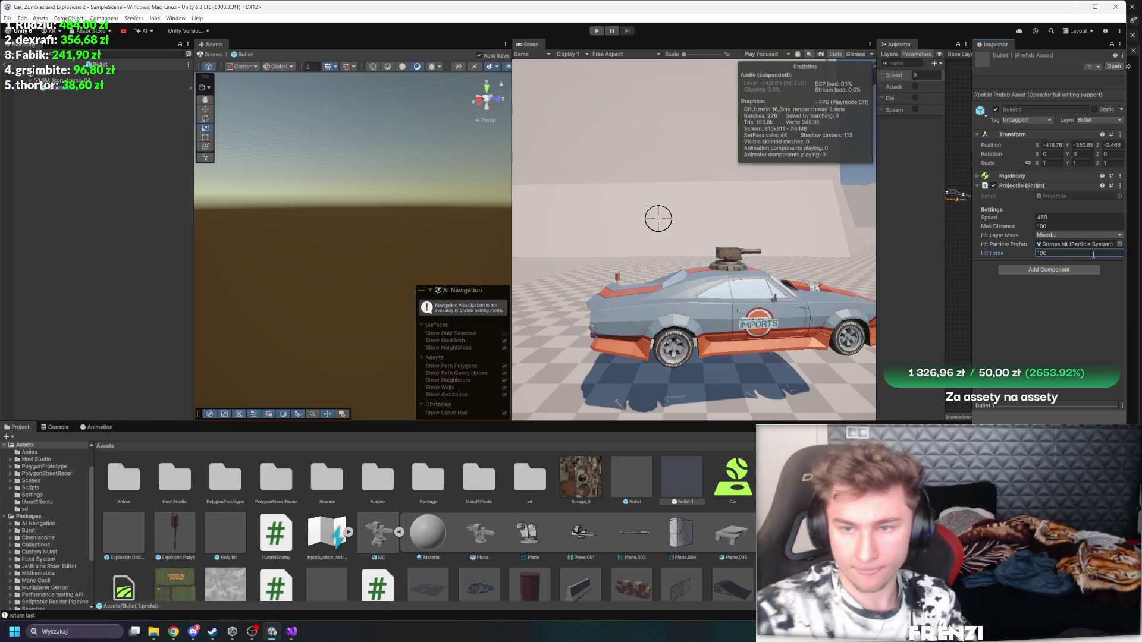
{"action": "key", "text": "shift+space"}
{"action": "left_click", "coordinate": [595, 33]}
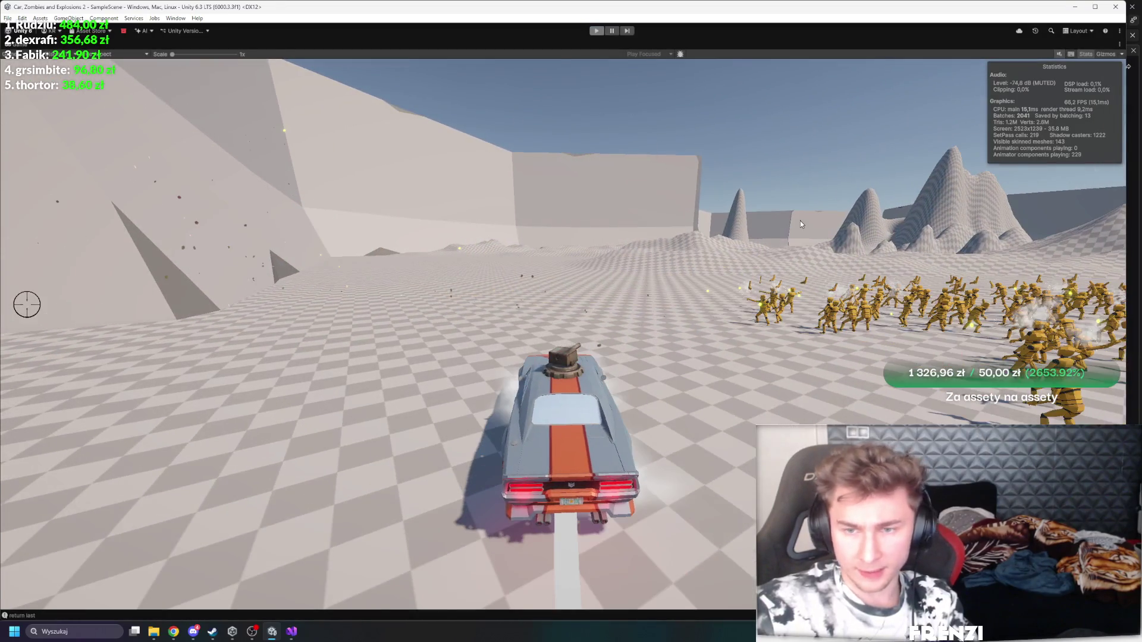
{"action": "key", "text": "ctrl+p"}
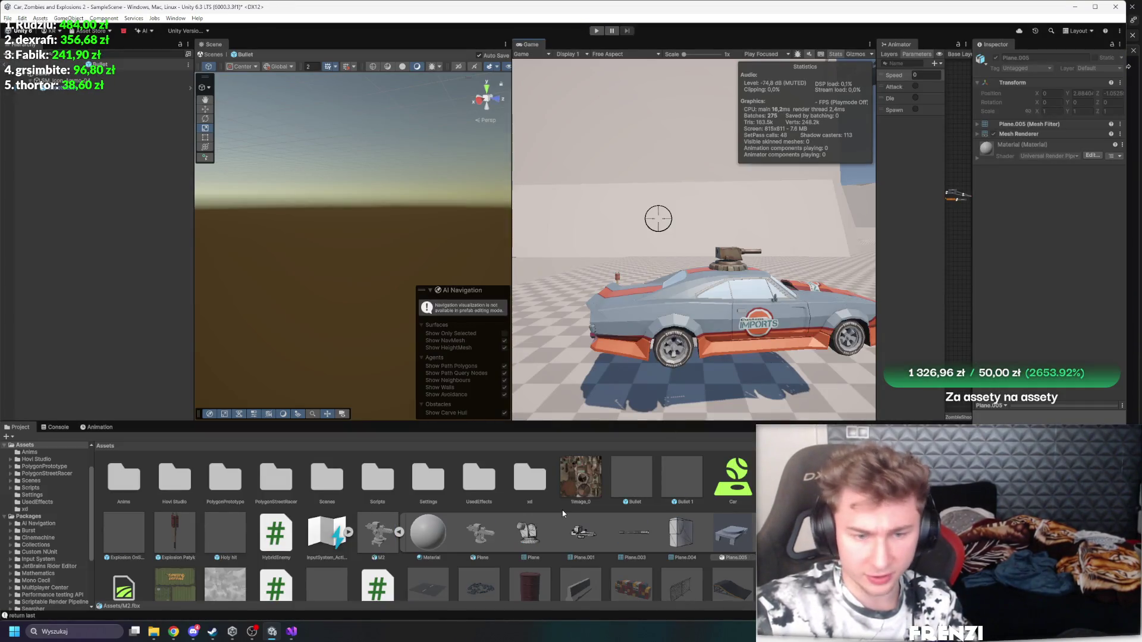
Step: Compare the Bullet and Bullet 1 projectile settings, then exit prefab mode back to the scene
{"action": "left_click", "coordinate": [1047, 178]}
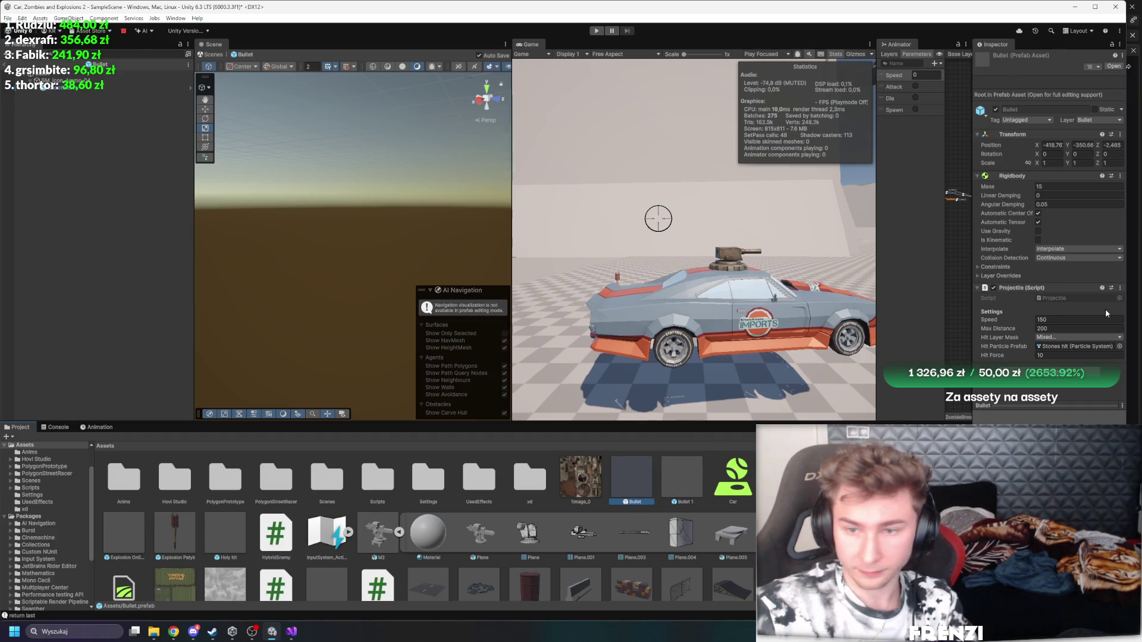
{"action": "left_click", "coordinate": [672, 478]}
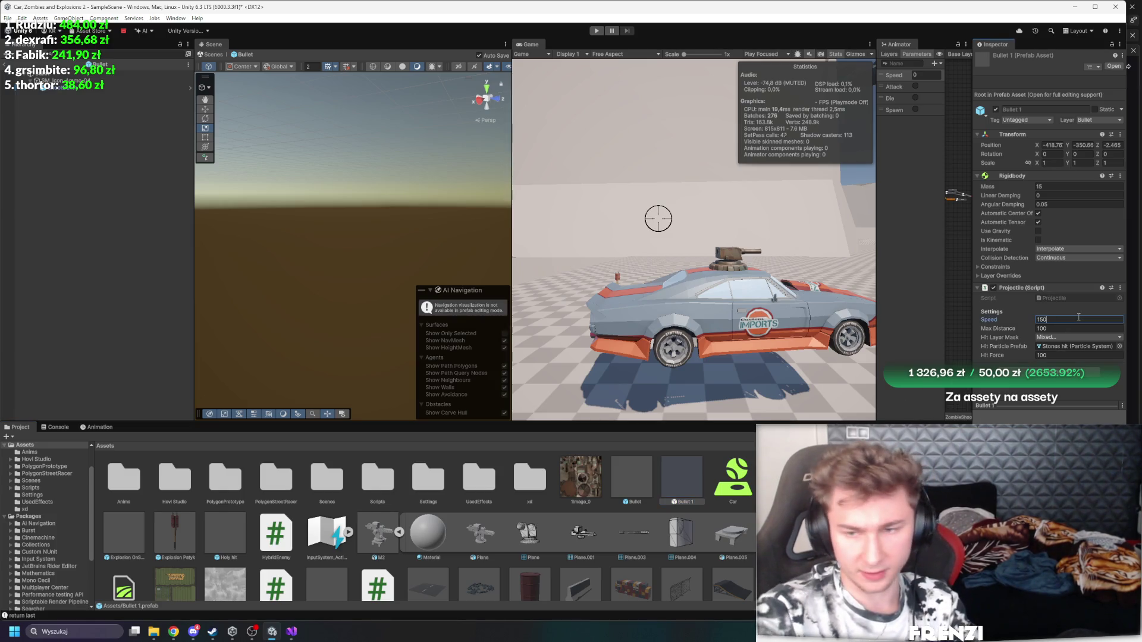
{"action": "left_click", "coordinate": [66, 130]}
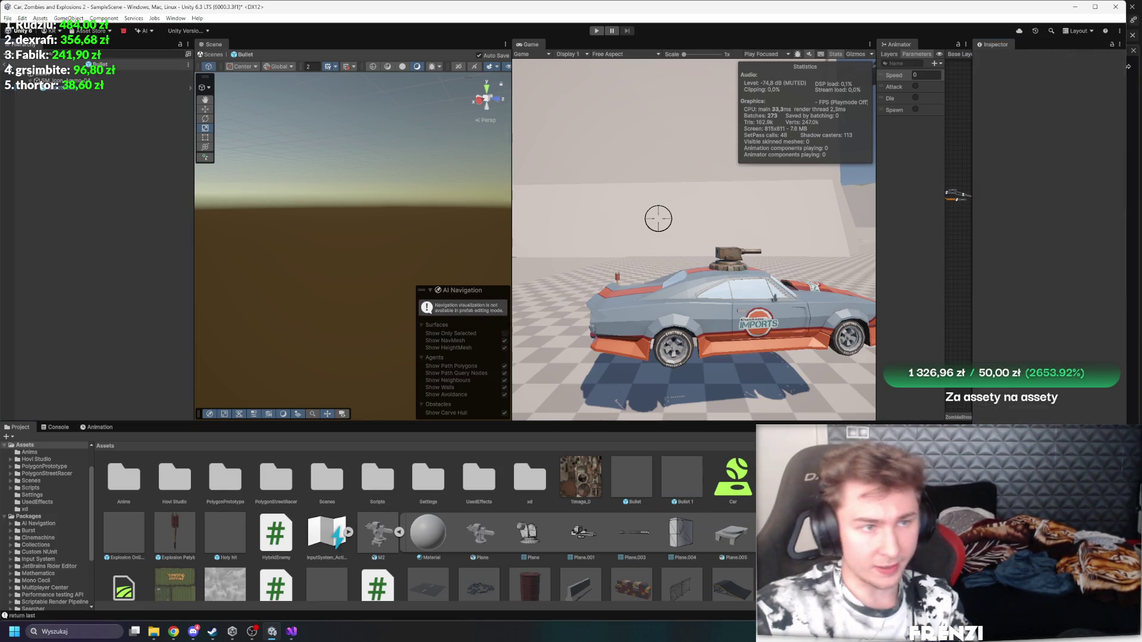
{"action": "left_click", "coordinate": [7, 65]}
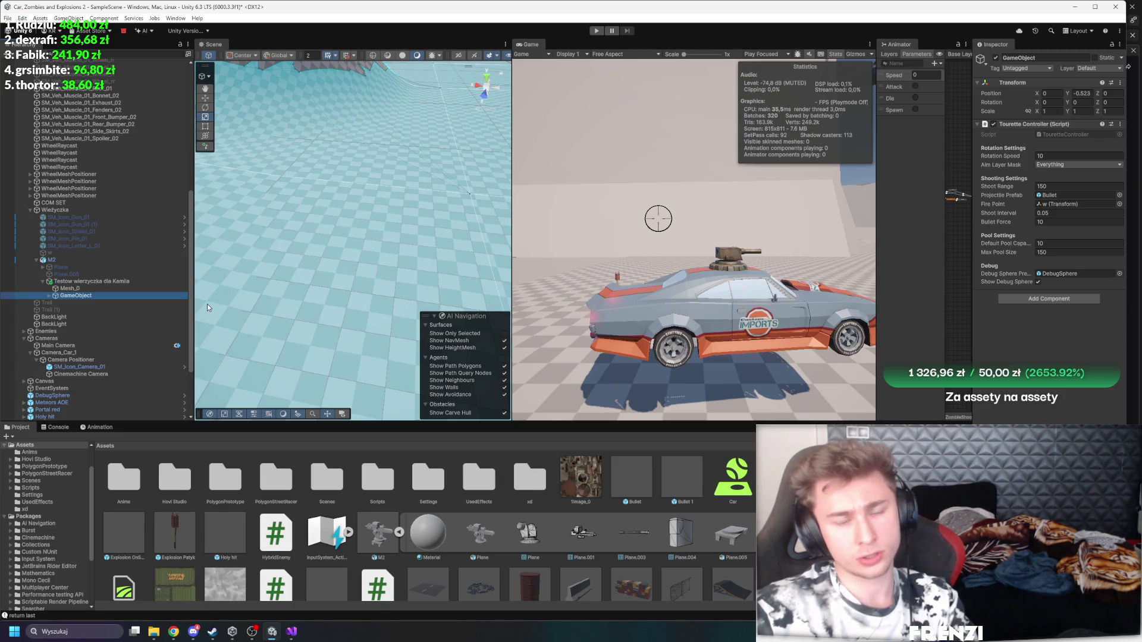
Step: Check the PistolZombie pool and spawners (runners capped at 30, walkers 200), then play maximized
{"action": "scroll", "coordinate": [95, 238], "scroll_direction": "up", "scroll_amount": 10}
{"action": "left_click", "coordinate": [83, 92]}
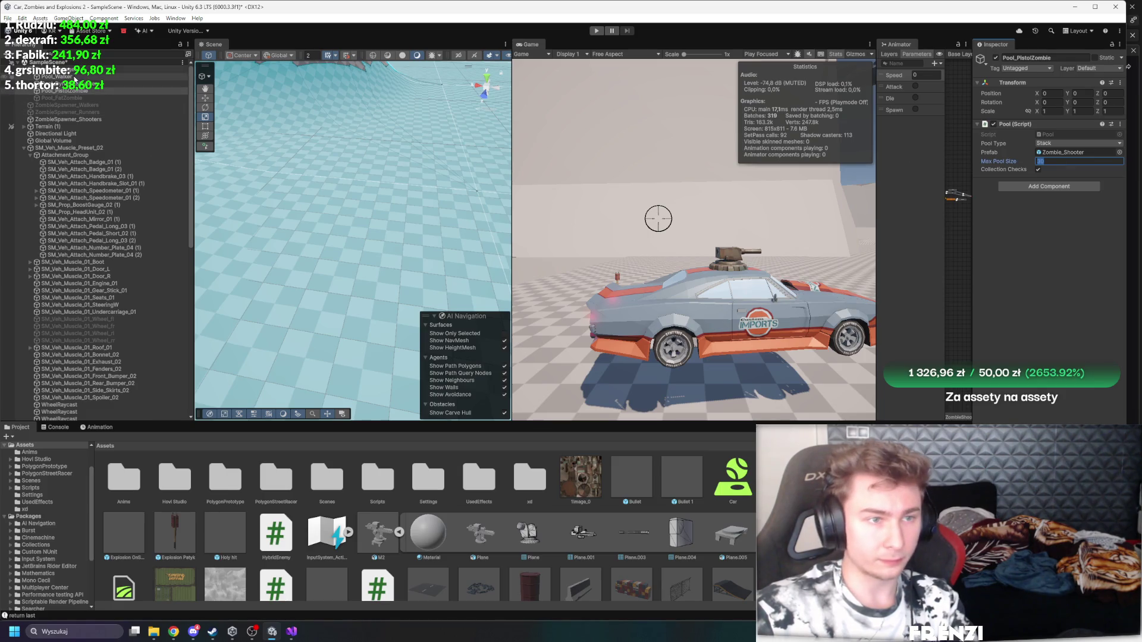
{"action": "left_click", "coordinate": [106, 119]}
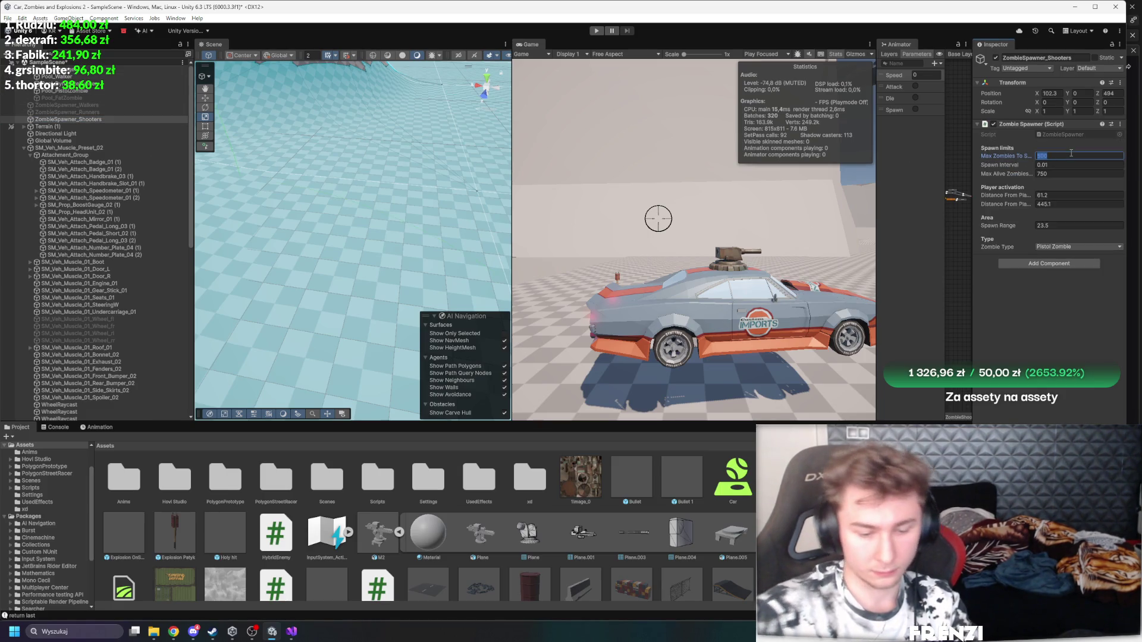
{"action": "left_click", "coordinate": [132, 113]}
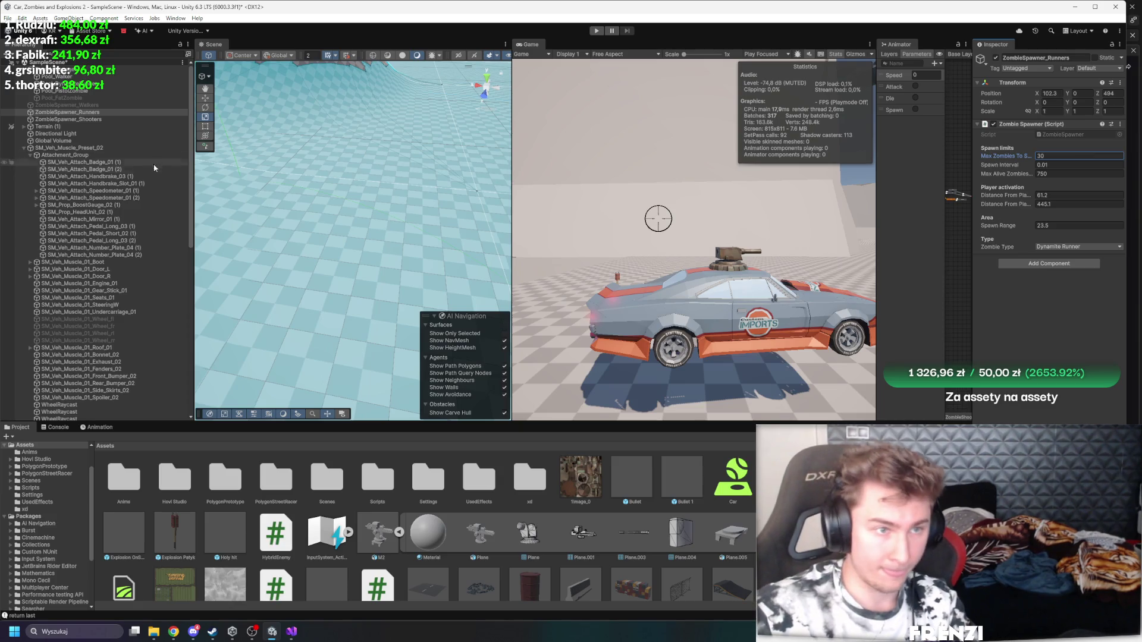
{"action": "left_click", "coordinate": [132, 105]}
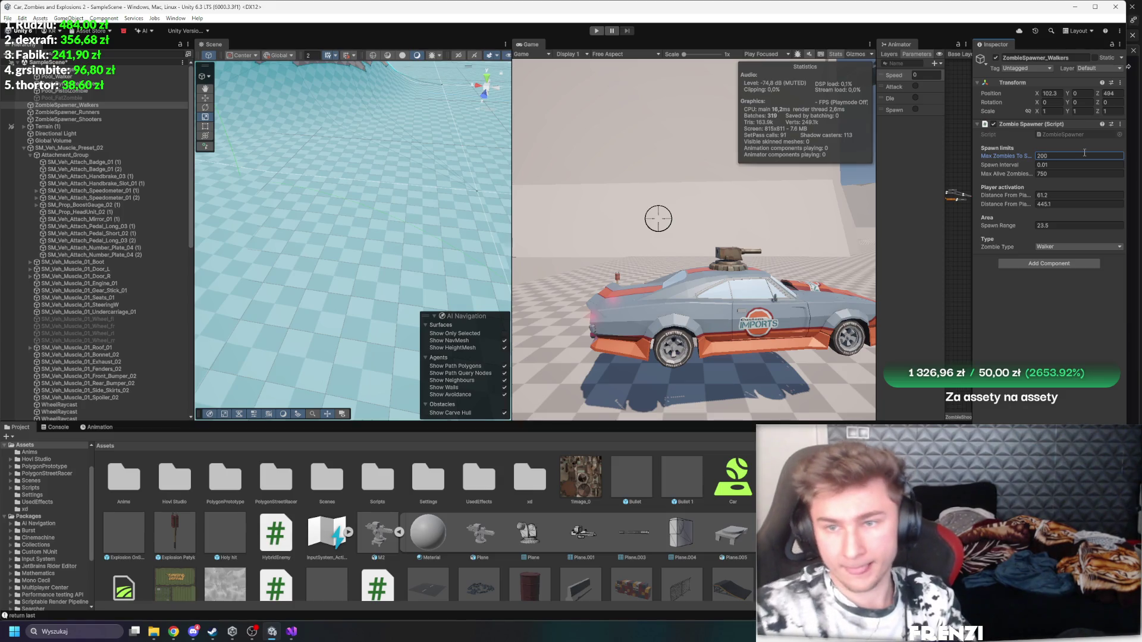
{"action": "key", "text": "shift+space"}
{"action": "left_click", "coordinate": [596, 30]}
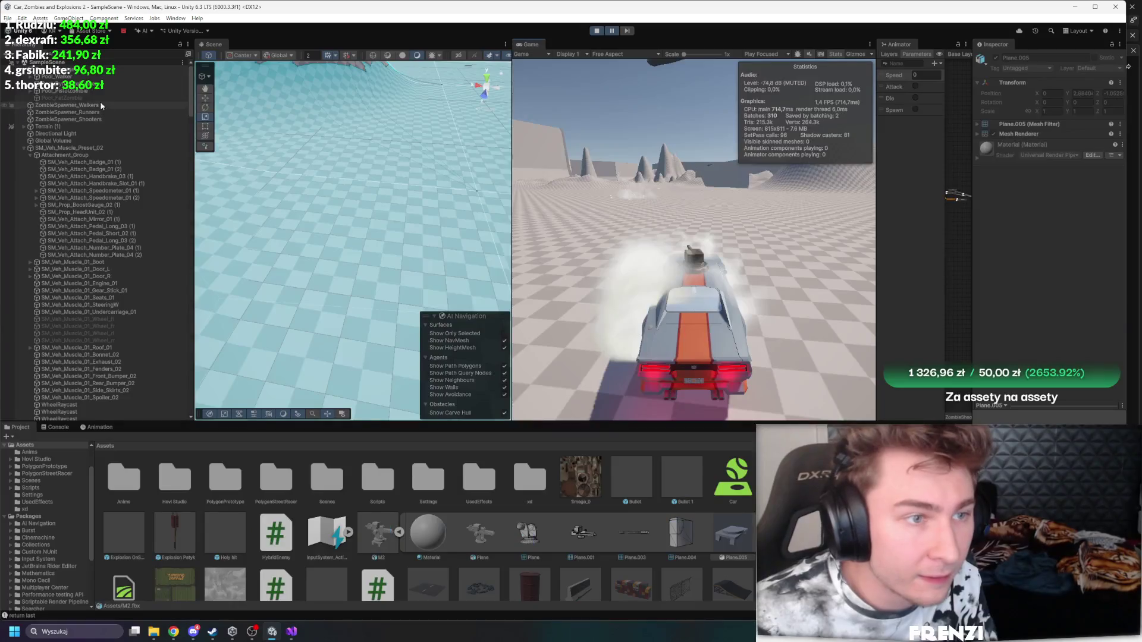
{"action": "key", "text": "shift+space"}
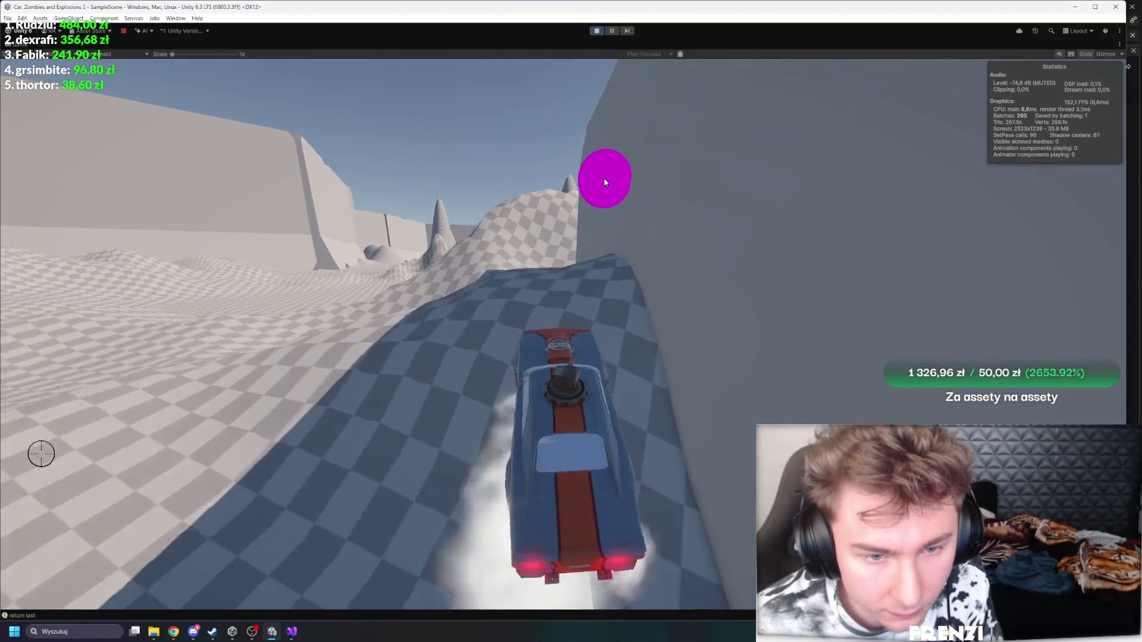
{"action": "key", "text": "shift+space"}
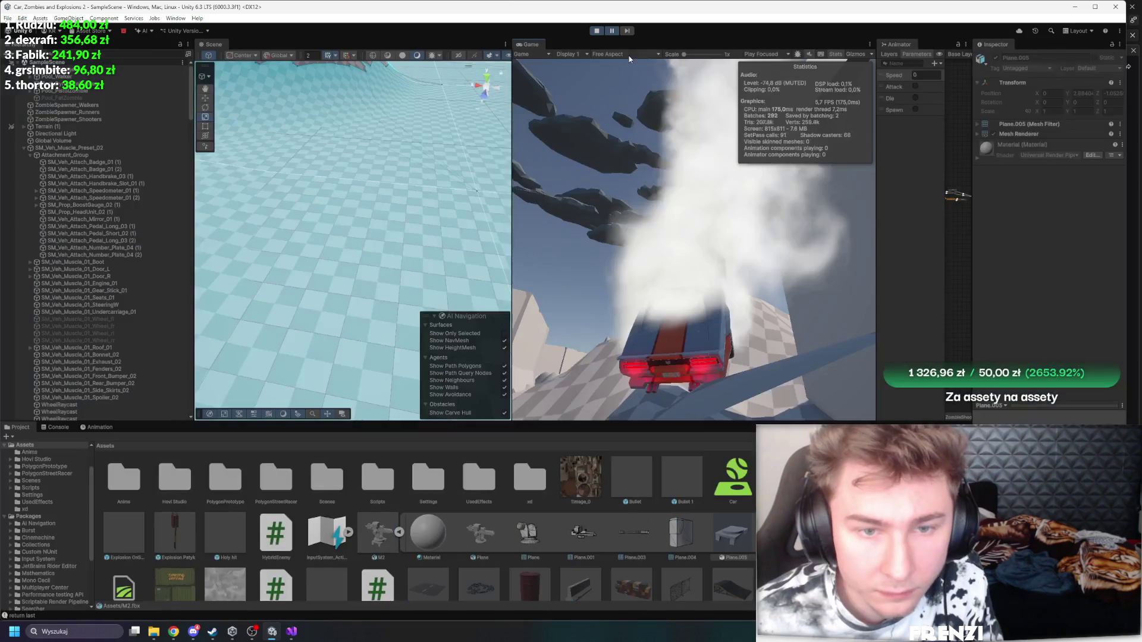
{"action": "left_click", "coordinate": [597, 30]}
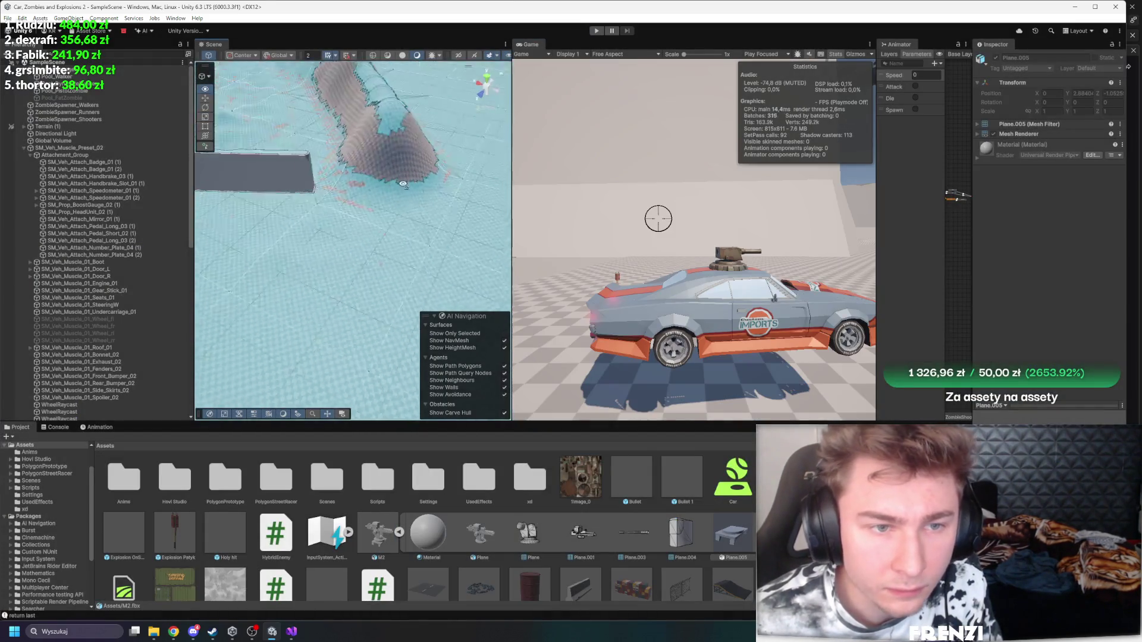
Step: Widen the Scene view and orbit in close to the terrain's wall and hills
{"action": "left_click_drag", "start_coordinate": [511, 175], "coordinate": [660, 175]}
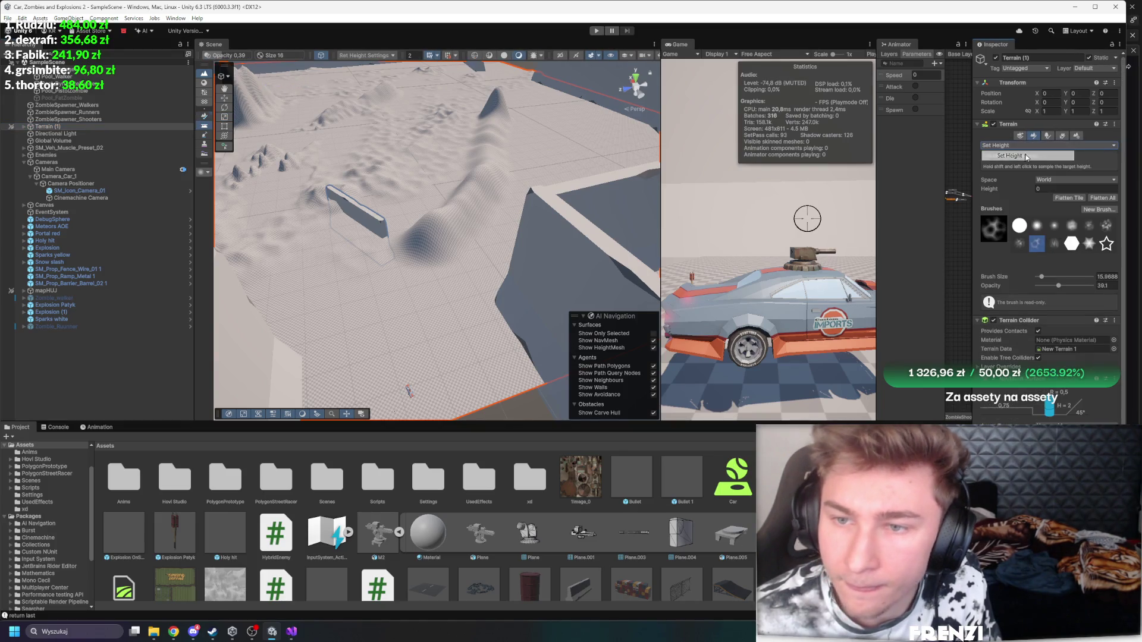
{"action": "left_click_drag", "start_coordinate": [319, 268], "coordinate": [419, 316]}
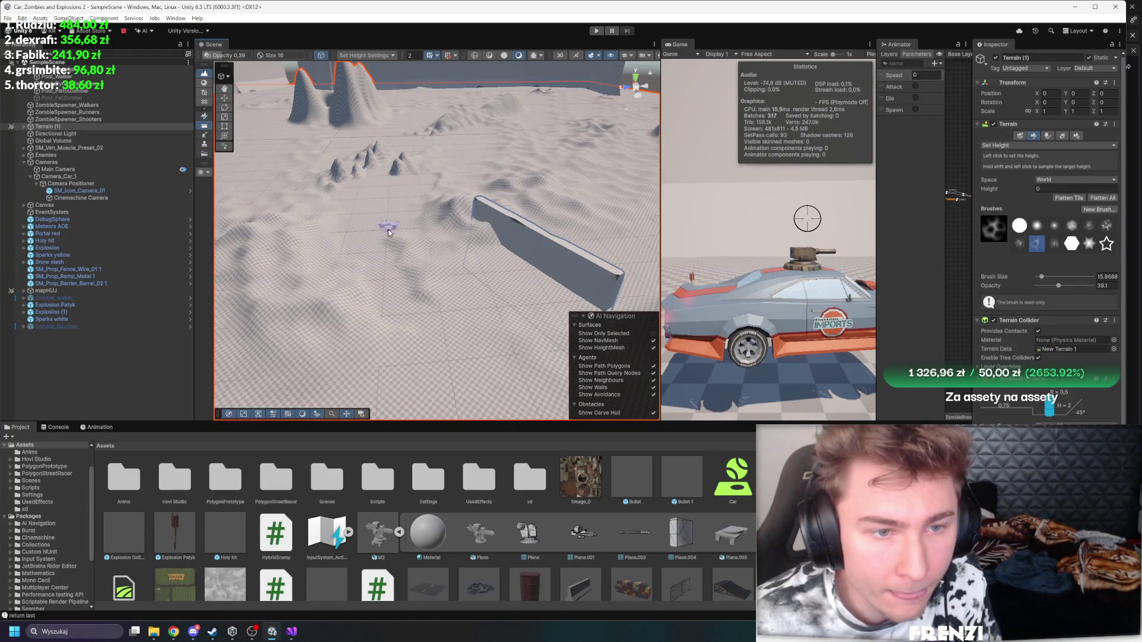
{"action": "left_click_drag", "start_coordinate": [438, 187], "coordinate": [405, 230]}
{"action": "left_click_drag", "start_coordinate": [432, 172], "coordinate": [390, 133]}
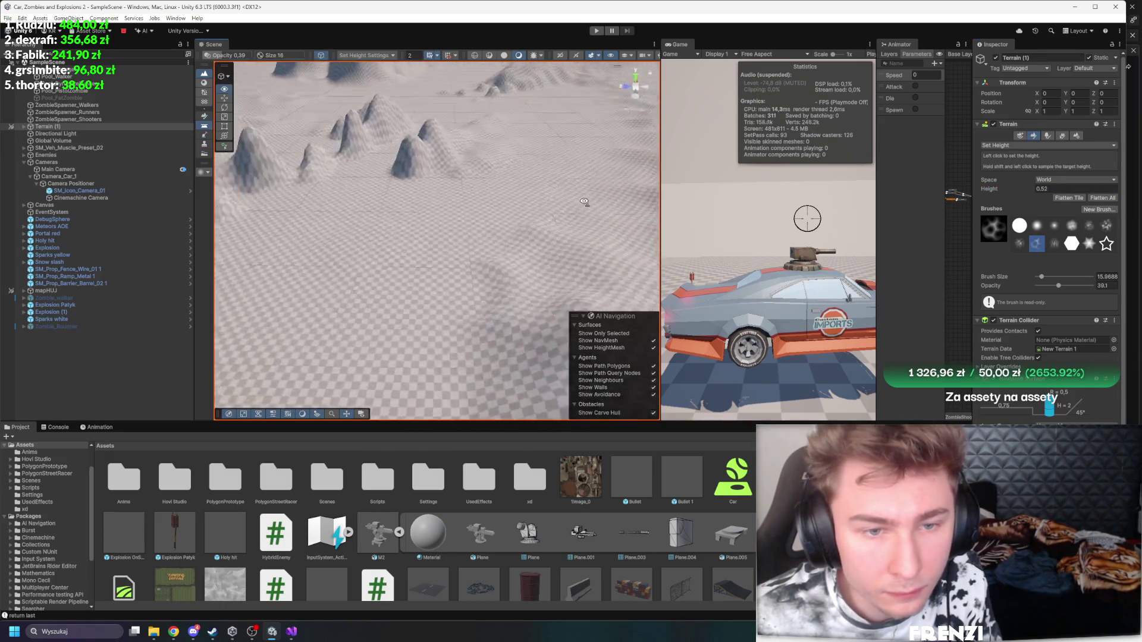
{"action": "left_click_drag", "start_coordinate": [584, 202], "coordinate": [640, 179]}
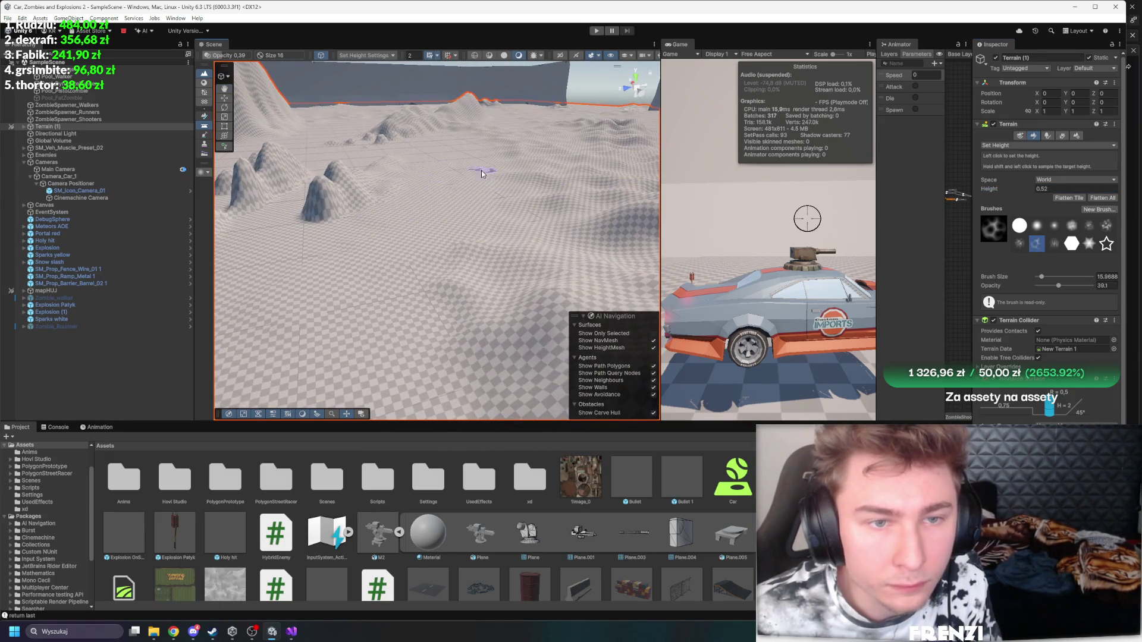
{"action": "left_click_drag", "start_coordinate": [482, 173], "coordinate": [307, 167]}
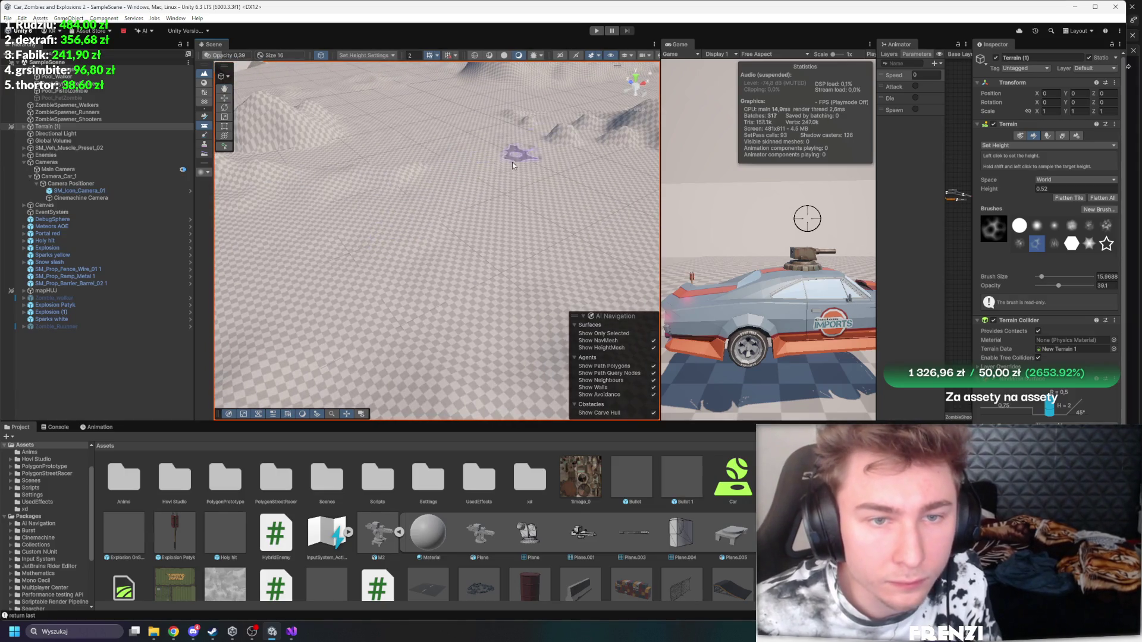